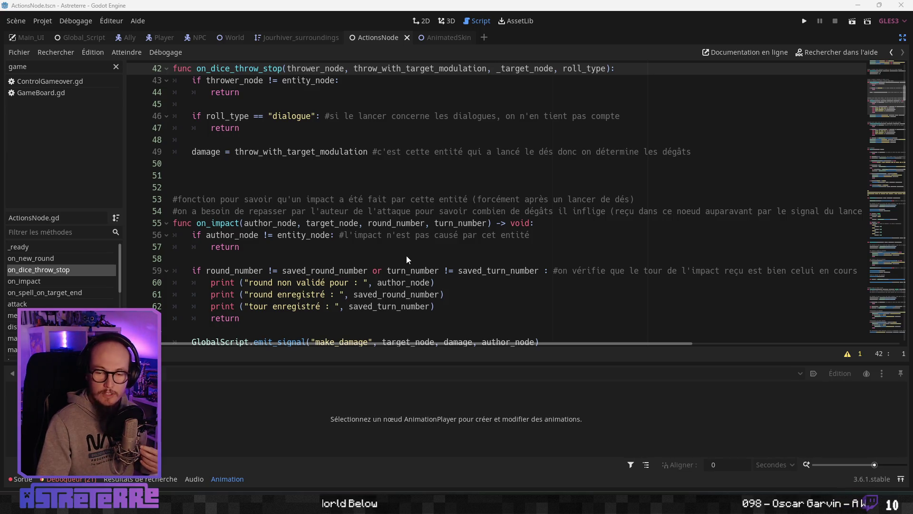
# - Inspect on_impact's round-number check and line 47 in the ActionsNode script
pyautogui.click(350, 270)
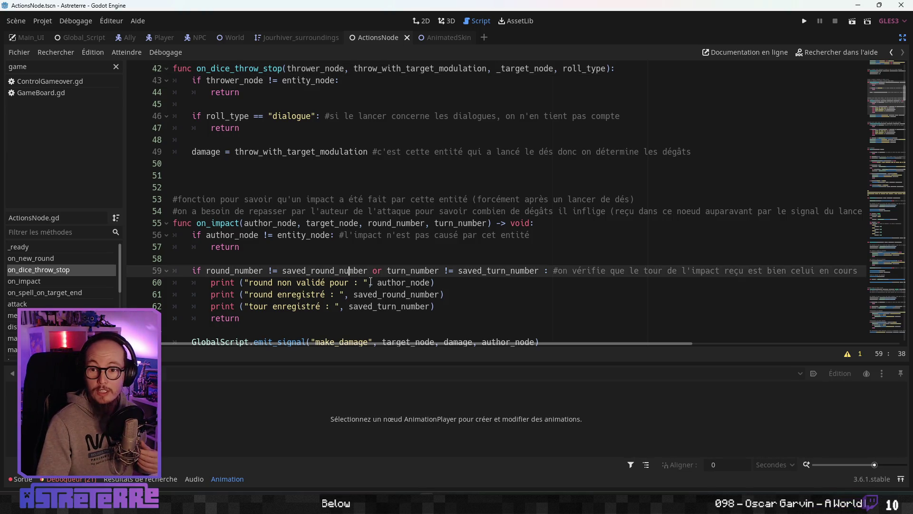
pyautogui.scroll(-1, 371, 282)
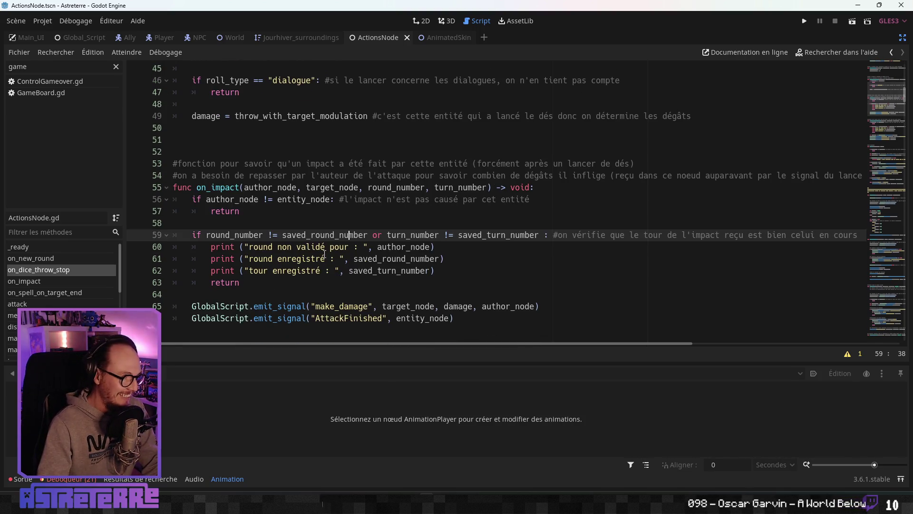
pyautogui.scroll(3, 327, 178)
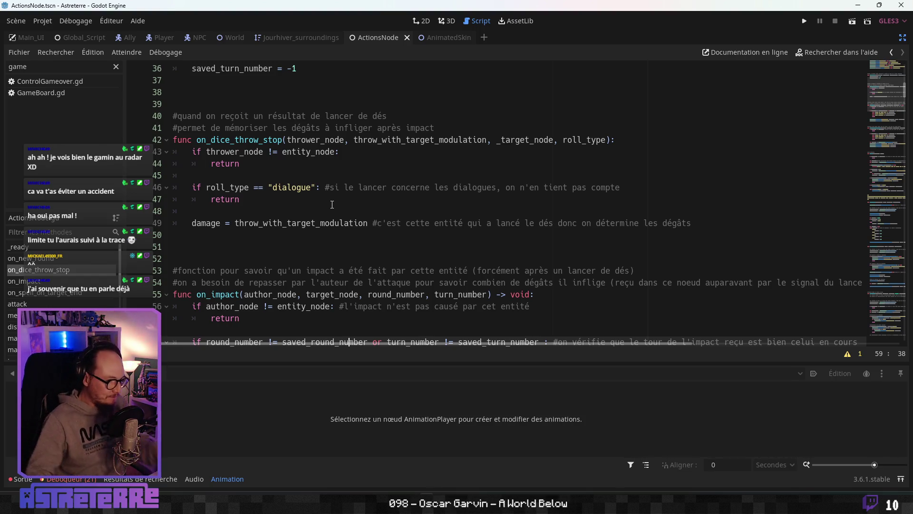
pyautogui.click(332, 203)
pyautogui.scroll(-4, 304, 224)
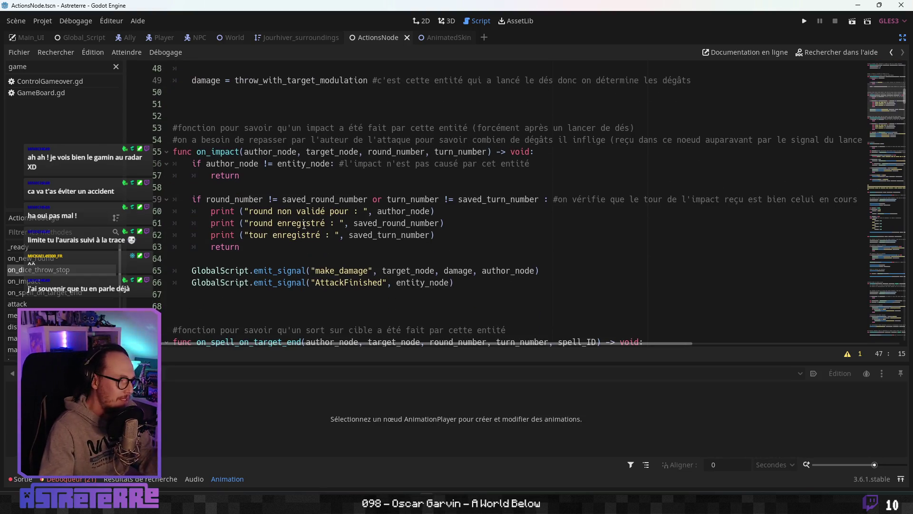
pyautogui.scroll(-5, 305, 225)
pyautogui.scroll(10, 290, 228)
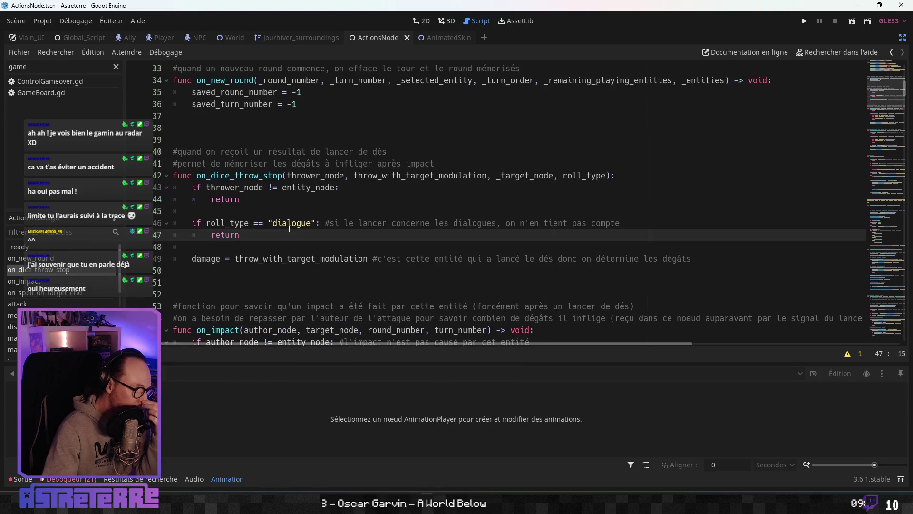
# - View the NPC script with side panels restored, skim AnimatedSkin.gd, then return to ActionsNode
pyautogui.click(198, 38)
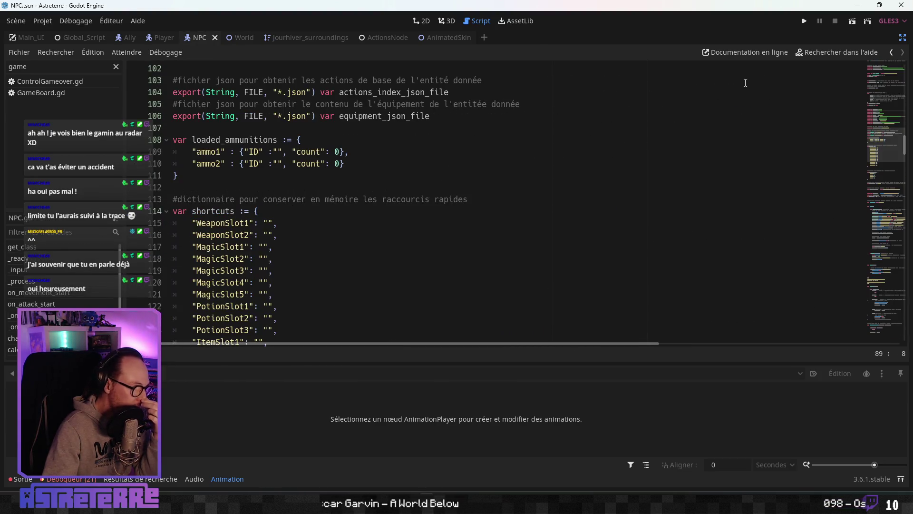
pyautogui.hotkey('ctrl', 'shift', 'F11')
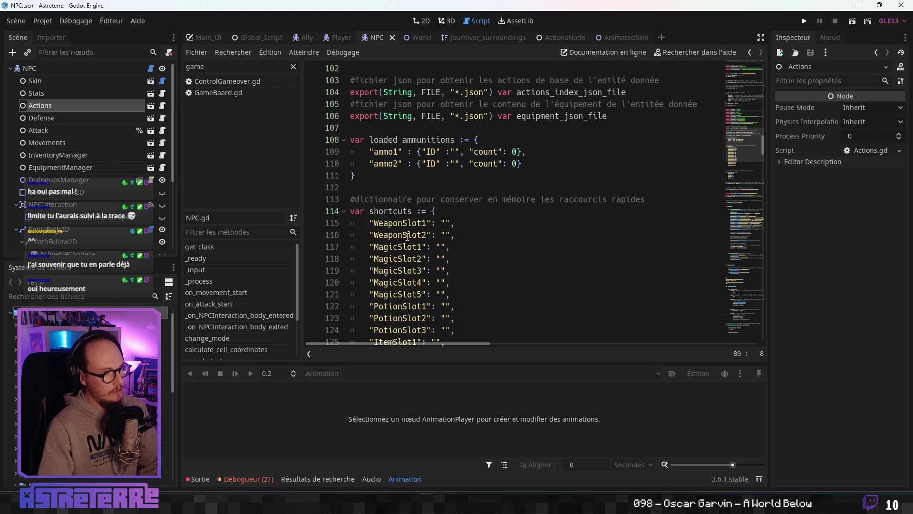
pyautogui.click(620, 36)
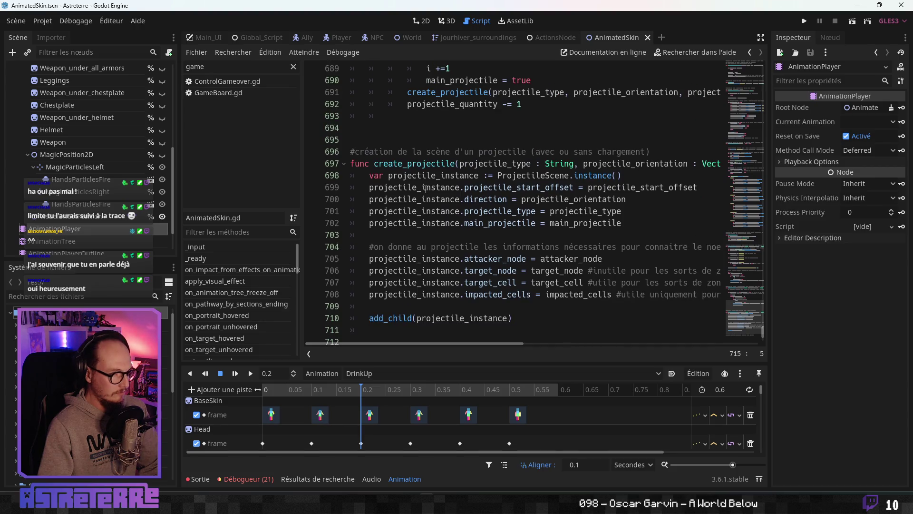
pyautogui.scroll(7, 424, 188)
pyautogui.scroll(9, 422, 189)
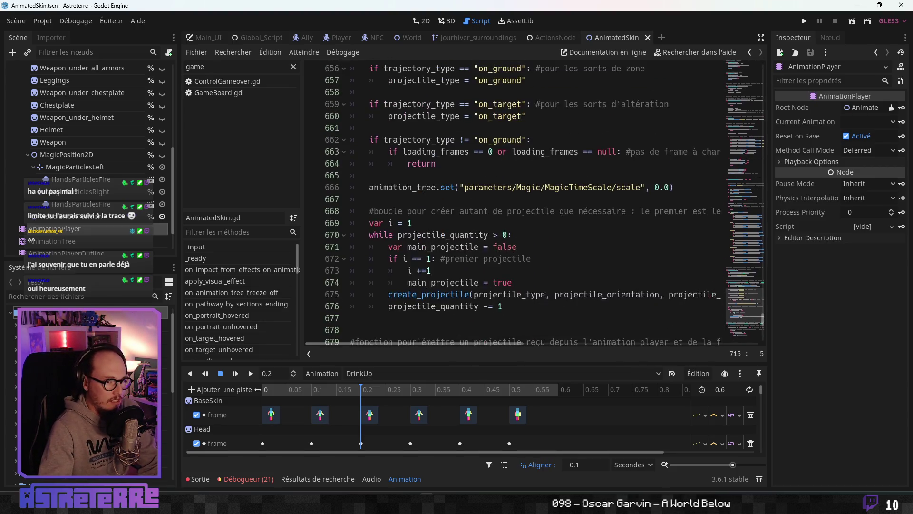
pyautogui.scroll(6, 422, 188)
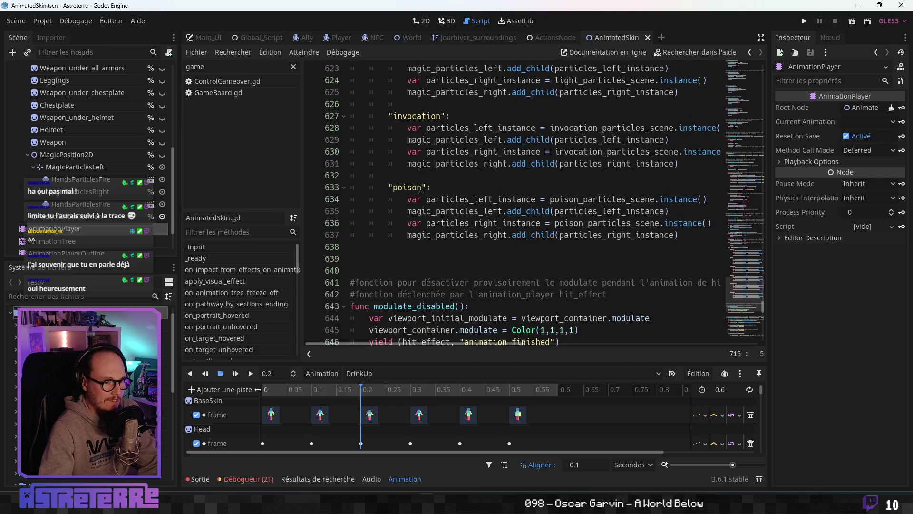
pyautogui.scroll(8, 422, 189)
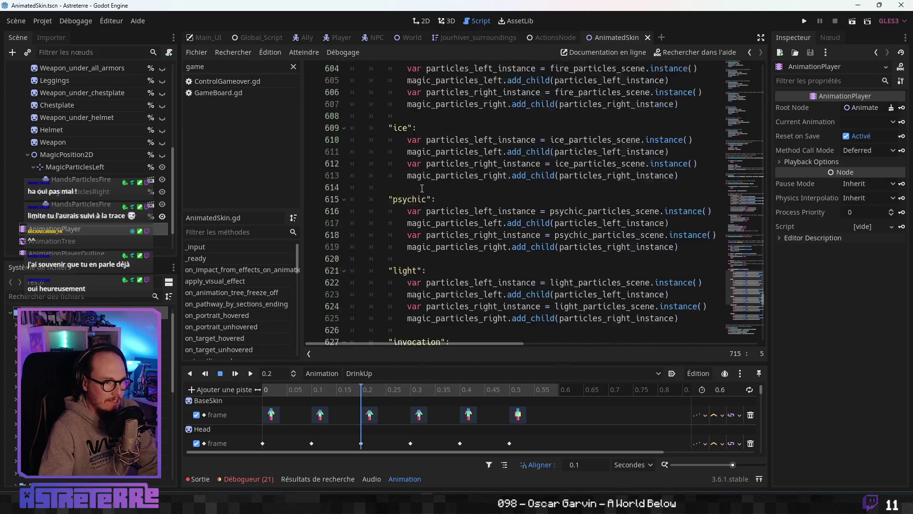
pyautogui.scroll(5, 422, 189)
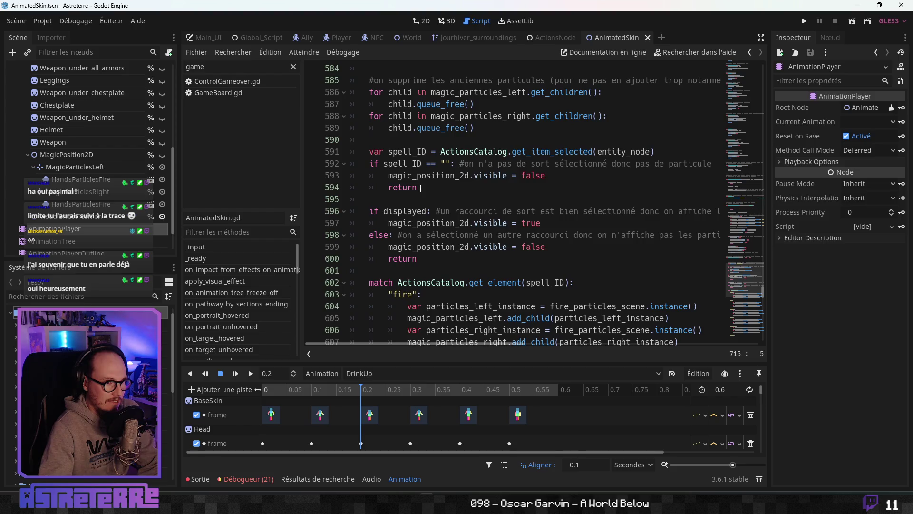
pyautogui.click(559, 37)
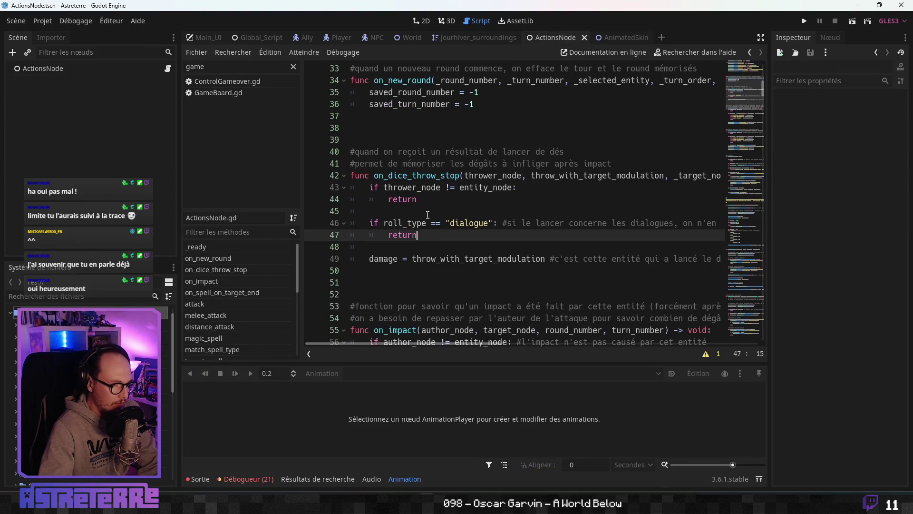
pyautogui.click(474, 259)
pyautogui.scroll(-3, 470, 251)
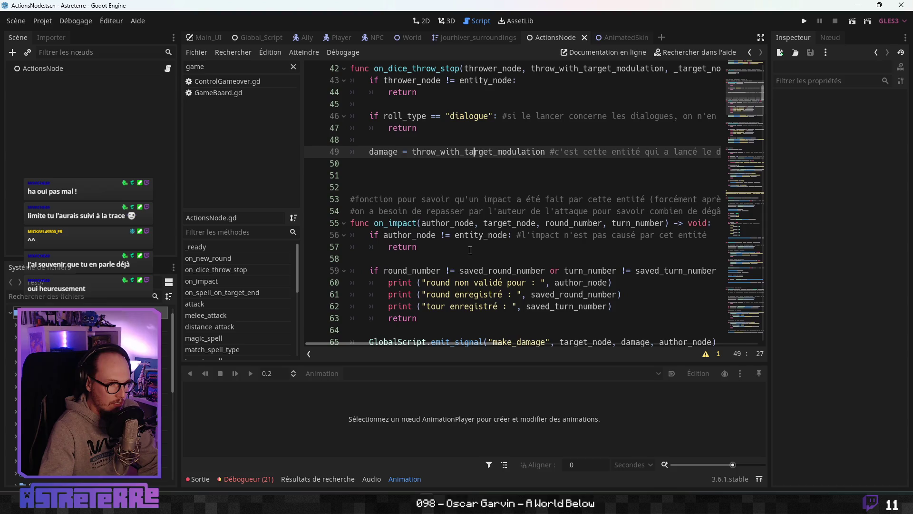
pyautogui.scroll(1, 474, 224)
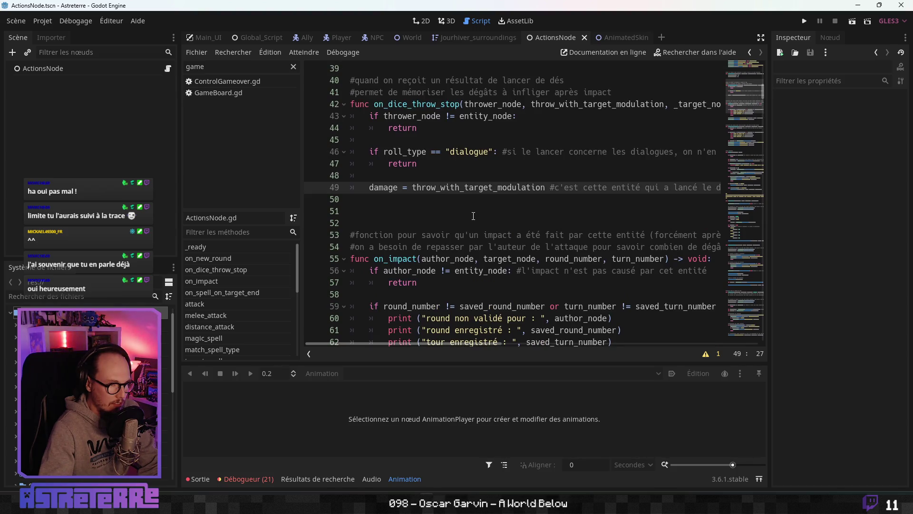
pyautogui.scroll(-1, 474, 216)
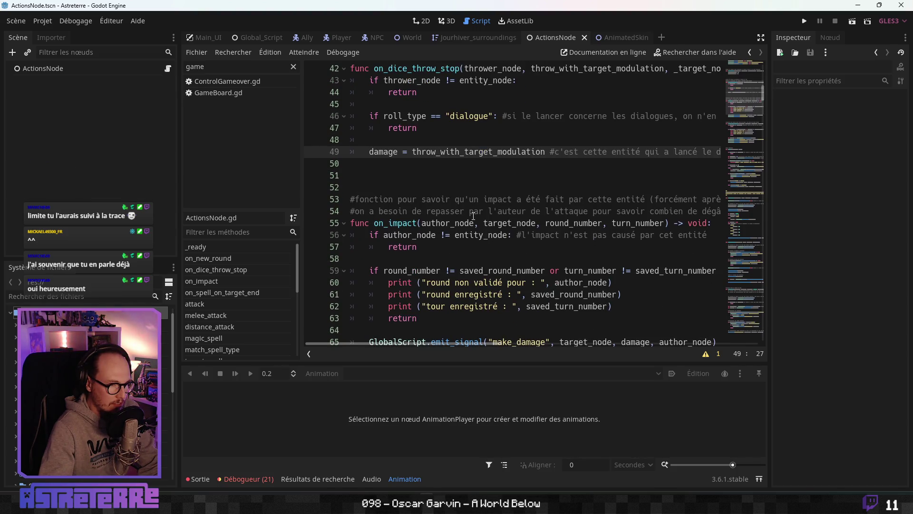
pyautogui.scroll(-1, 474, 216)
pyautogui.scroll(-1, 473, 216)
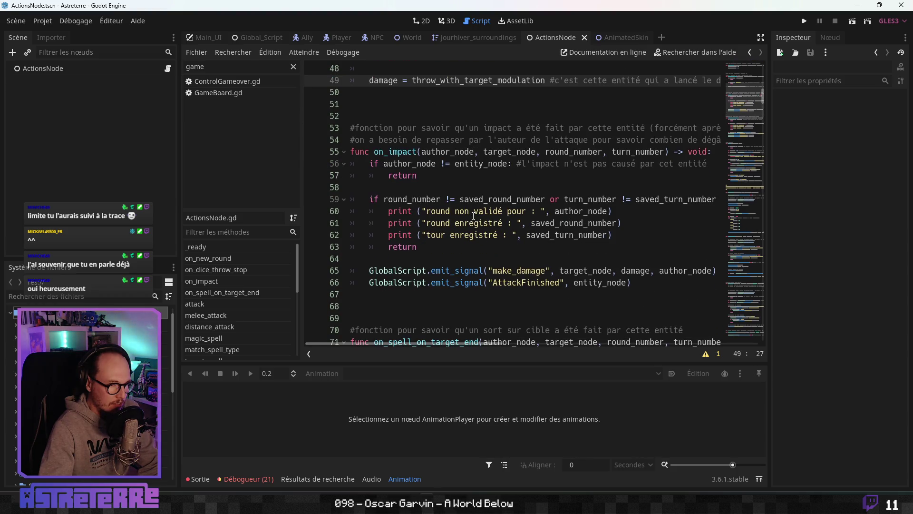
pyautogui.doubleClick(511, 271)
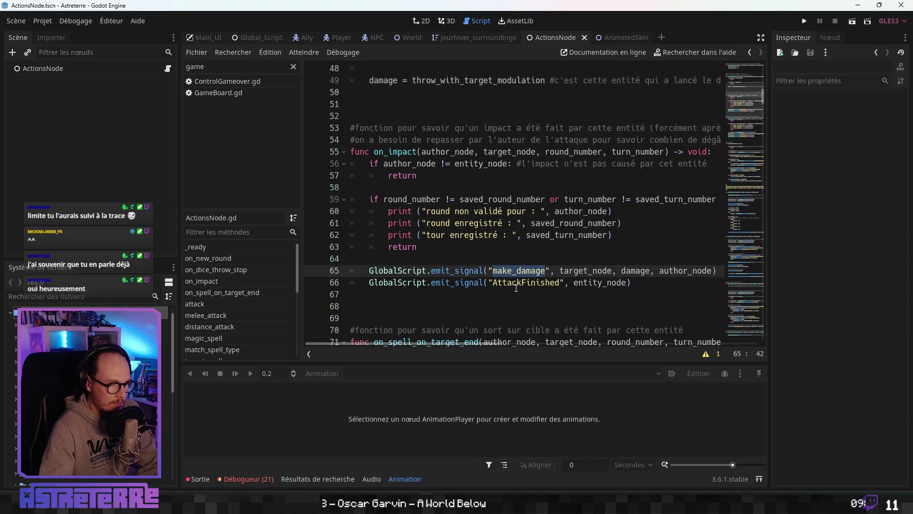
pyautogui.doubleClick(508, 283)
pyautogui.click(441, 302)
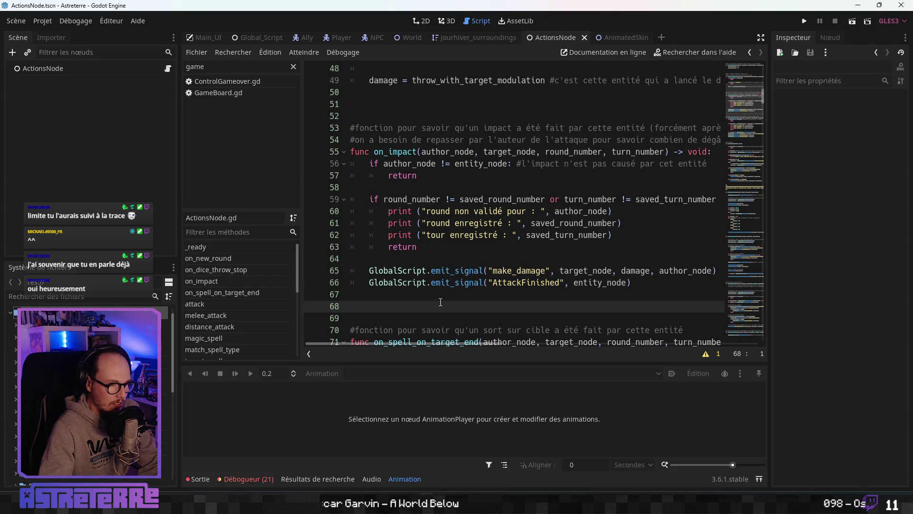
pyautogui.scroll(-5, 440, 302)
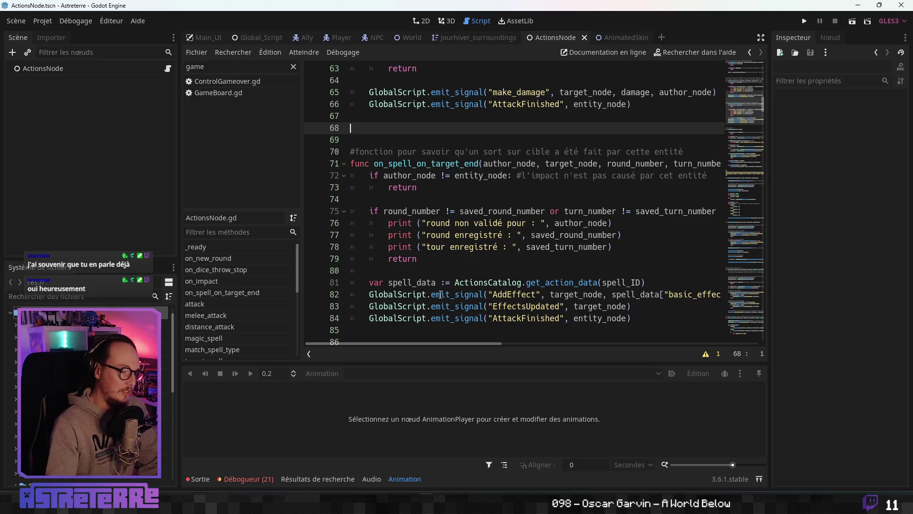
# - Review potion_drink_start_dice further down ActionsNode.gd, then bring up the AnimatedSkin scene and script
pyautogui.scroll(-8, 441, 295)
pyautogui.scroll(-9, 426, 267)
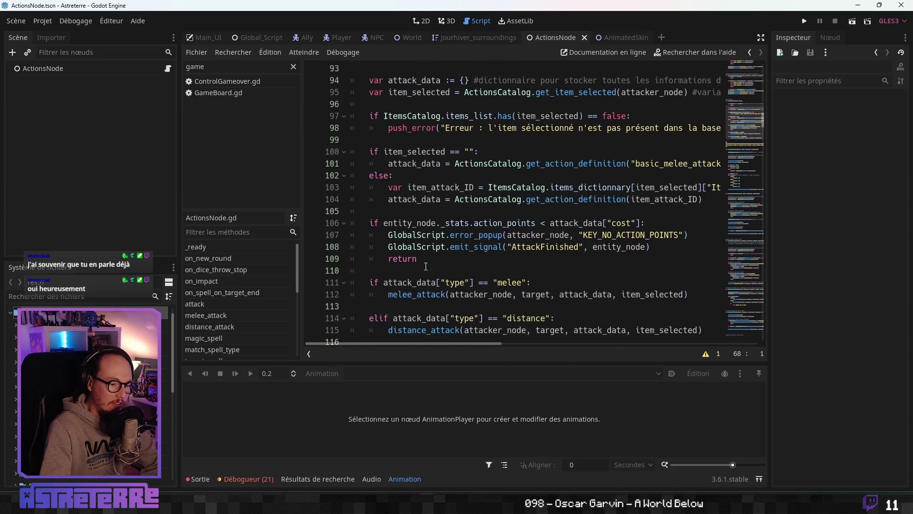
pyautogui.scroll(-10, 427, 269)
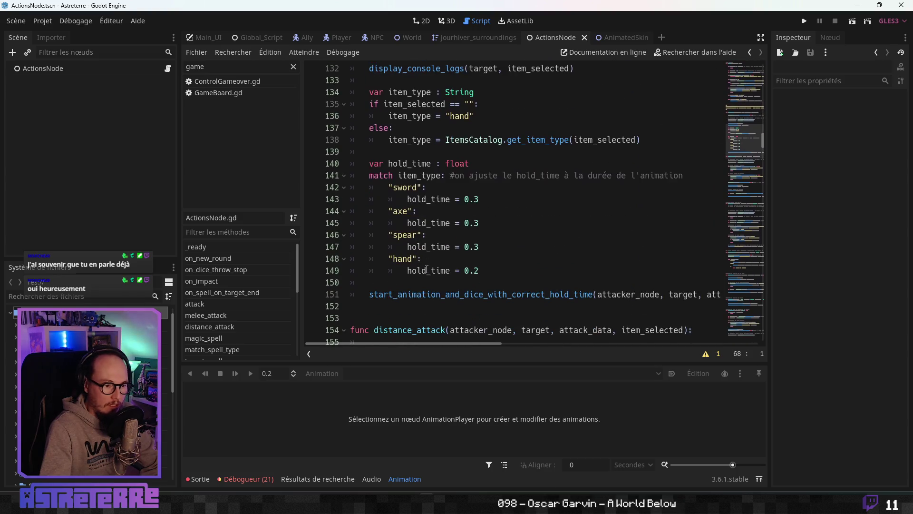
pyautogui.scroll(-11, 426, 270)
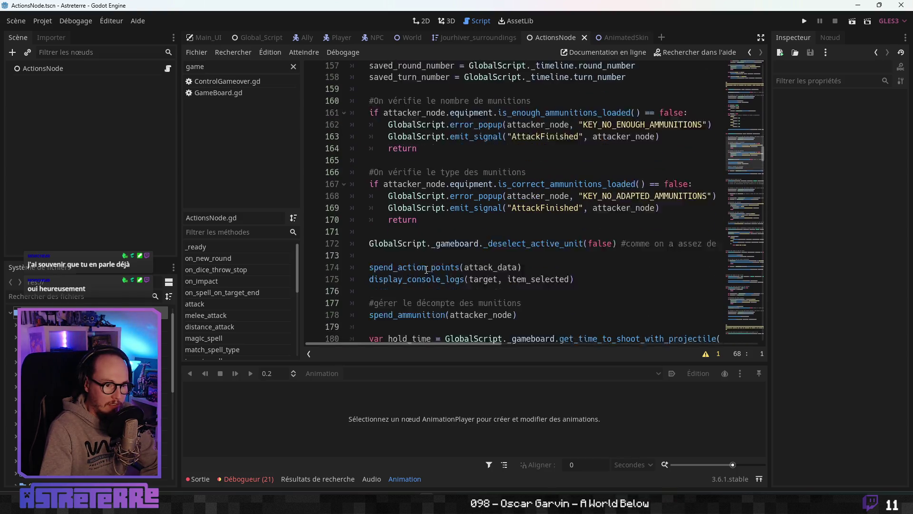
pyautogui.scroll(-1, 427, 270)
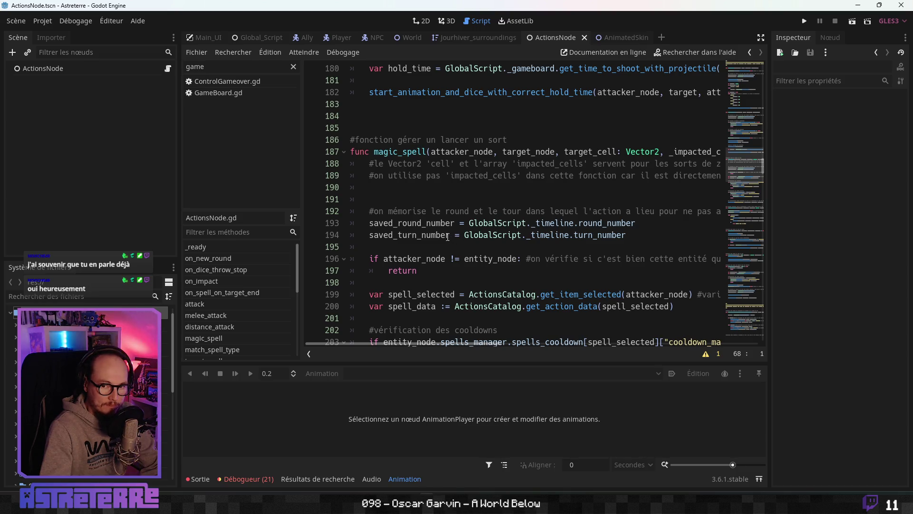
pyautogui.scroll(-2, 448, 236)
pyautogui.scroll(-2, 445, 237)
pyautogui.scroll(-19, 445, 236)
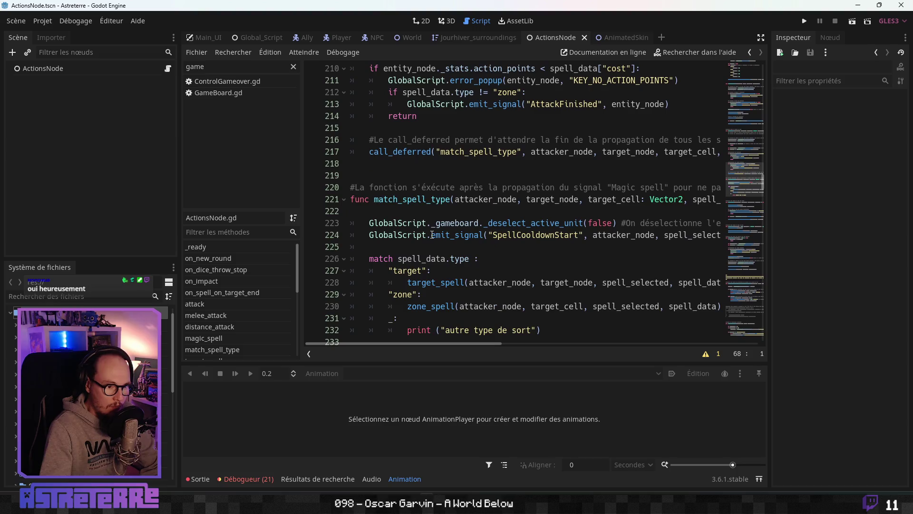
pyautogui.scroll(-20, 431, 234)
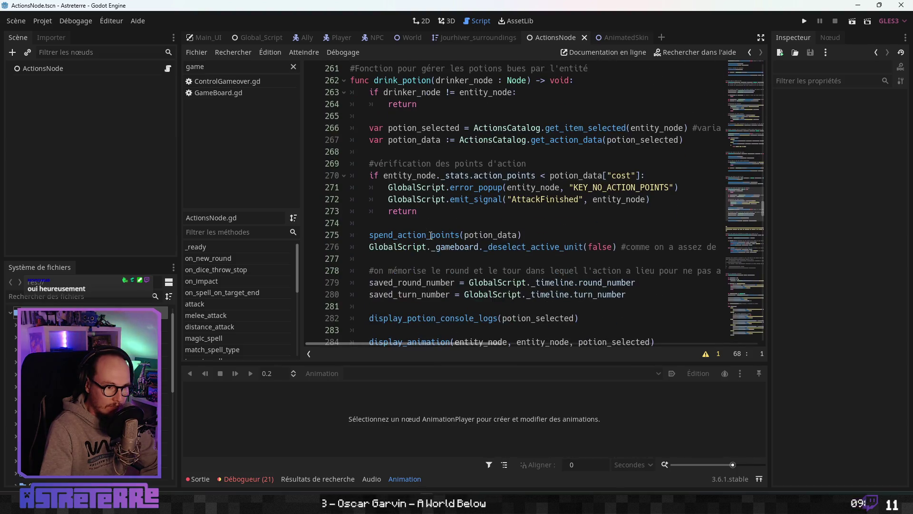
pyautogui.scroll(-6, 429, 236)
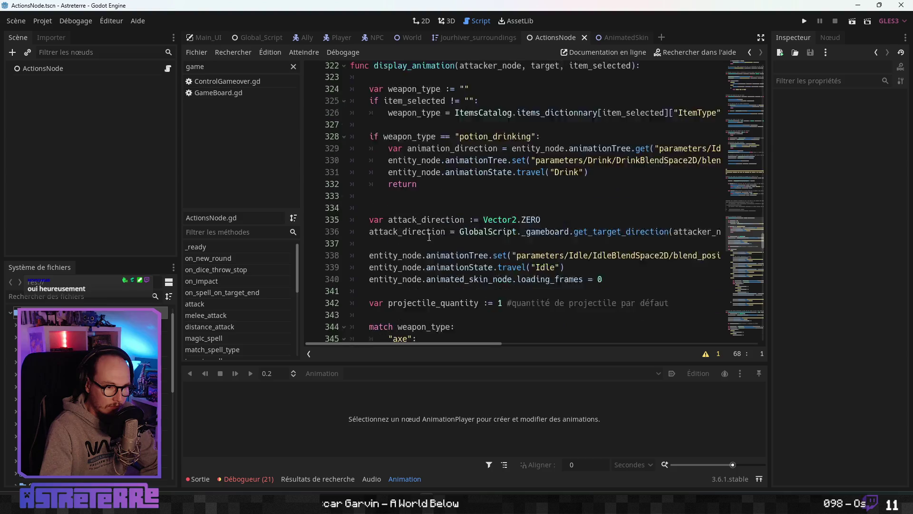
pyautogui.scroll(-6, 429, 236)
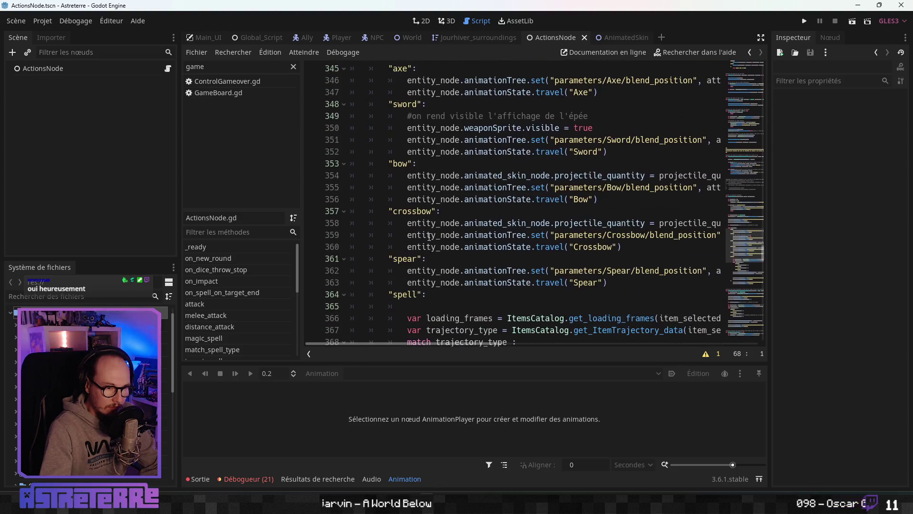
pyautogui.scroll(-4, 429, 236)
pyautogui.scroll(-4, 429, 237)
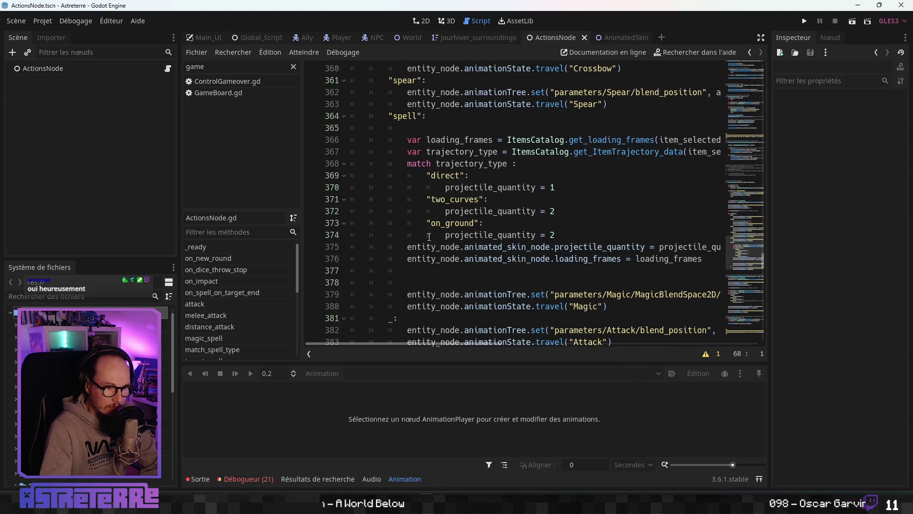
pyautogui.scroll(-4, 428, 237)
pyautogui.scroll(-1, 428, 236)
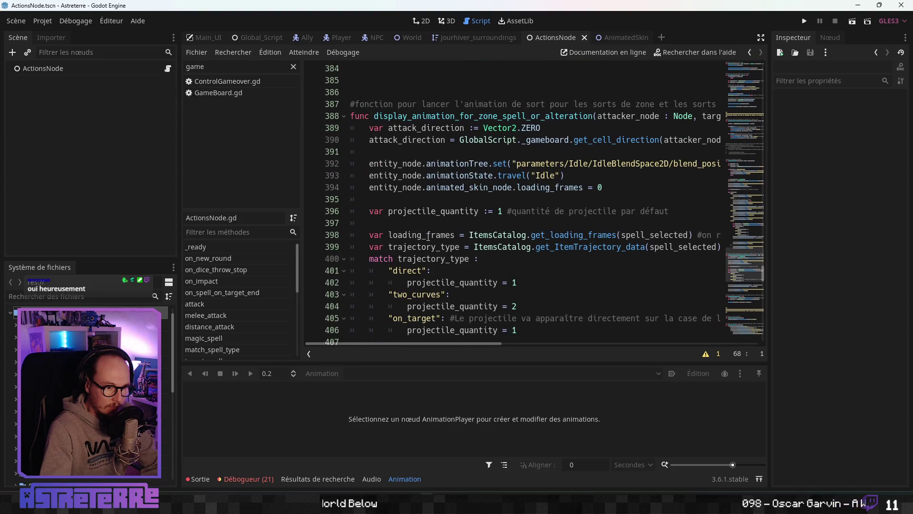
pyautogui.scroll(-2, 428, 236)
pyautogui.scroll(1, 428, 236)
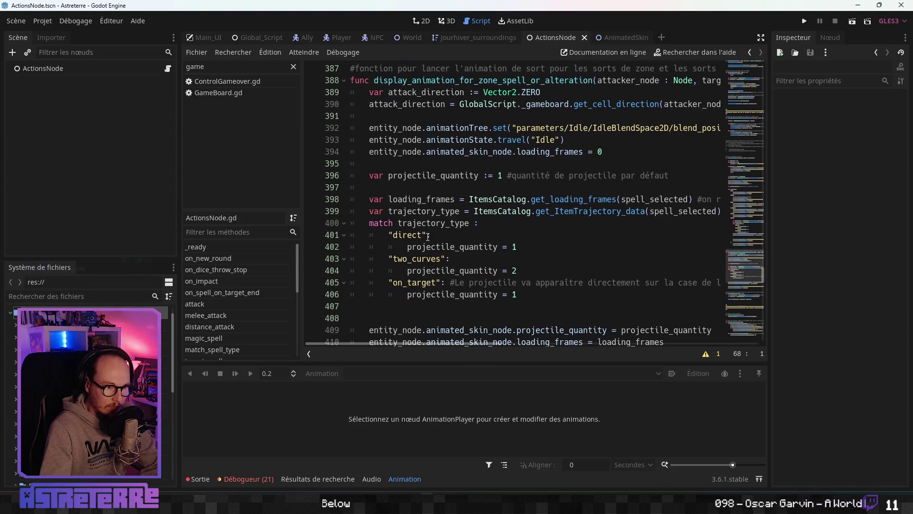
pyautogui.scroll(-8, 428, 237)
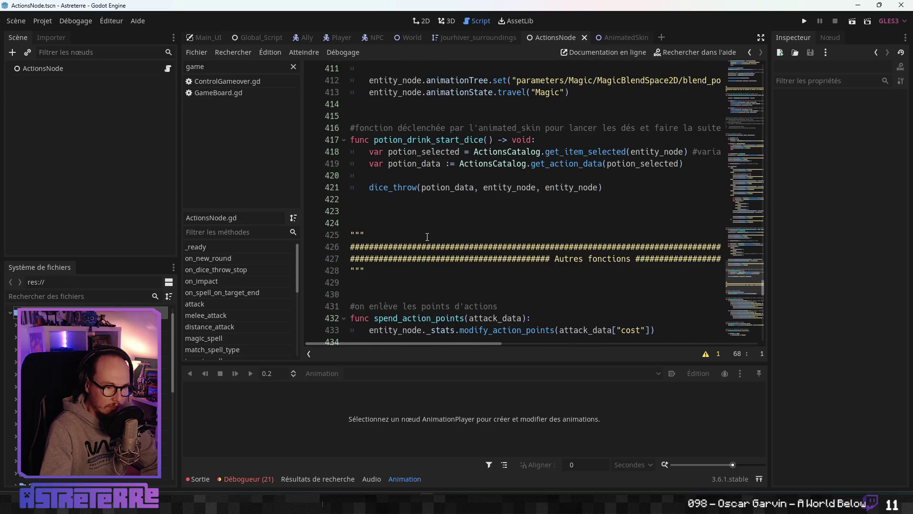
pyautogui.scroll(3, 427, 236)
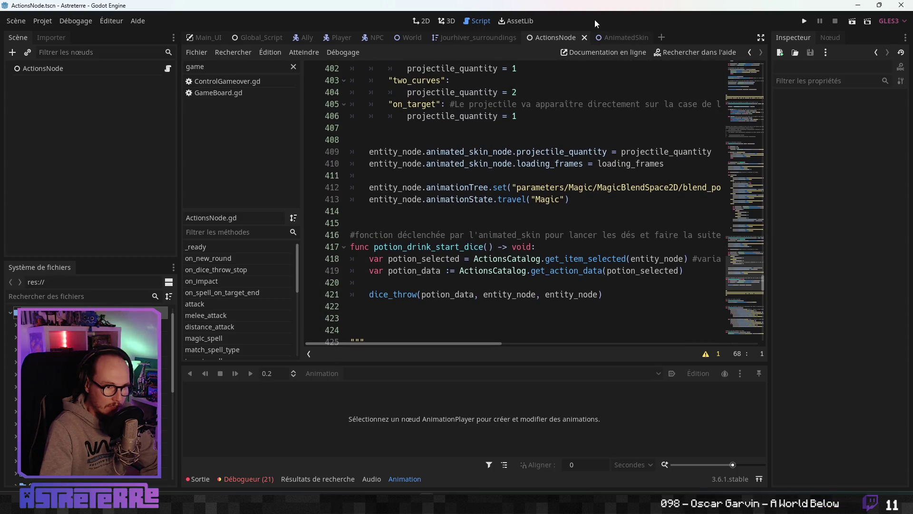
pyautogui.click(617, 34)
pyautogui.click(474, 214)
pyautogui.scroll(3, 474, 213)
pyautogui.scroll(-6, 475, 214)
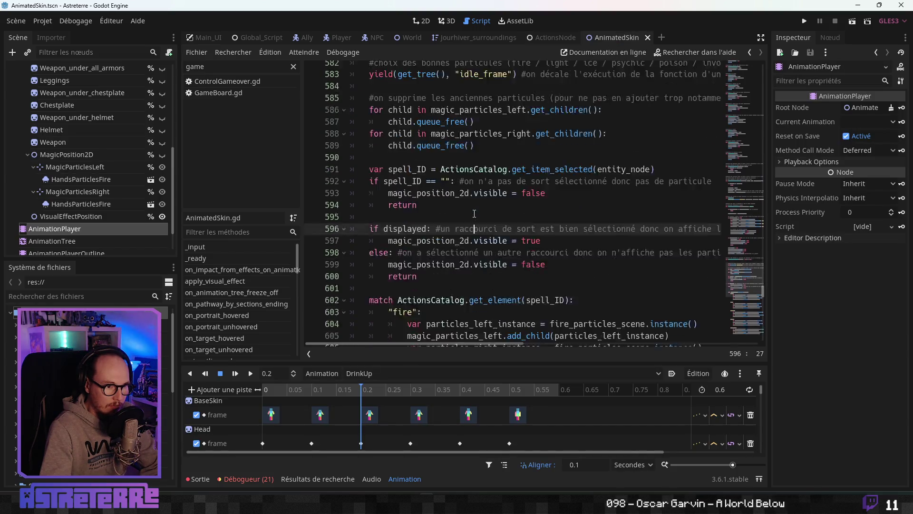
pyautogui.scroll(14, 474, 213)
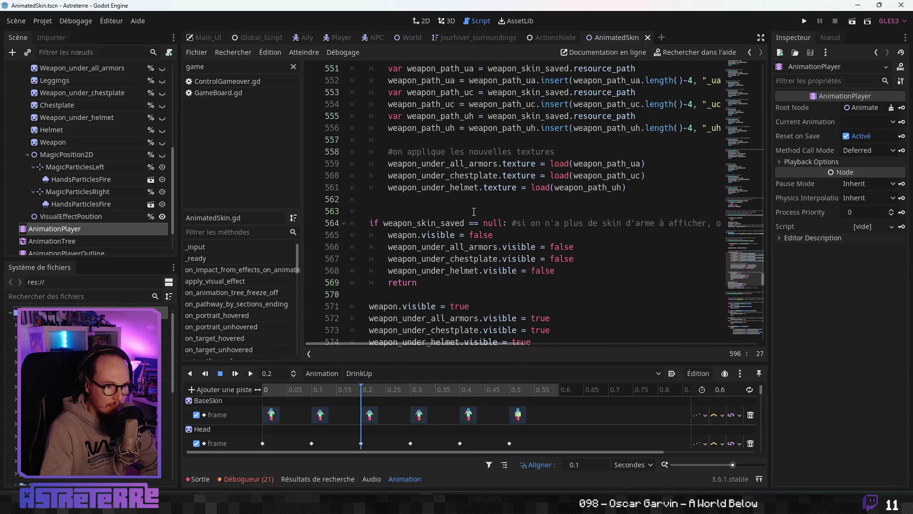
pyautogui.scroll(4, 474, 211)
pyautogui.scroll(5, 473, 212)
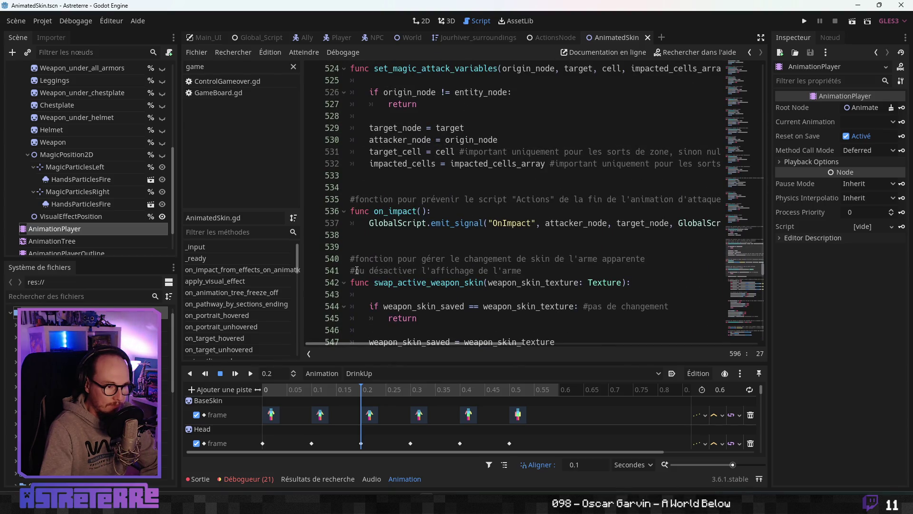
pyautogui.scroll(-3, 250, 296)
pyautogui.scroll(-5, 243, 322)
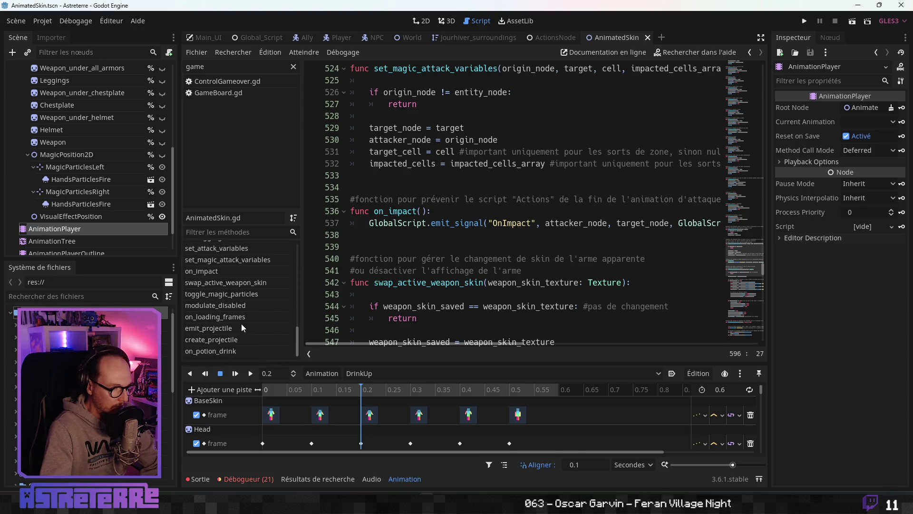
pyautogui.scroll(1, 226, 288)
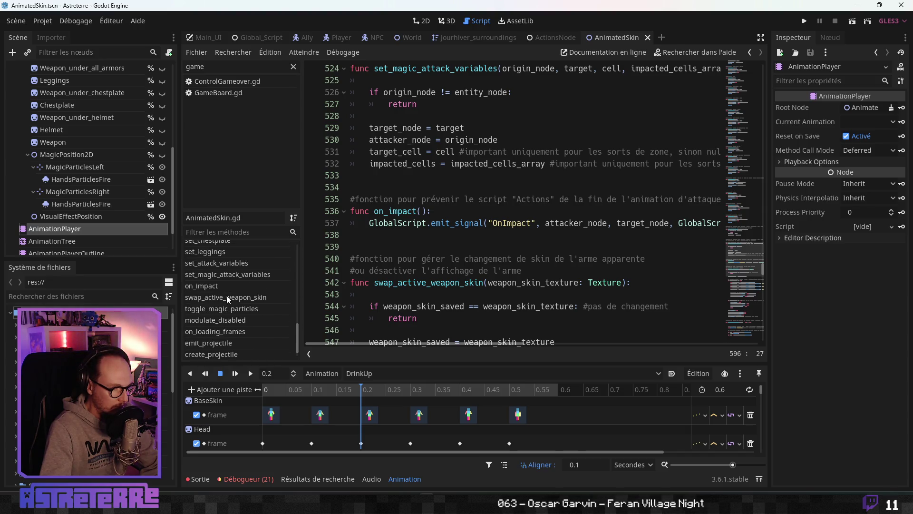
pyautogui.click(230, 275)
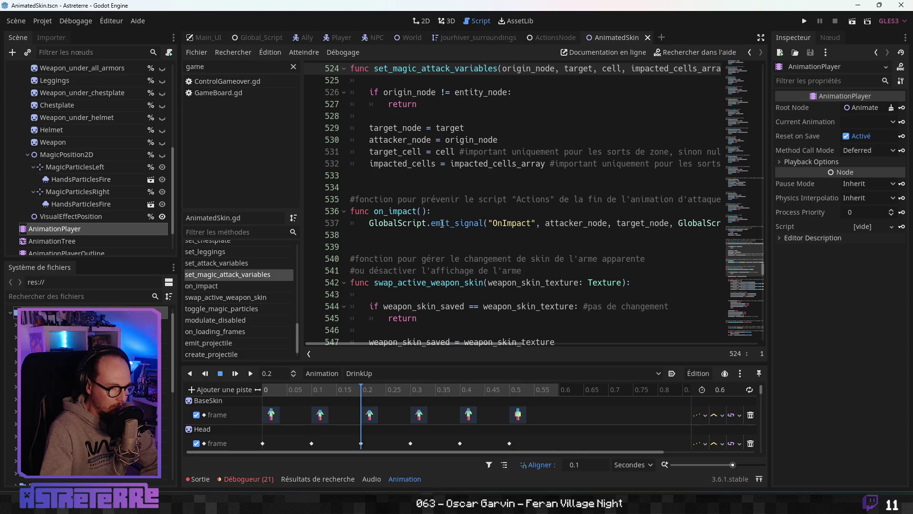
pyautogui.click(441, 223)
pyautogui.click(445, 197)
pyautogui.scroll(7, 438, 214)
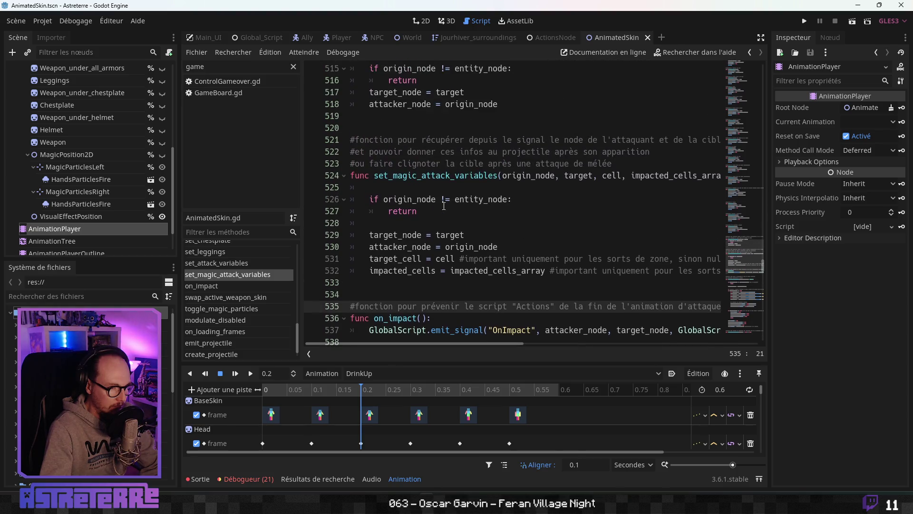
pyautogui.click(439, 247)
pyautogui.scroll(-1, 445, 254)
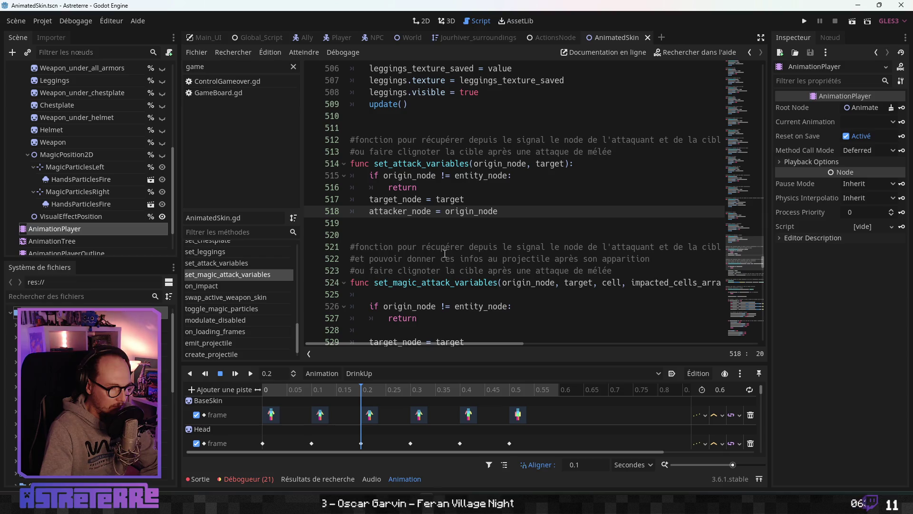
pyautogui.click(445, 257)
pyautogui.scroll(-4, 445, 254)
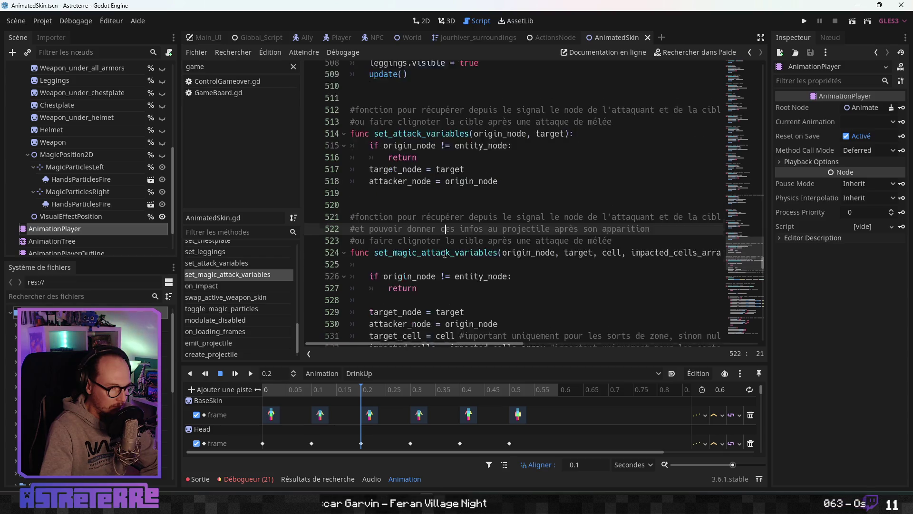
pyautogui.click(445, 253)
pyautogui.scroll(-3, 444, 254)
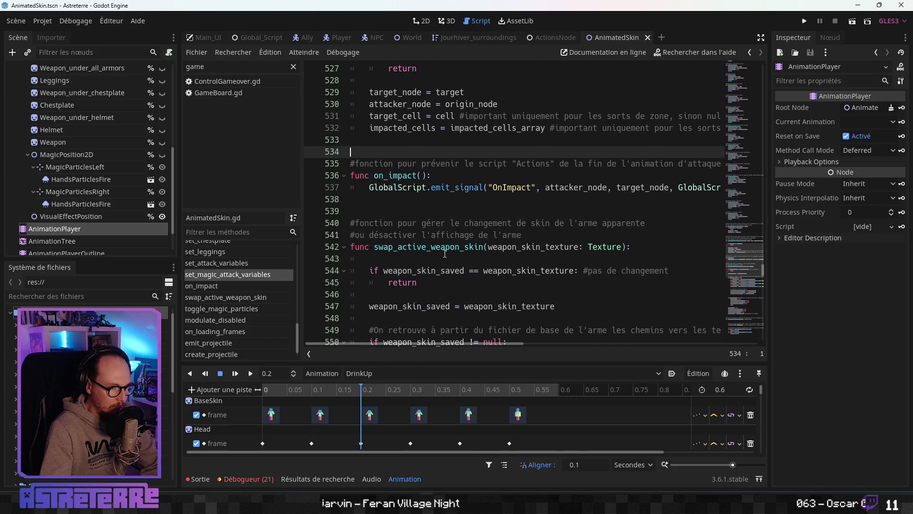
pyautogui.click(444, 253)
pyautogui.scroll(-2, 445, 254)
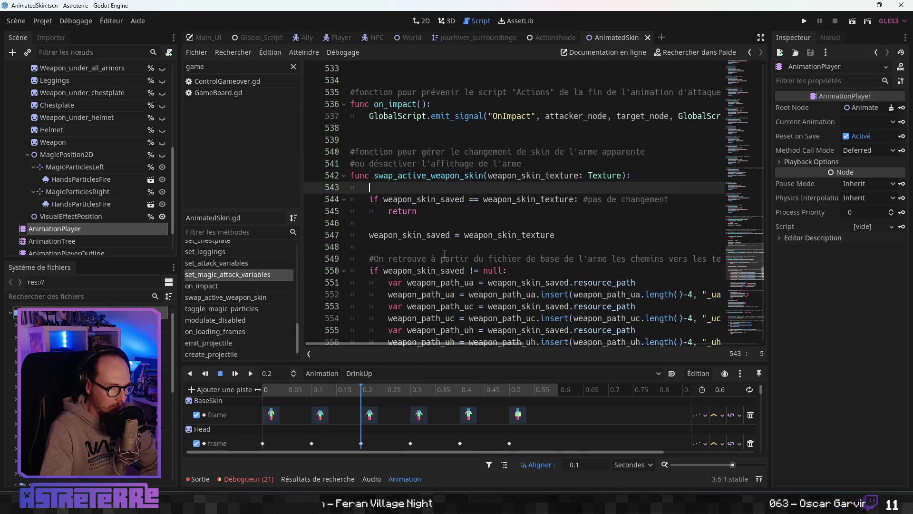
pyautogui.click(488, 164)
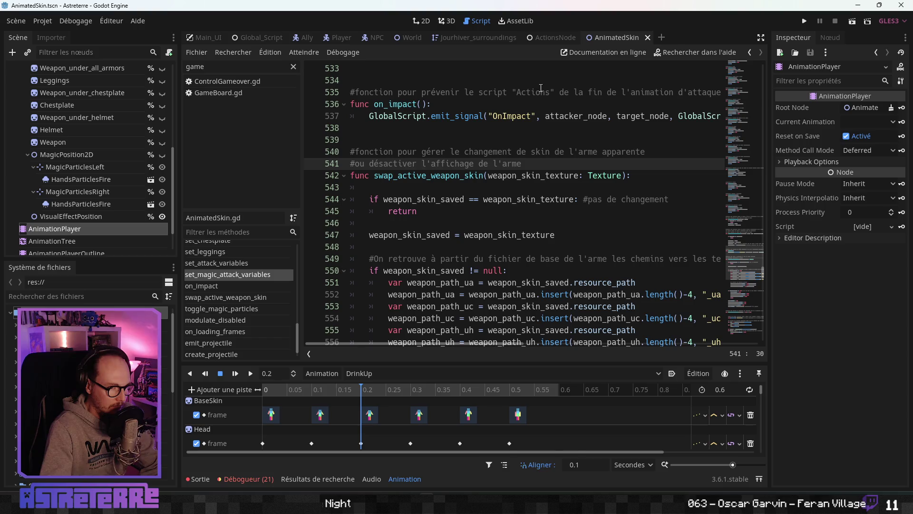
pyautogui.scroll(-13, 409, 214)
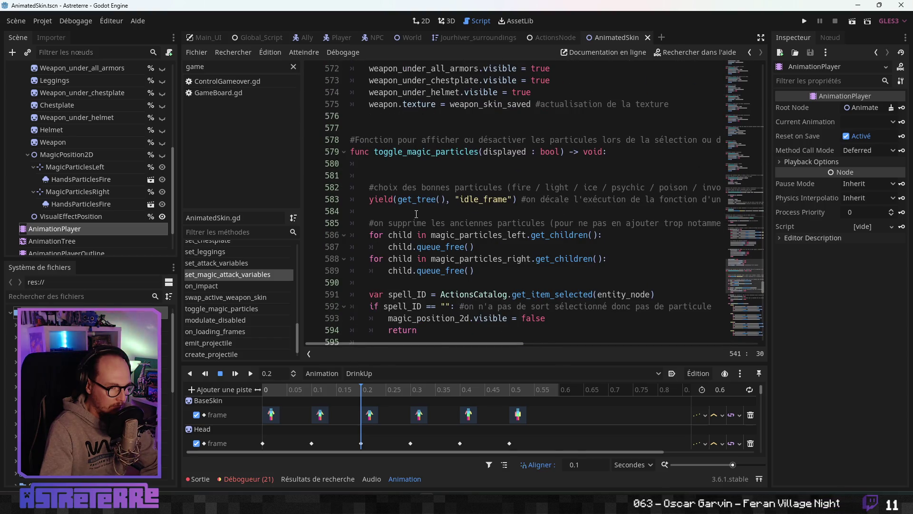
pyautogui.scroll(-18, 416, 214)
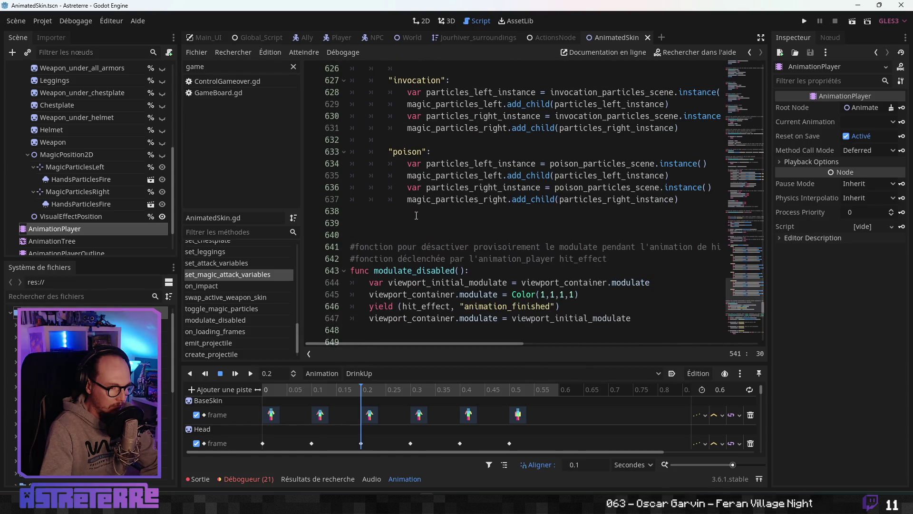
pyautogui.scroll(3, 416, 215)
pyautogui.scroll(-2, 415, 221)
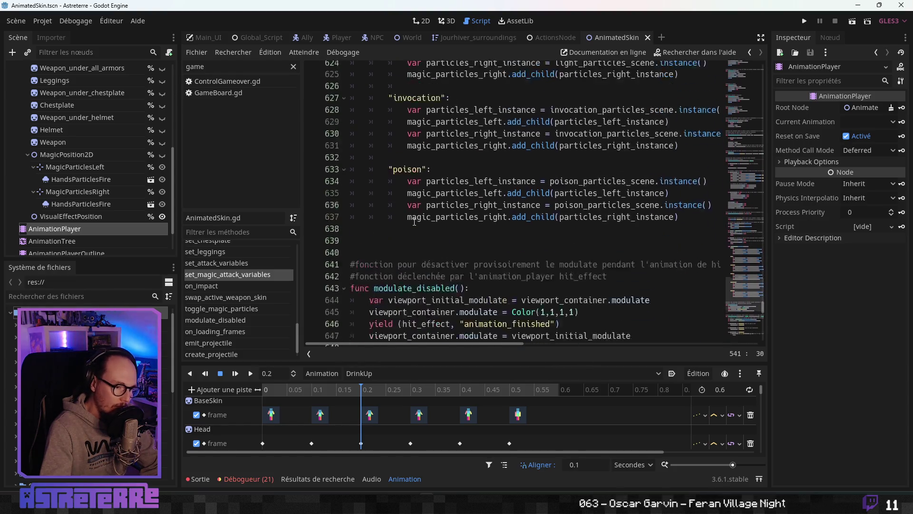
pyautogui.scroll(-5, 415, 221)
pyautogui.scroll(6, 414, 221)
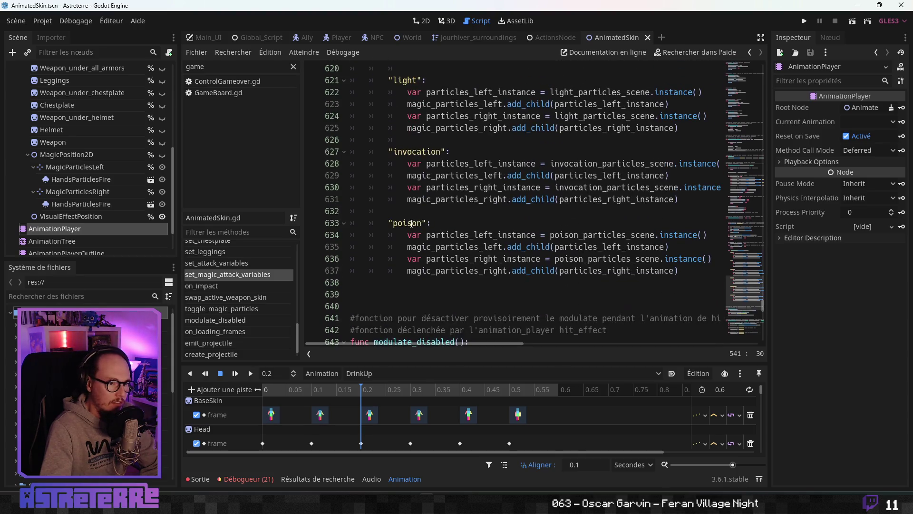
pyautogui.scroll(4, 410, 223)
pyautogui.scroll(-12, 410, 223)
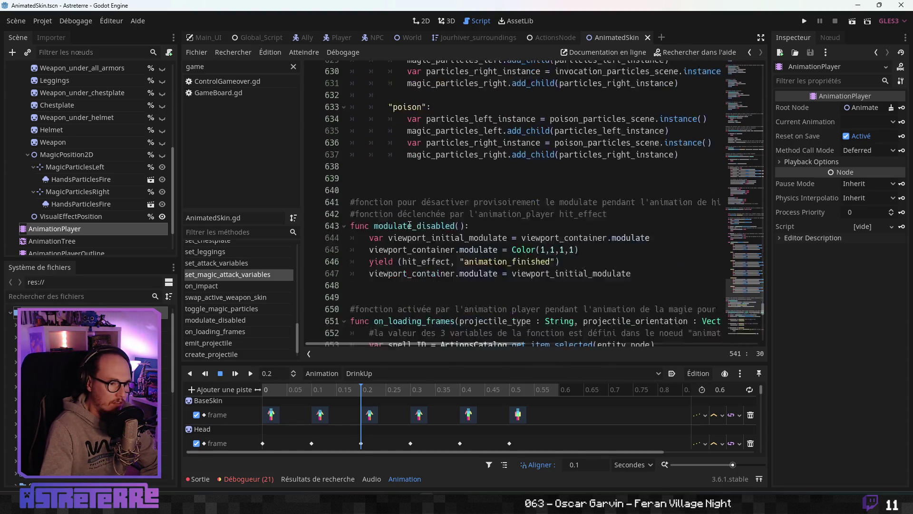
pyautogui.scroll(2, 411, 224)
pyautogui.scroll(-4, 410, 225)
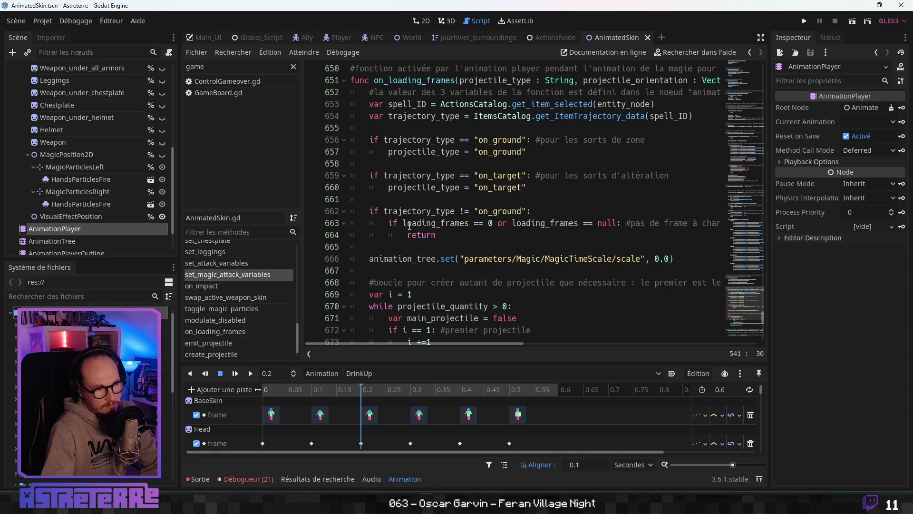
pyautogui.scroll(-16, 410, 225)
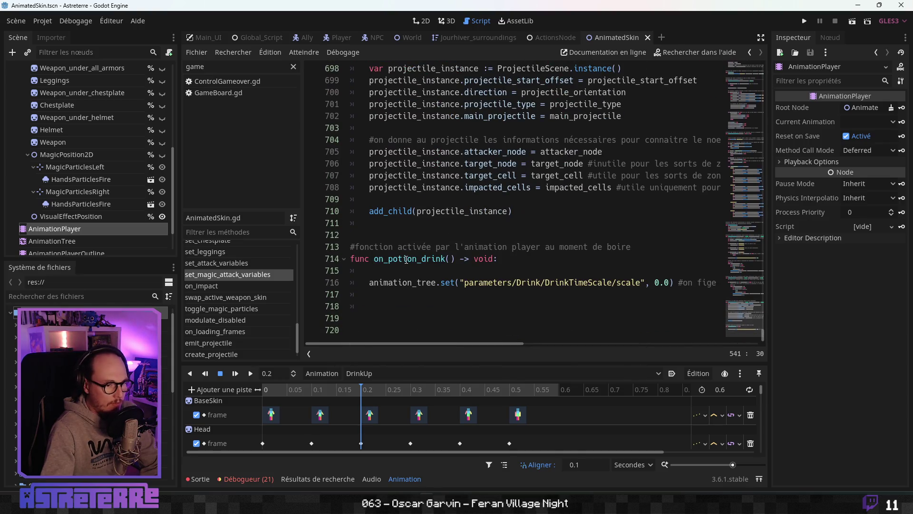
pyautogui.click(398, 269)
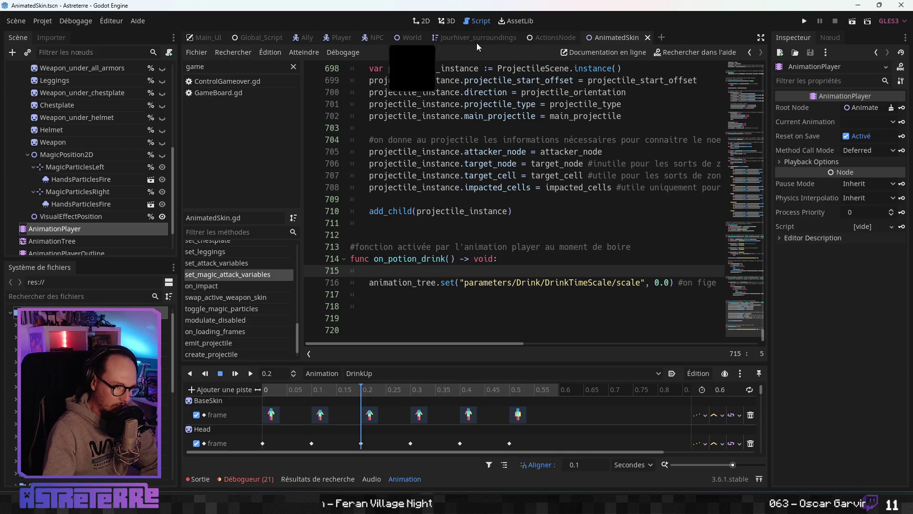
pyautogui.click(755, 36)
# - In Global_Script.gd, browse the signal declarations following the DrinkPotionUse signal
pyautogui.click(80, 37)
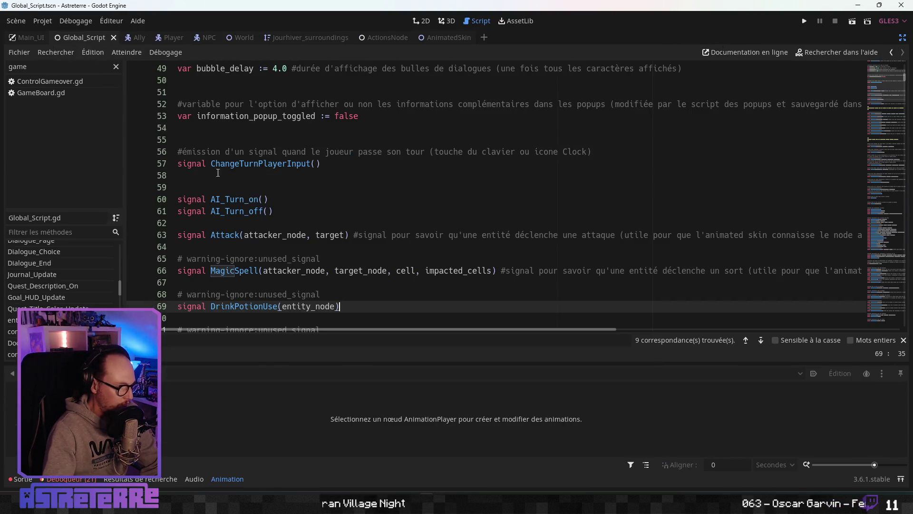
pyautogui.scroll(-2, 247, 276)
pyautogui.click(209, 246)
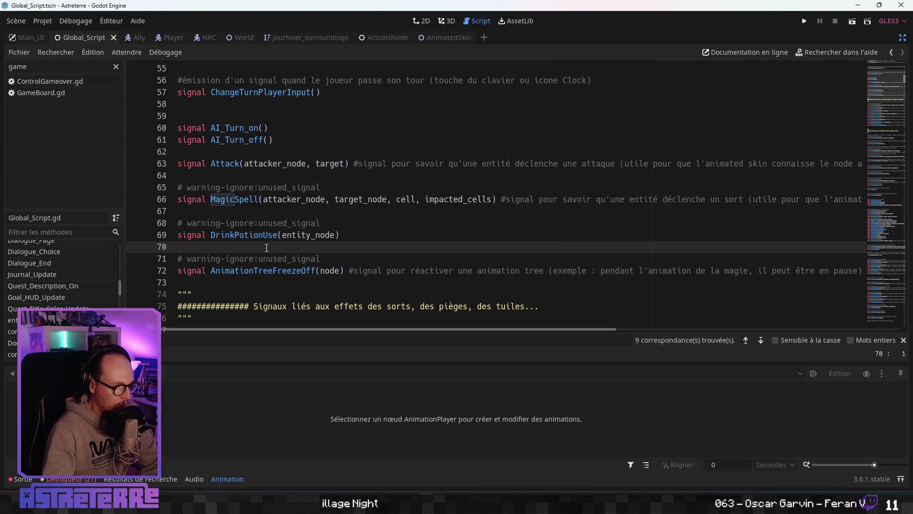
pyautogui.press('Down')
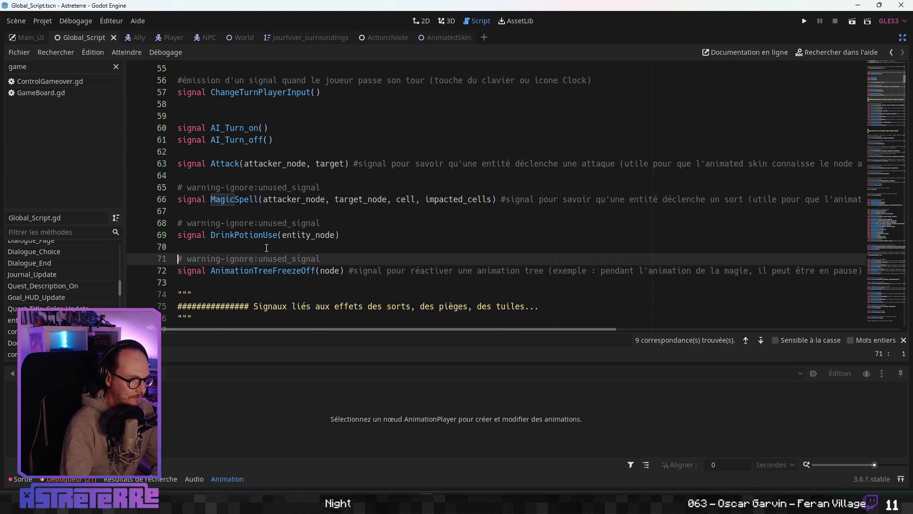
pyautogui.scroll(-3, 266, 248)
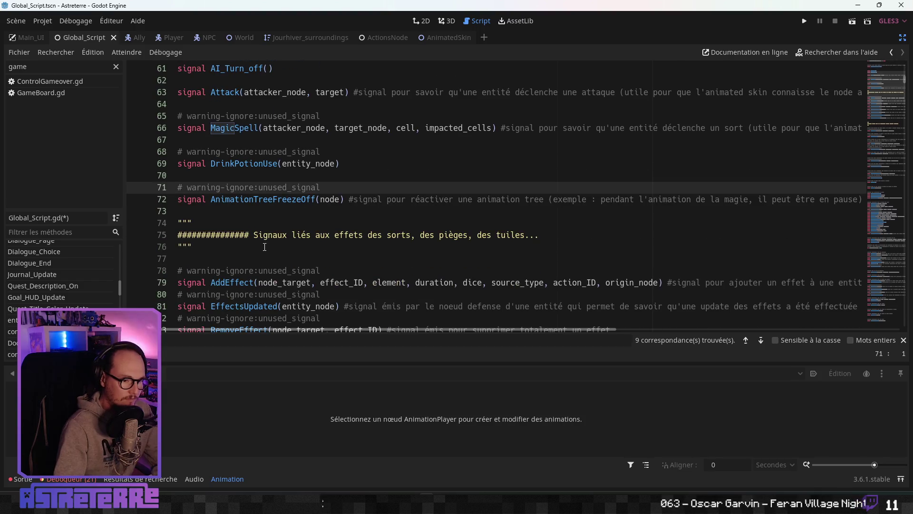
pyautogui.scroll(-2, 257, 250)
pyautogui.scroll(3, 257, 249)
pyautogui.scroll(-8, 256, 248)
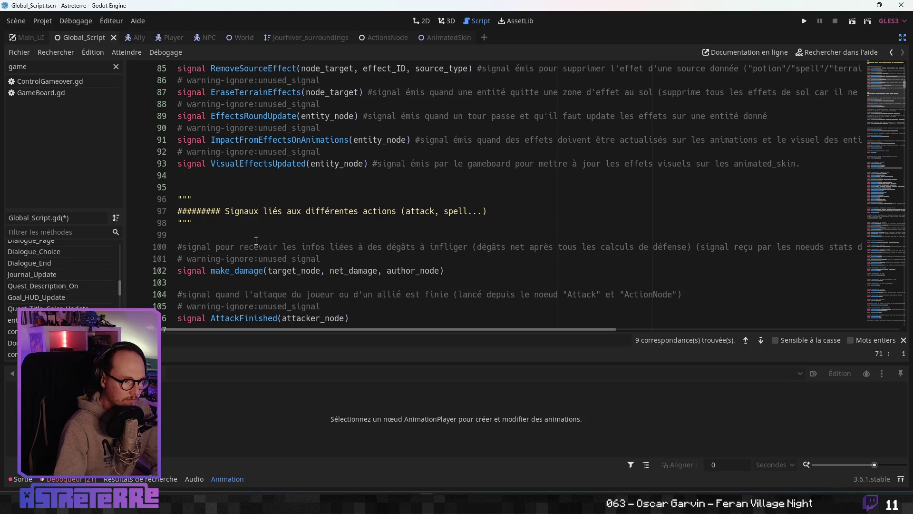
pyautogui.scroll(-5, 310, 220)
# - Insert a blank line below the ZoneSpellCellCreation signal for the new signal
pyautogui.click(254, 214)
pyautogui.scroll(-1, 254, 218)
pyautogui.scroll(-7, 254, 218)
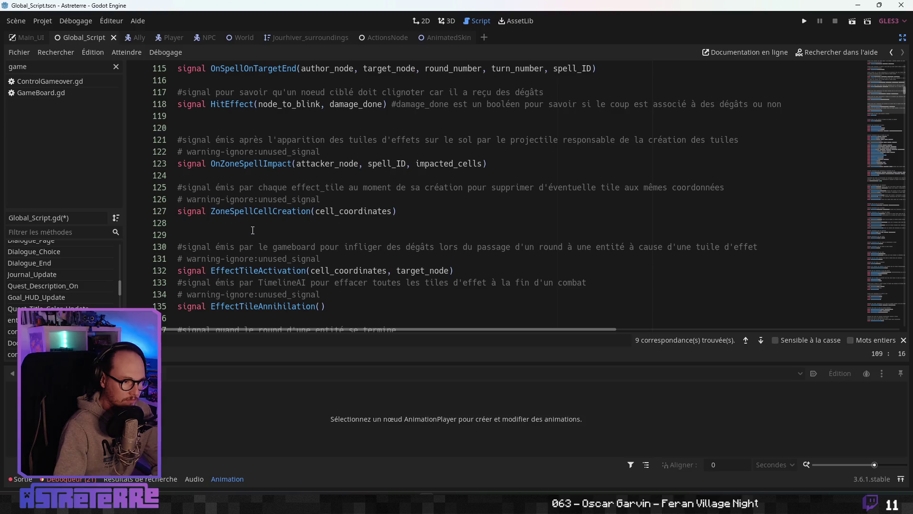
pyautogui.click(185, 153)
pyautogui.press('Return')
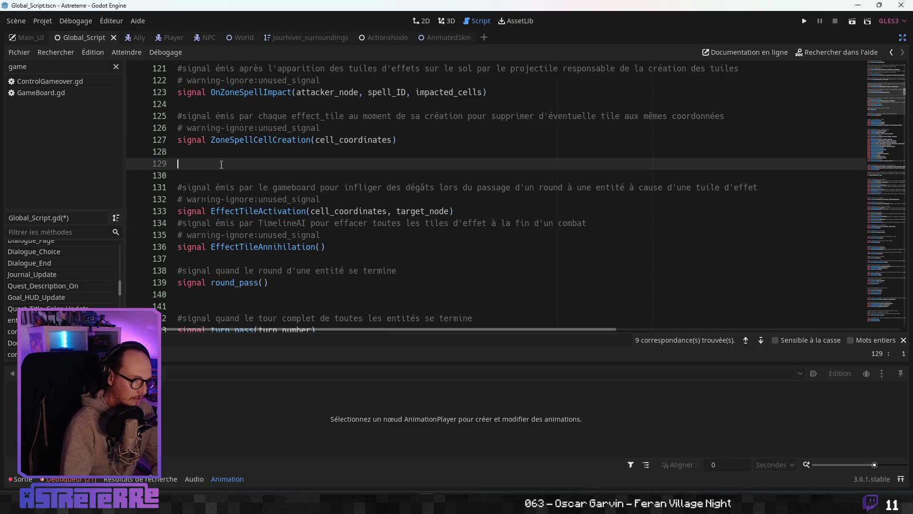
pyautogui.press('Delete')
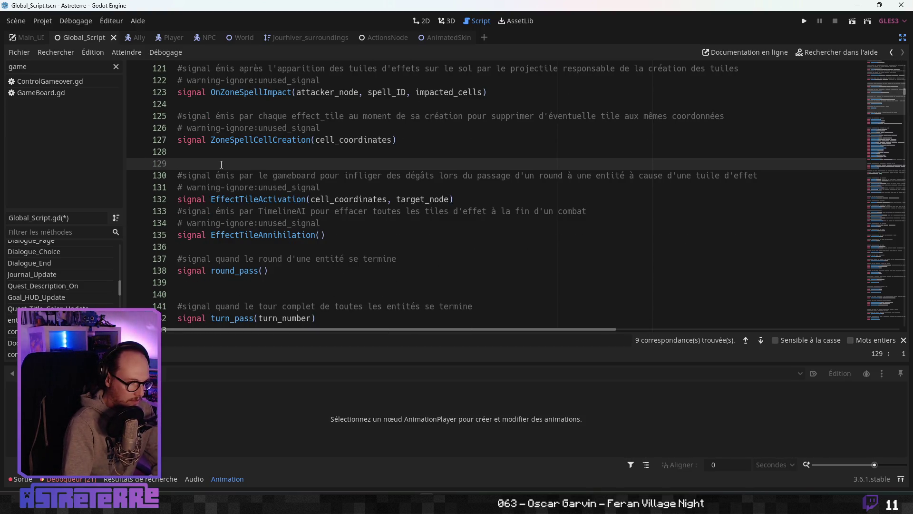
pyautogui.press('Down')
pyautogui.press('Down')
pyautogui.press('Down')
pyautogui.press('Up')
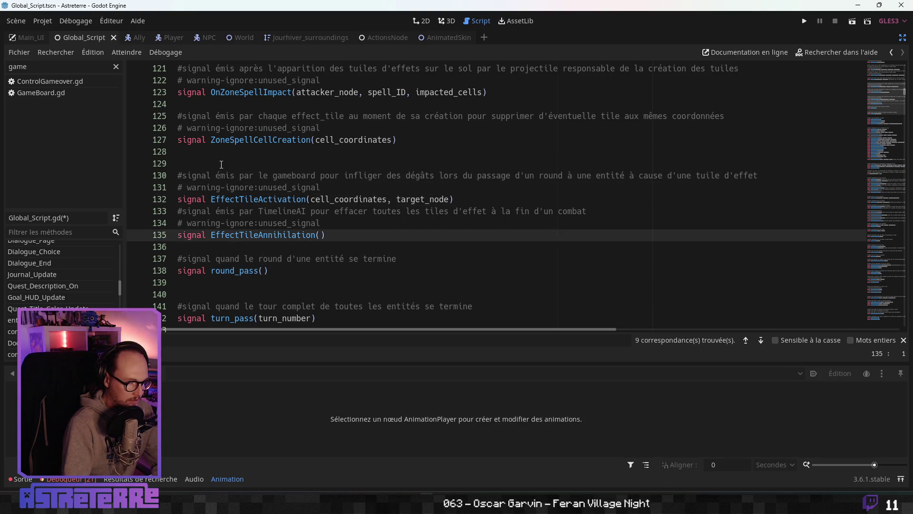
pyautogui.press('Up')
pyautogui.press('Up')
pyautogui.press('Up')
pyautogui.press('Return')
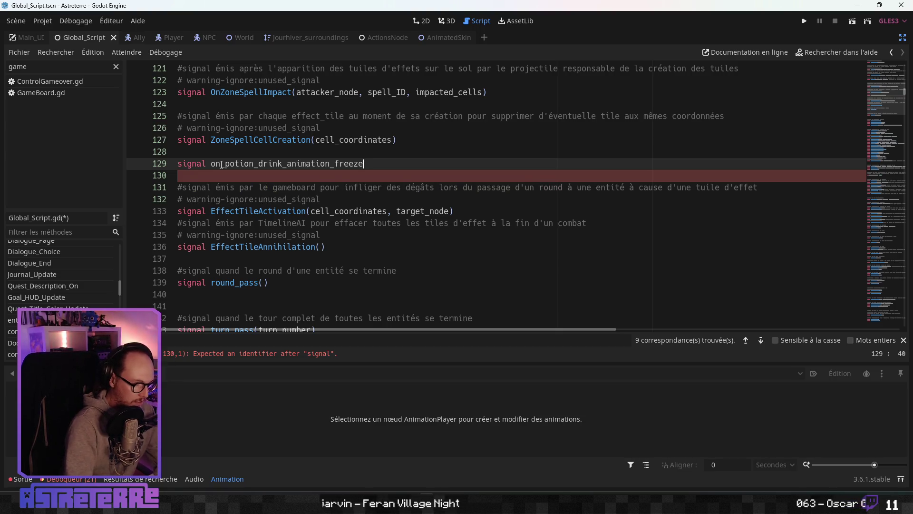
# - Add a French comment above the signal saying it is emitted by animated_skin.gd
pyautogui.click(246, 164)
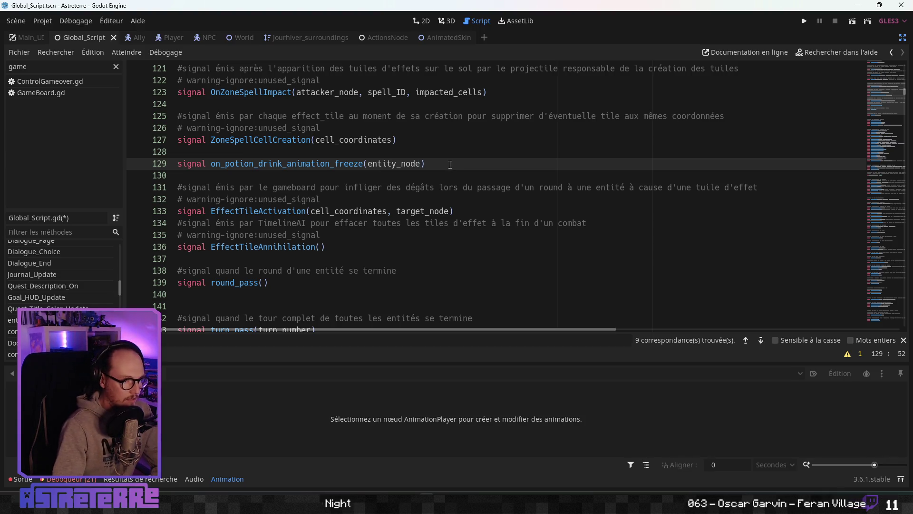
pyautogui.moveTo(269, 143); pyautogui.dragTo(271, 149)
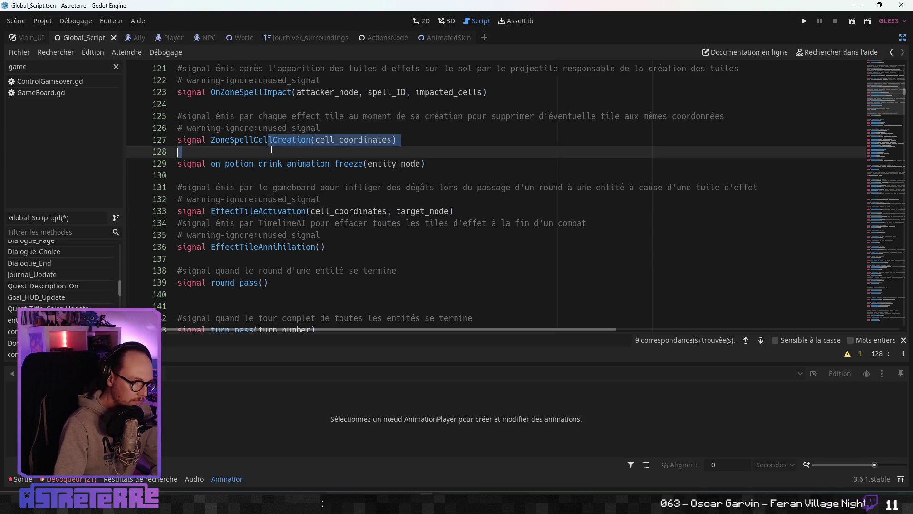
pyautogui.click(252, 153)
pyautogui.press('Return')
pyautogui.write('#si')
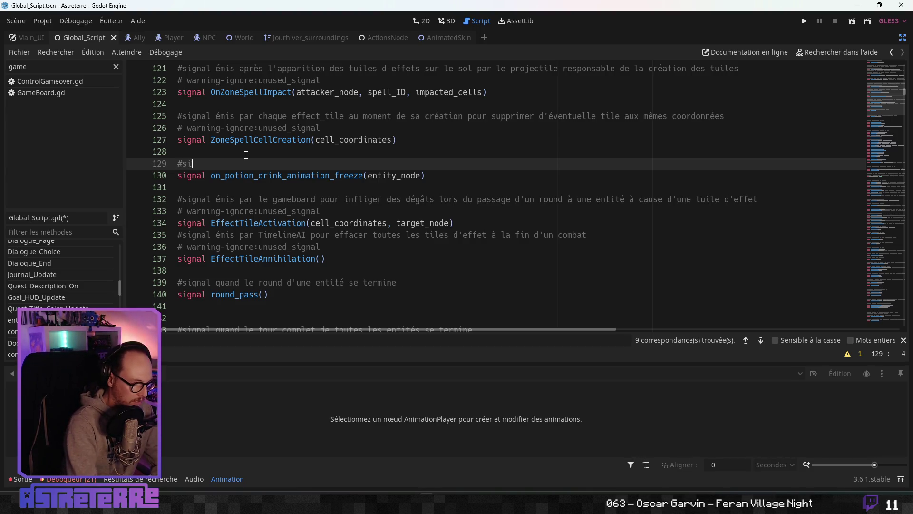
pyautogui.write('gna')
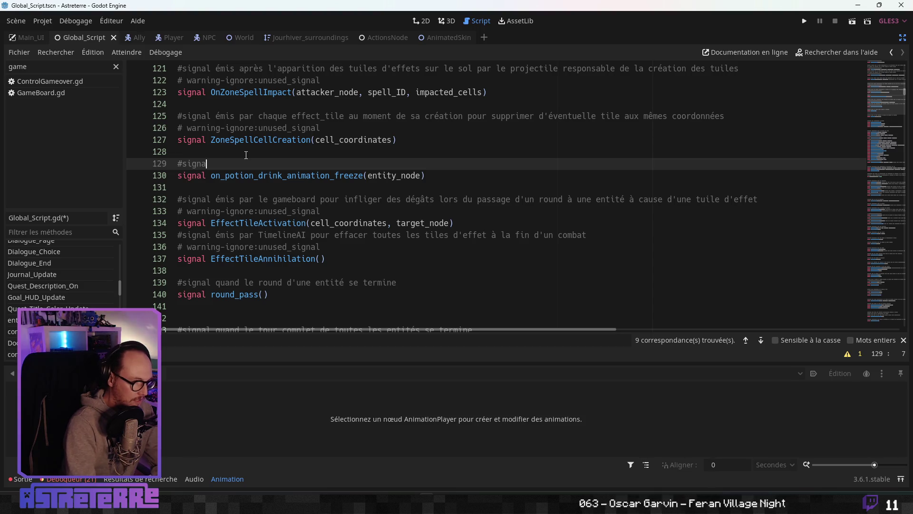
pyautogui.write("l émis par l'animated")
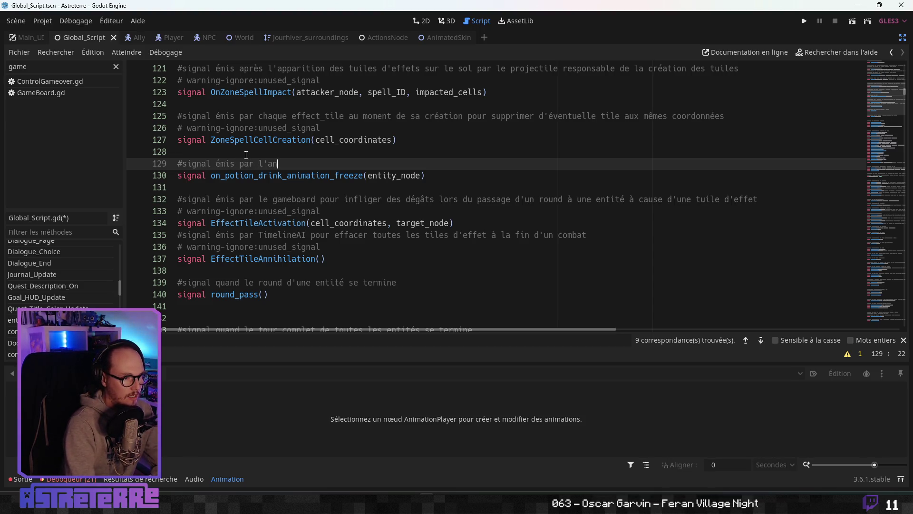
pyautogui.press('BackSpace')
pyautogui.write('_skin.gd quand l\'animation "Drink" est figée pour lancer des d')
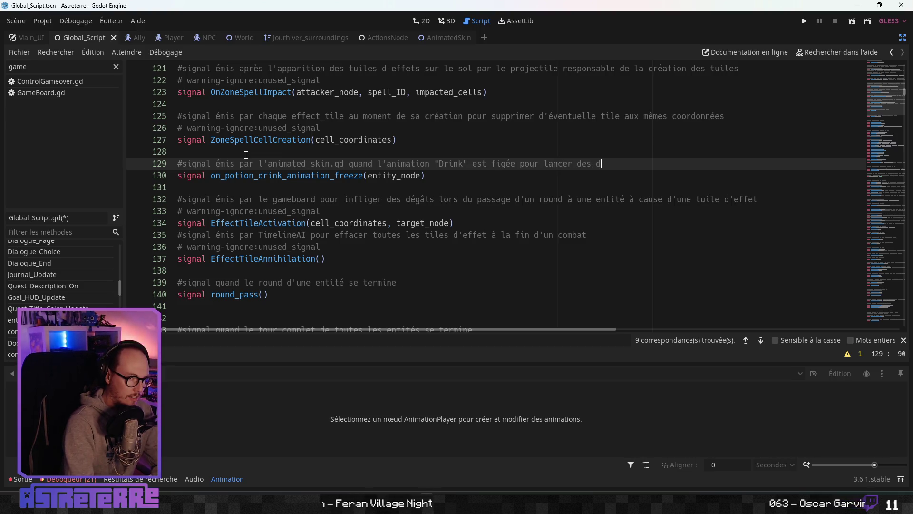
pyautogui.press('Down')
pyautogui.press('Down')
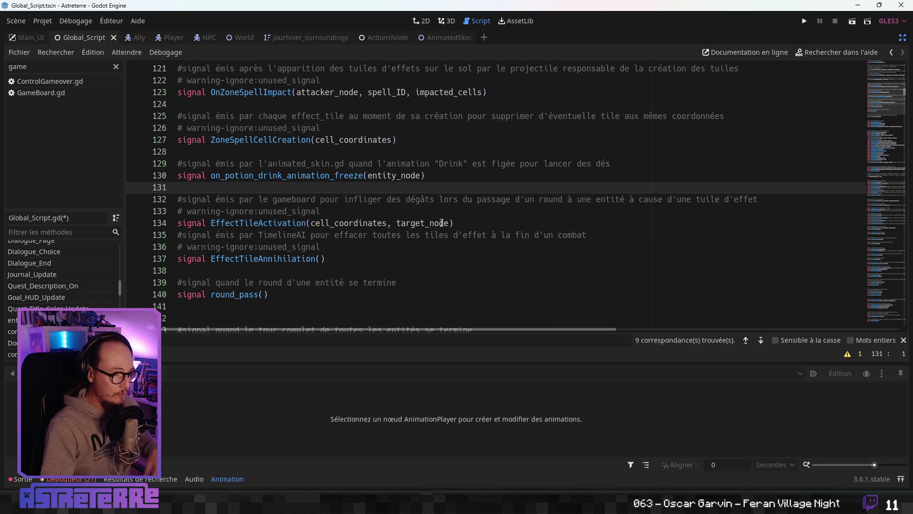
# - Save, then add a potion_data parameter after entity_node in on_potion_drink_animation_freeze
pyautogui.hotkey('ctrl', 's')
pyautogui.click(356, 213)
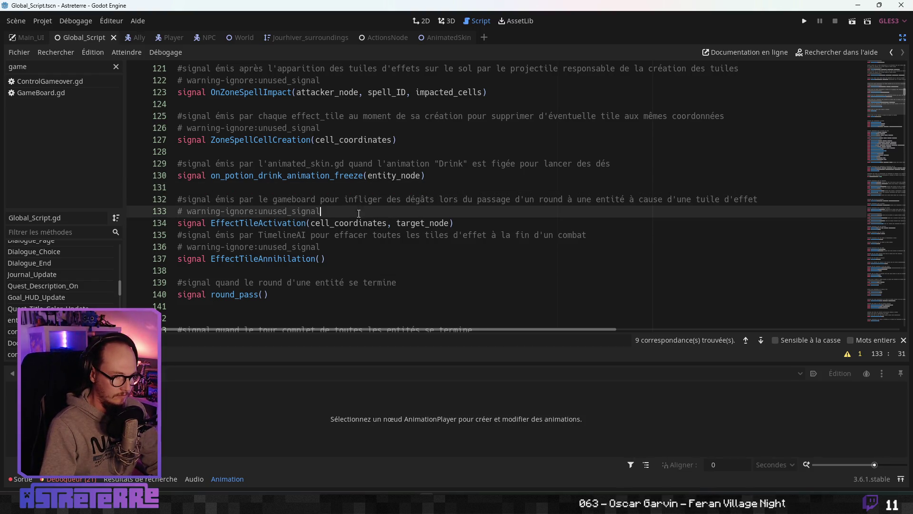
pyautogui.click(420, 176)
pyautogui.write(', ')
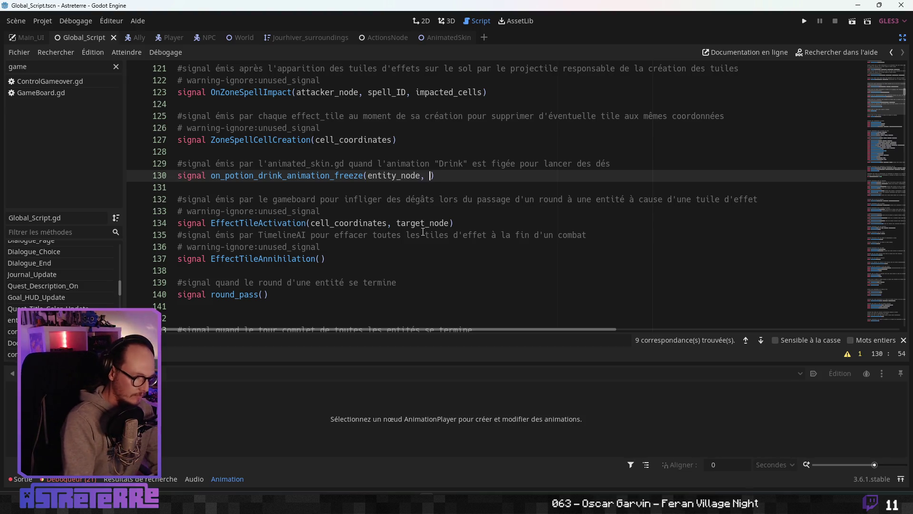
pyautogui.write('potion_data')
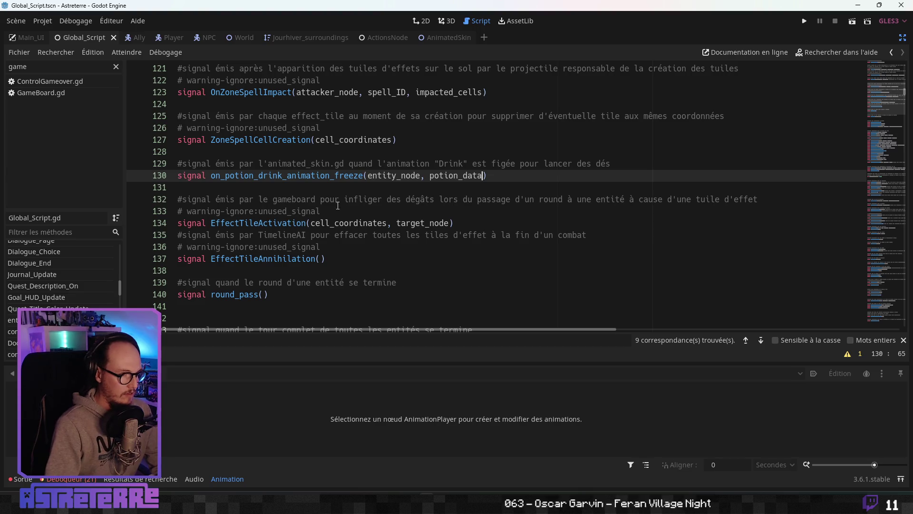
pyautogui.click(243, 191)
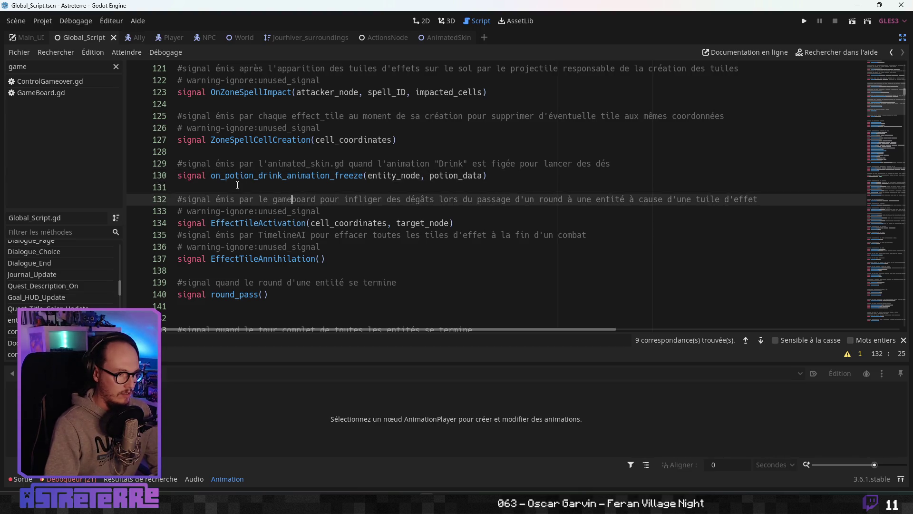
pyautogui.press('Return')
# - Insert warning-ignore:unused_signal above the new signal and save Global_Script
pyautogui.click(361, 223)
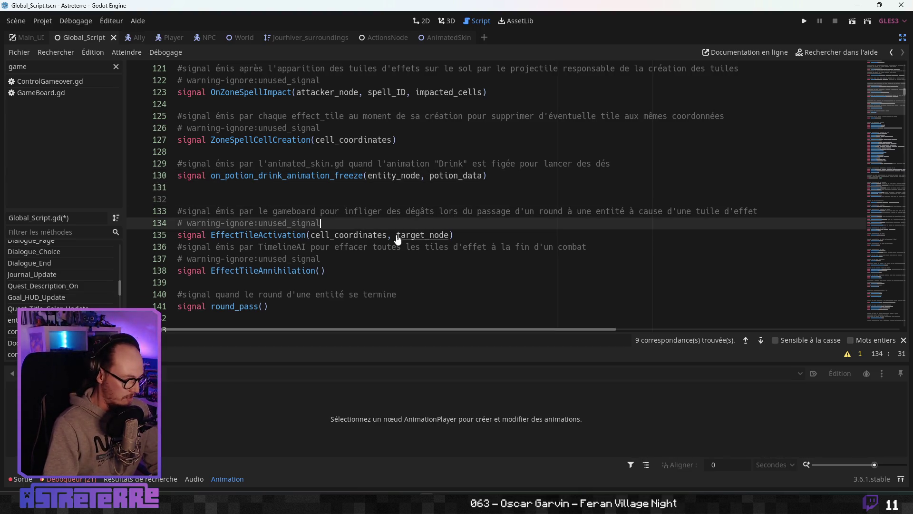
pyautogui.doubleClick(354, 175)
pyautogui.click(400, 212)
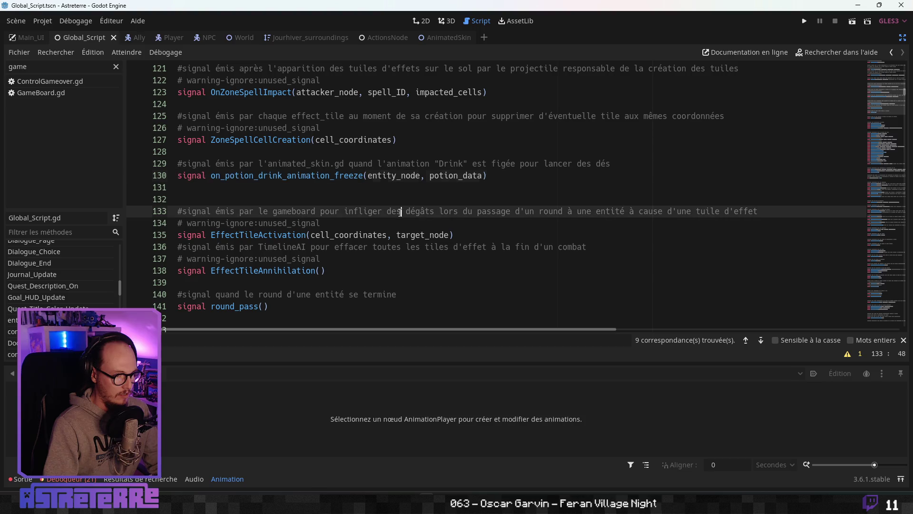
pyautogui.click(844, 352)
pyautogui.click(197, 324)
pyautogui.hotkey('ctrl', 's')
pyautogui.click(326, 187)
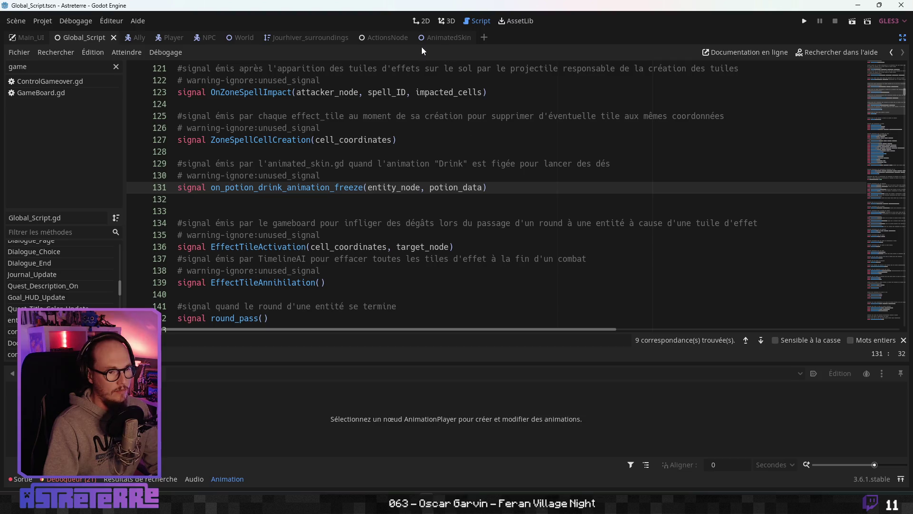
pyautogui.click(447, 39)
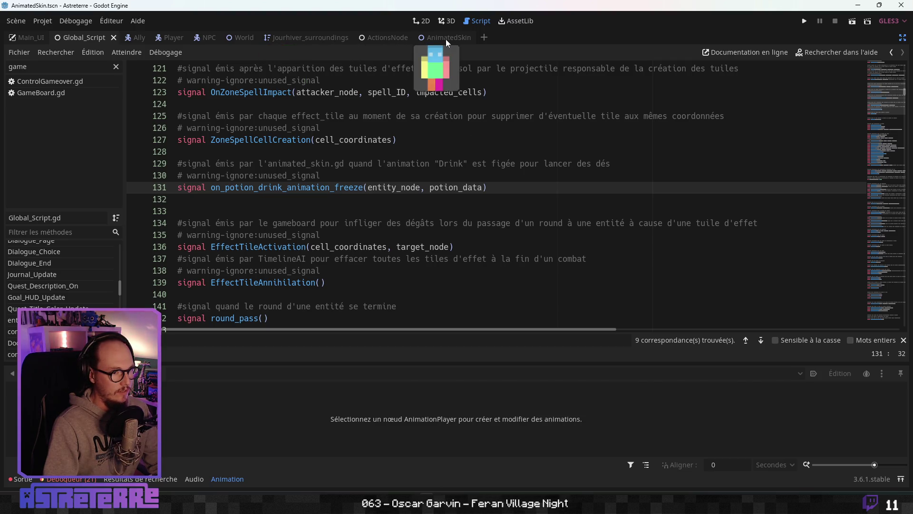
# - Paste the potion_selected and potion_data lines from clipboard history into on_potion_drink
pyautogui.click(246, 283)
pyautogui.click(259, 269)
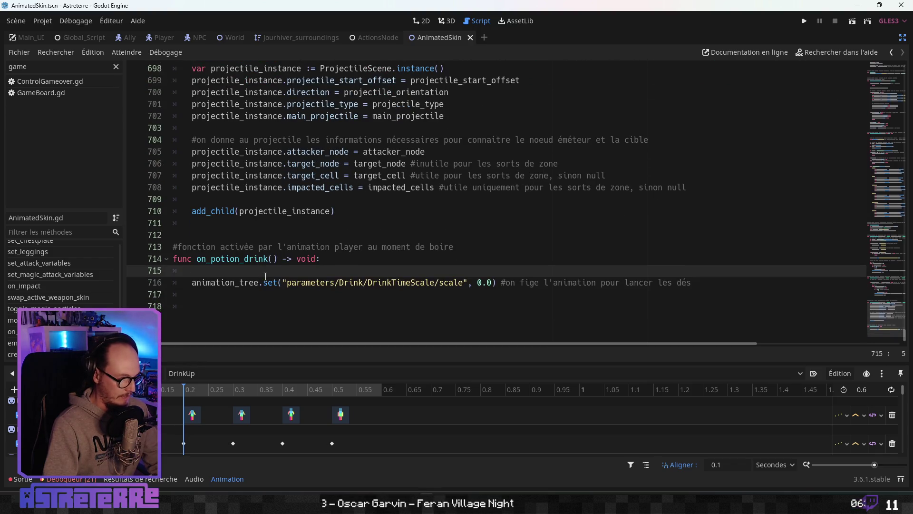
pyautogui.hotkey('ctrl', 'shift', 'z')
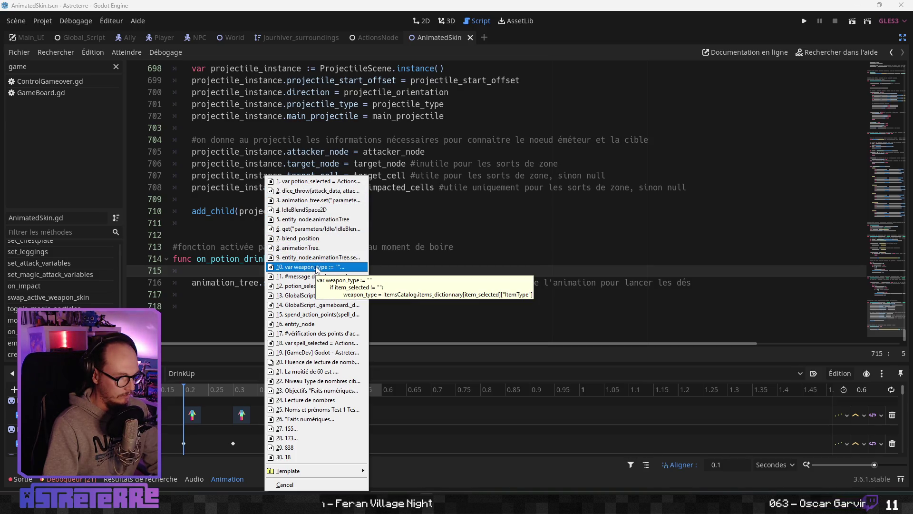
pyautogui.click(318, 181)
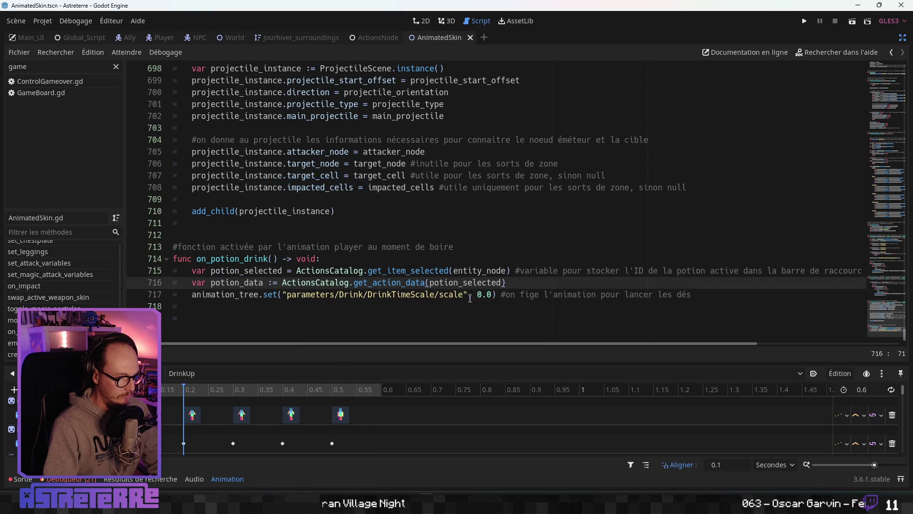
pyautogui.press('Return')
pyautogui.click(322, 307)
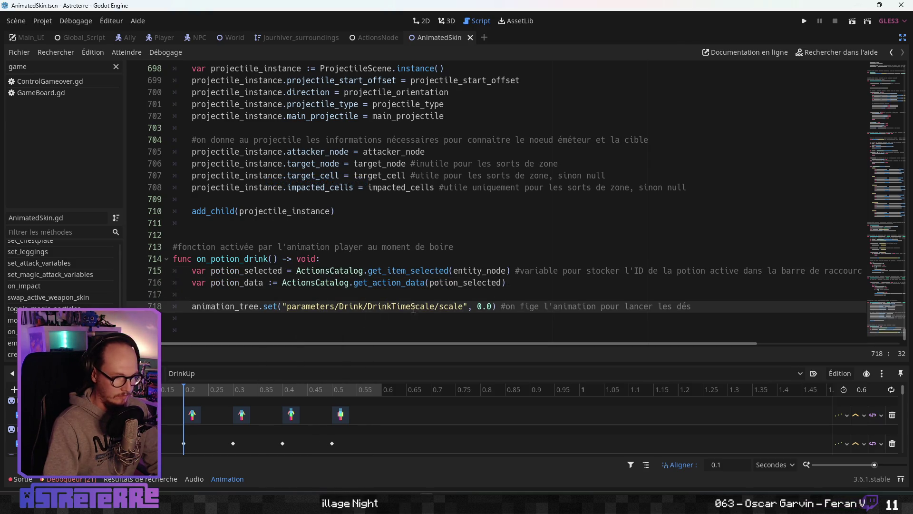
# - Add another indented blank line in on_potion_drink and launch the game to test
pyautogui.scroll(-1, 432, 331)
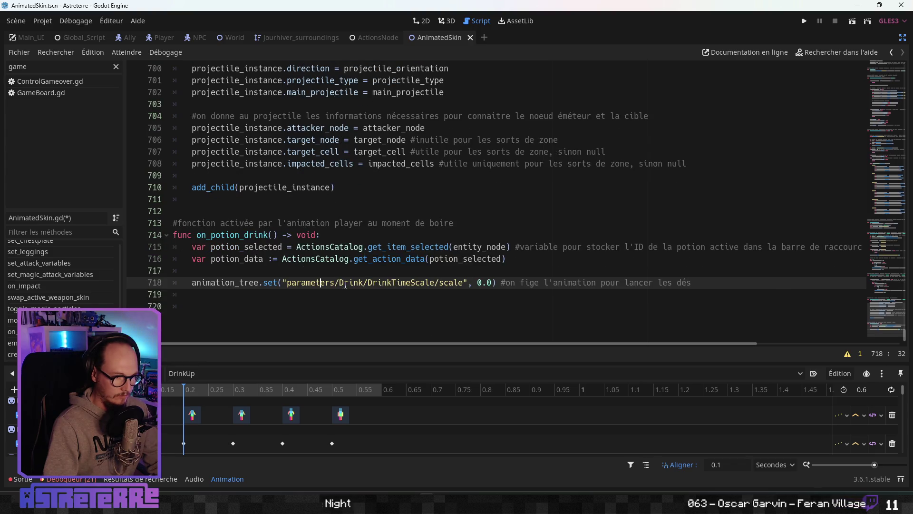
pyautogui.click(294, 273)
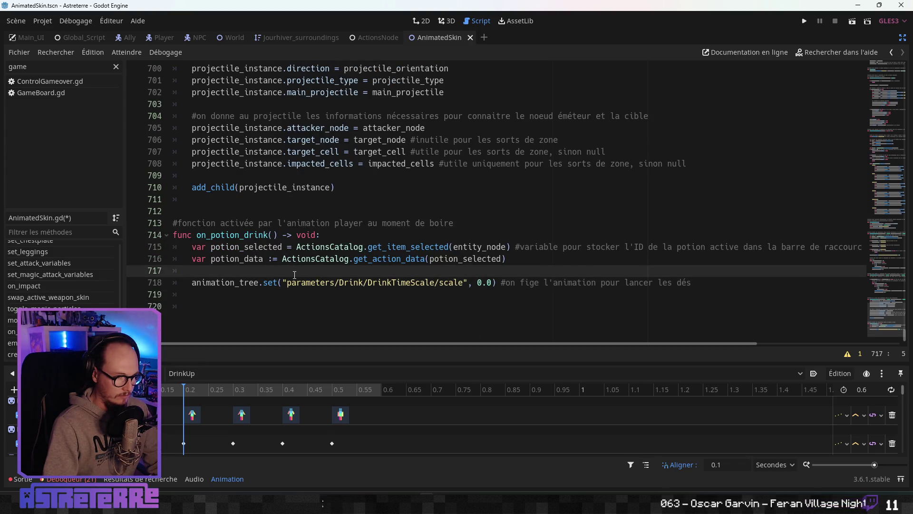
pyautogui.press('Return')
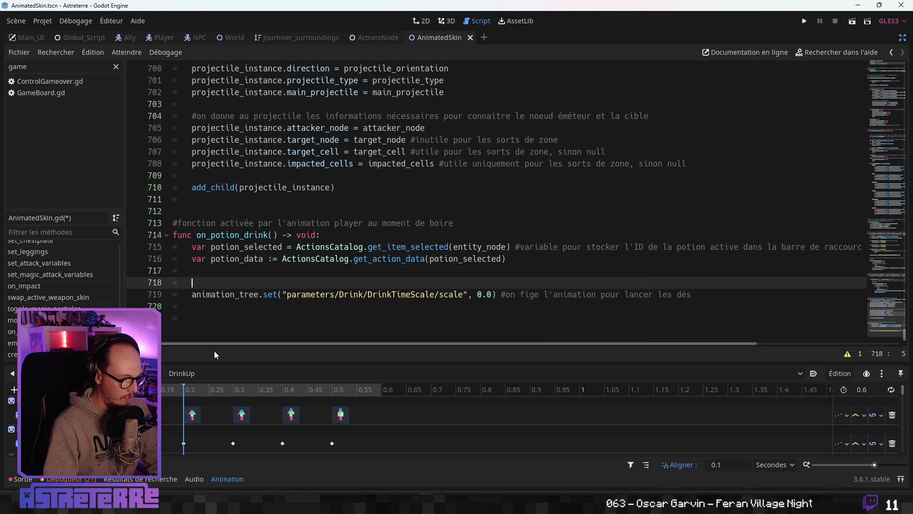
pyautogui.press('F5')
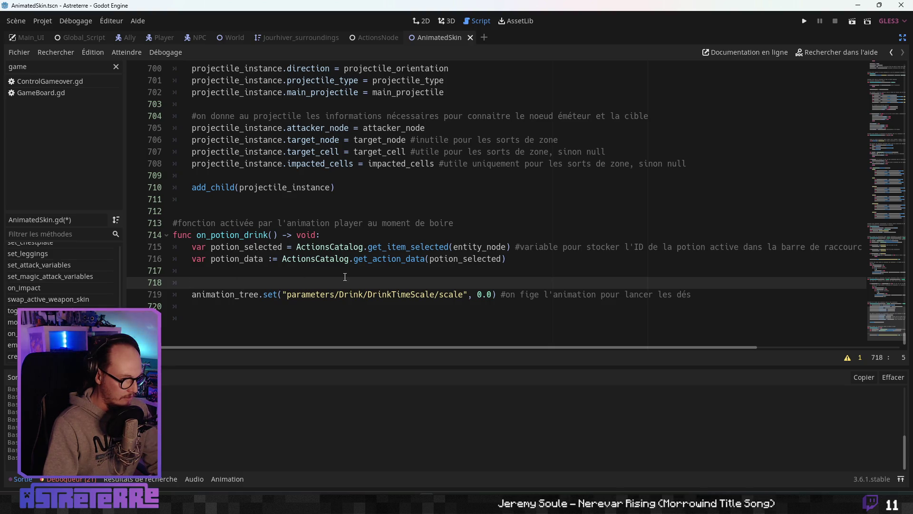
pyautogui.hotkey('alt', 'Tab')
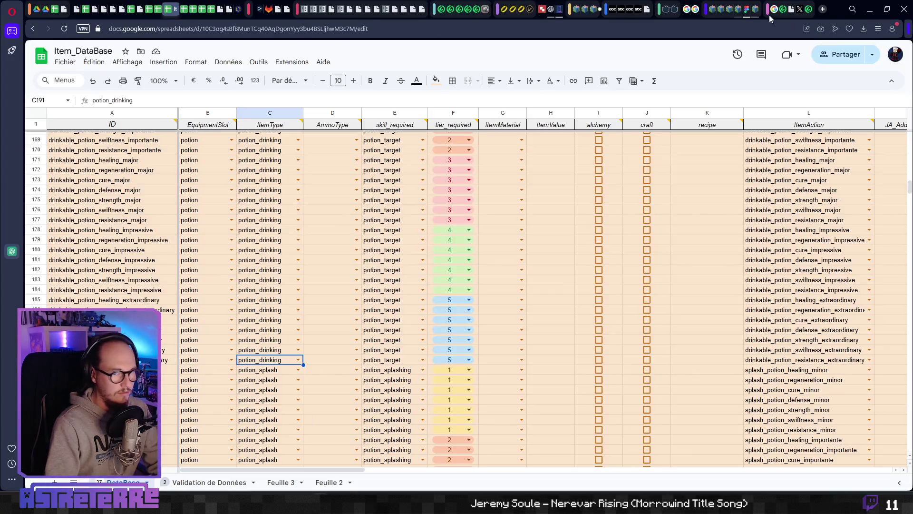
# - Switch to the Actions_Catalog spreadsheet and locate row 15's dice_number value
pyautogui.click(172, 11)
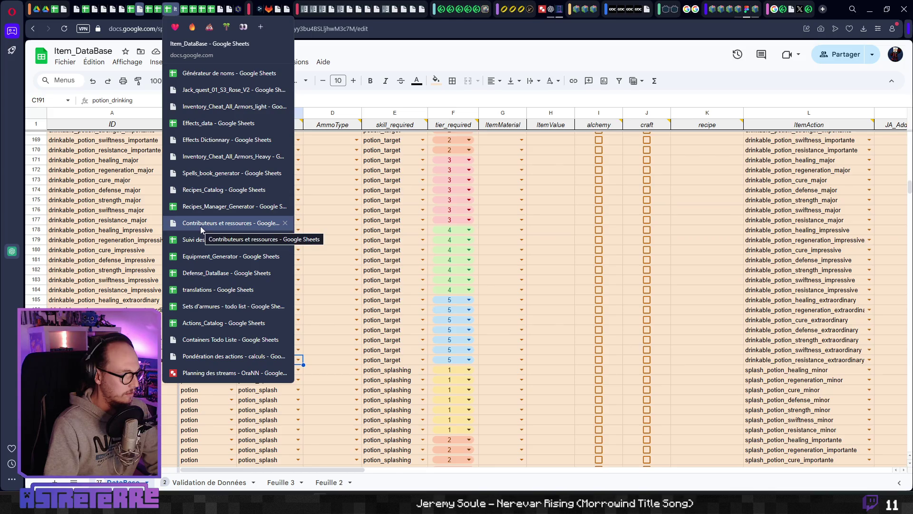
pyautogui.click(206, 322)
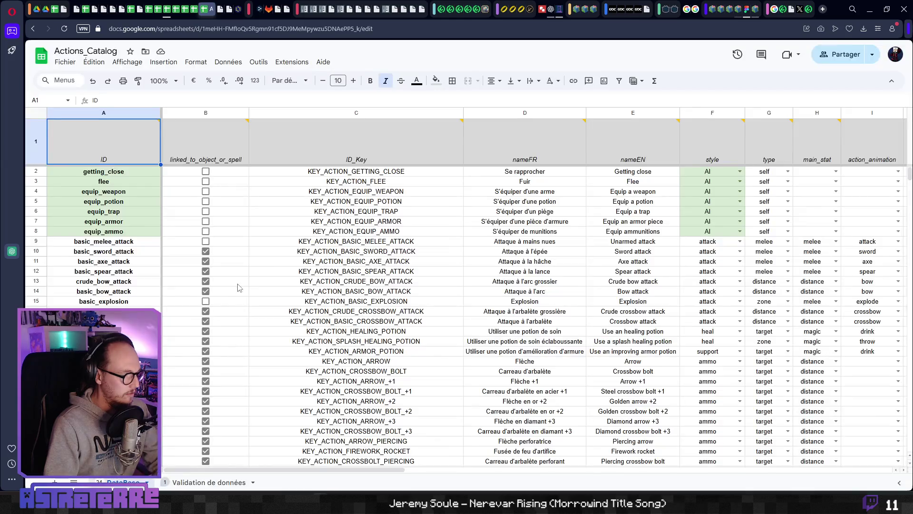
pyautogui.press('Right')
pyautogui.press('Right')
pyautogui.press('Right')
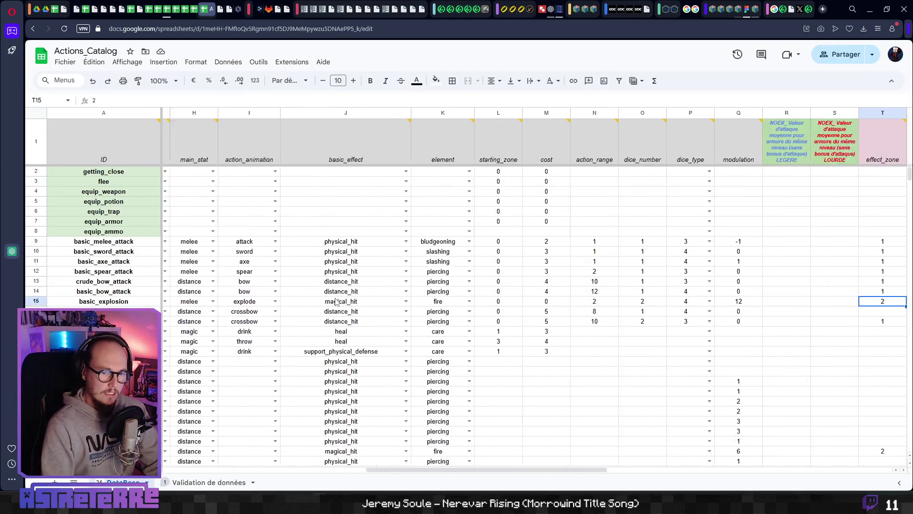
pyautogui.press('Left')
pyautogui.press('Left')
pyautogui.press('Left')
pyautogui.press('Right')
pyautogui.press('Down')
pyautogui.press('Down')
pyautogui.press('Down')
# - Check dice_number for the splash cure potion and the minor drinkable healing potions
pyautogui.scroll(-13, 303, 289)
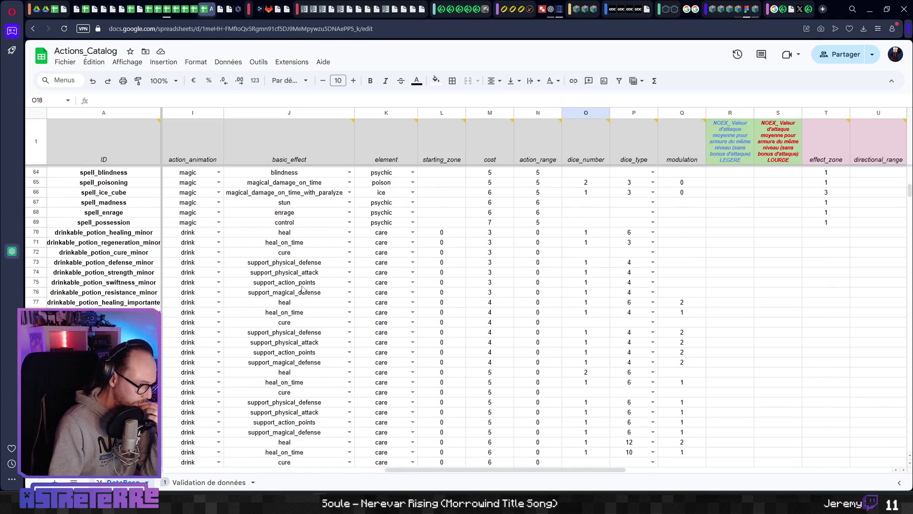
pyautogui.scroll(-2, 303, 288)
pyautogui.scroll(-4, 302, 289)
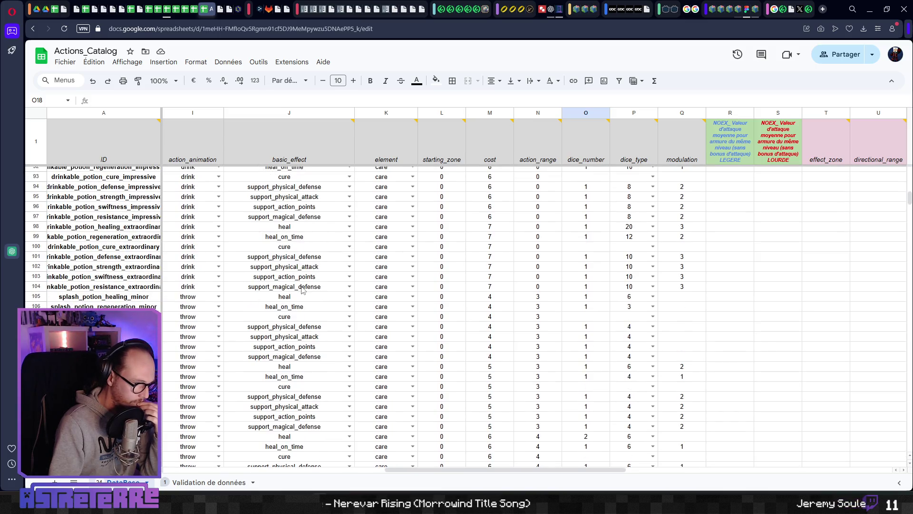
pyautogui.scroll(-6, 304, 296)
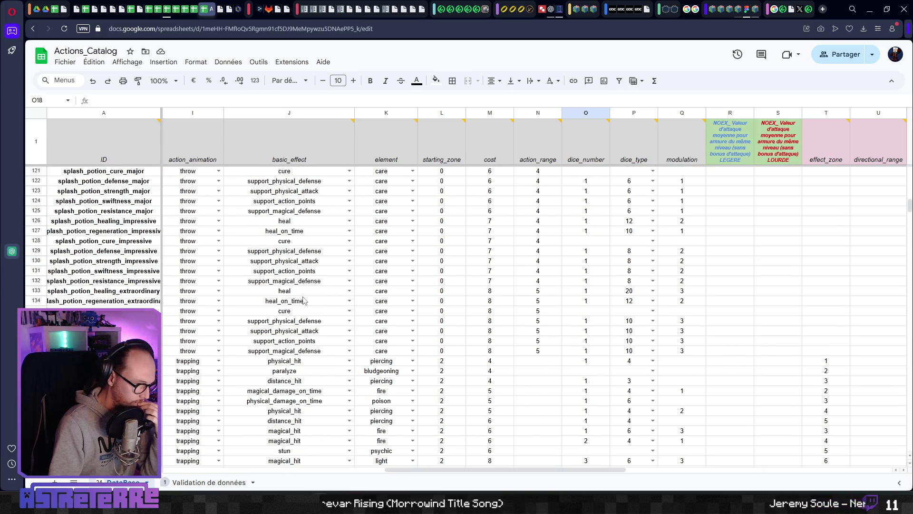
pyautogui.click(588, 310)
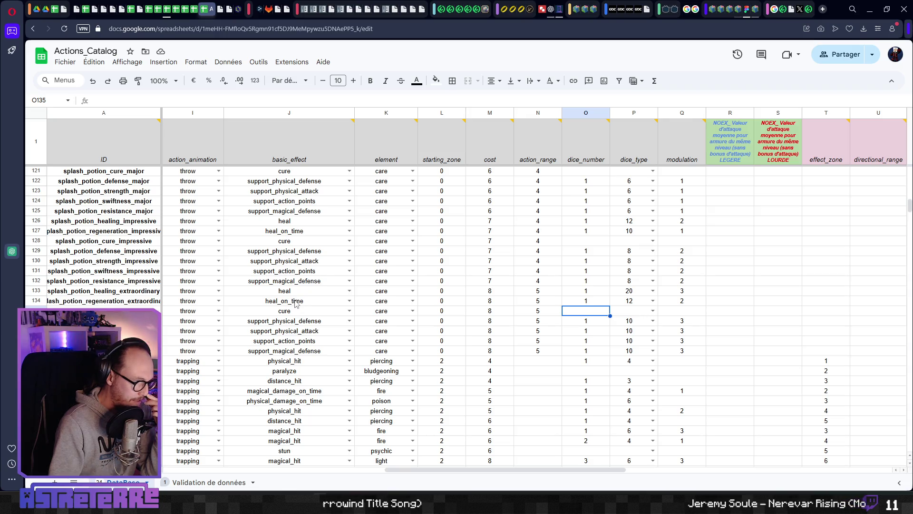
pyautogui.scroll(2, 296, 304)
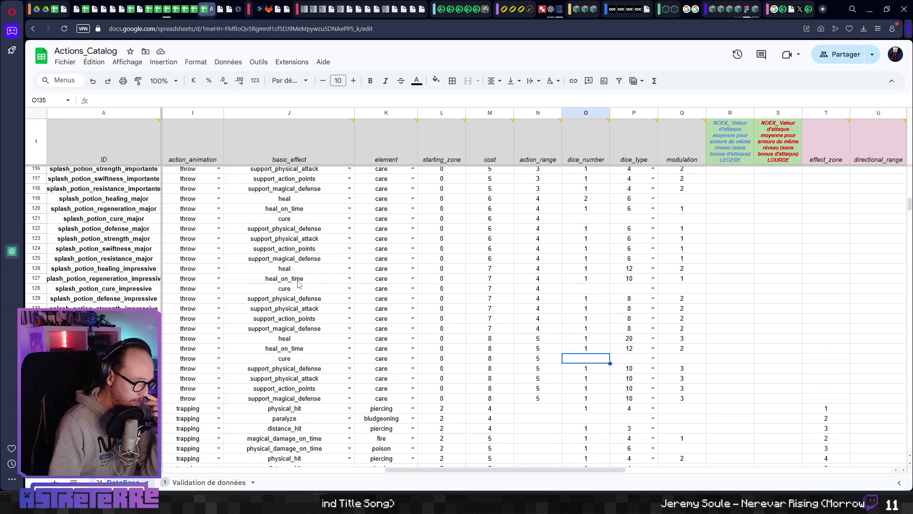
pyautogui.scroll(3, 612, 264)
pyautogui.scroll(4, 612, 264)
pyautogui.scroll(6, 586, 266)
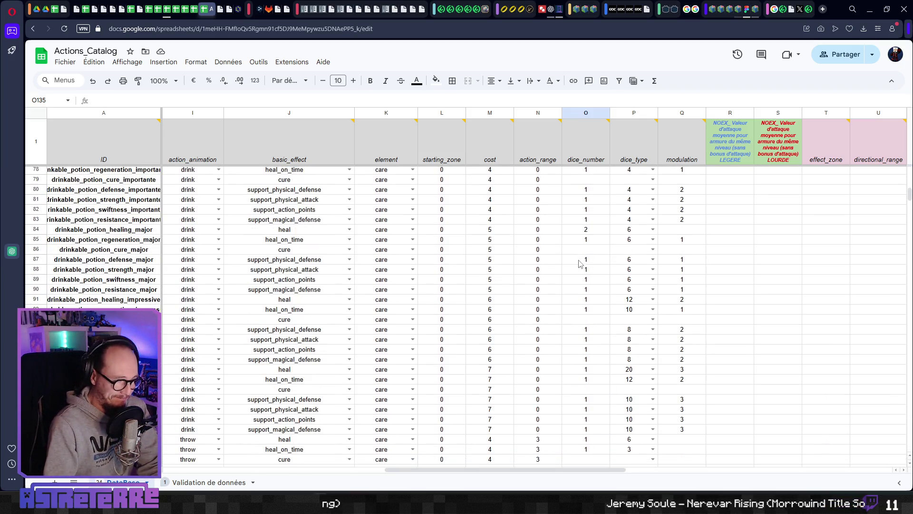
pyautogui.scroll(5, 588, 270)
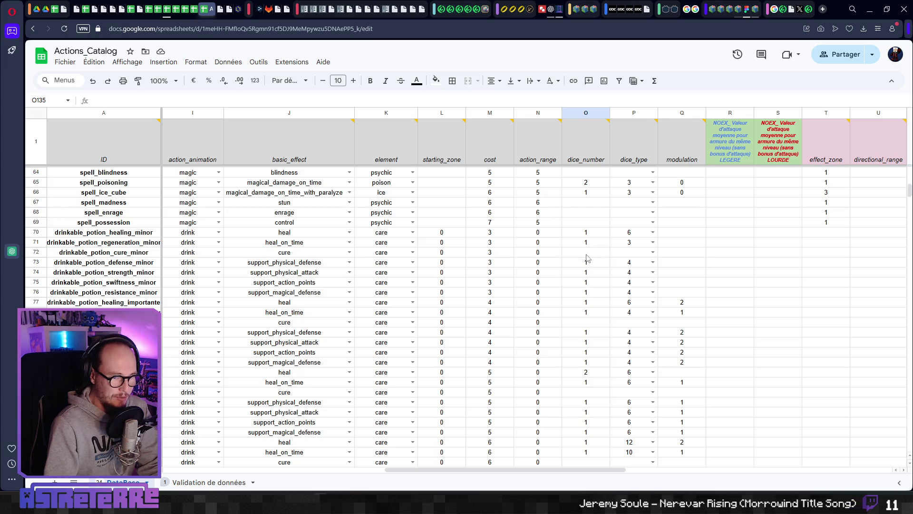
pyautogui.click(588, 257)
pyautogui.click(596, 234)
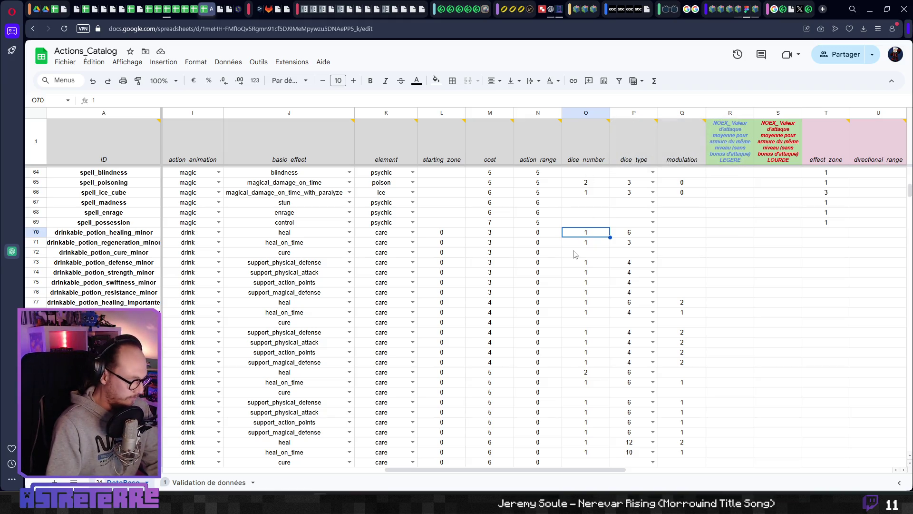
pyautogui.hotkey('ctrl', 'Tab')
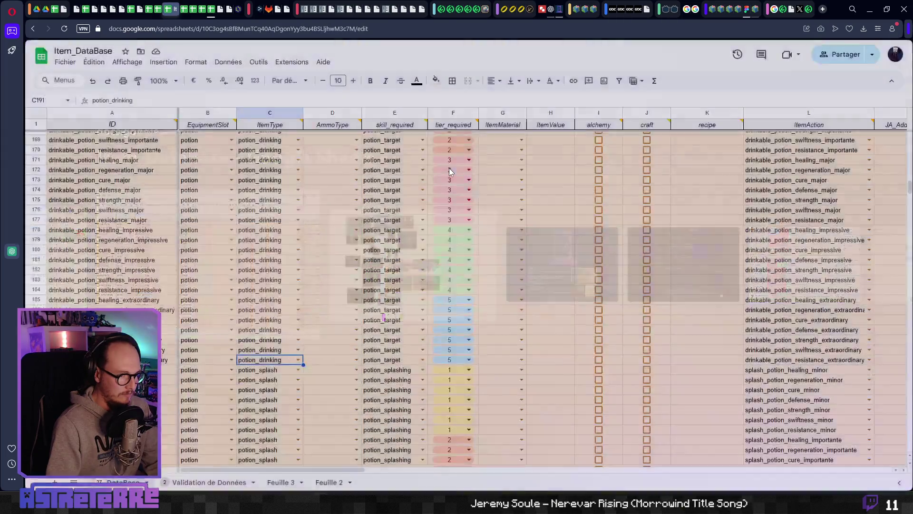
# - On line 718 write if "dice_number" in potion_data: and start an indented line beneath
pyautogui.hotkey('ctrl', 'Tab')
pyautogui.hotkey('alt', 'Tab')
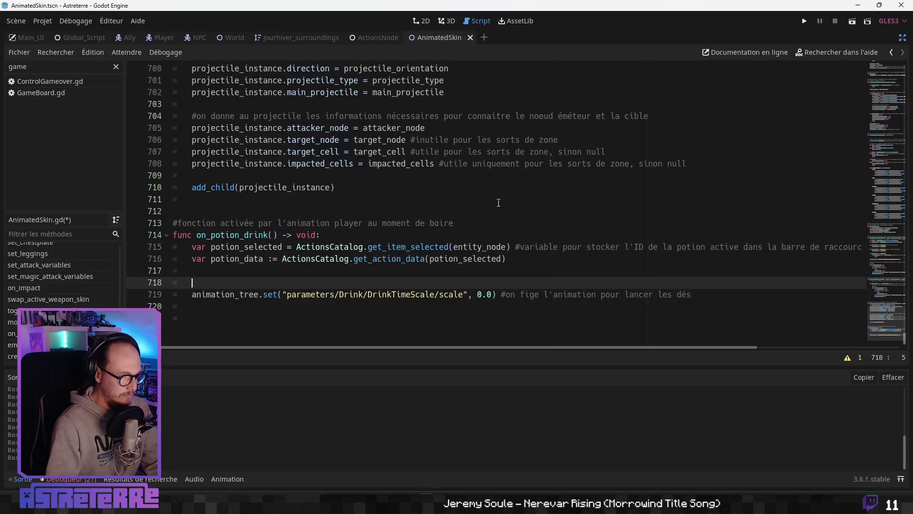
pyautogui.write('if po')
pyautogui.press('Down')
pyautogui.press('Down')
pyautogui.write('t')
pyautogui.press('Return')
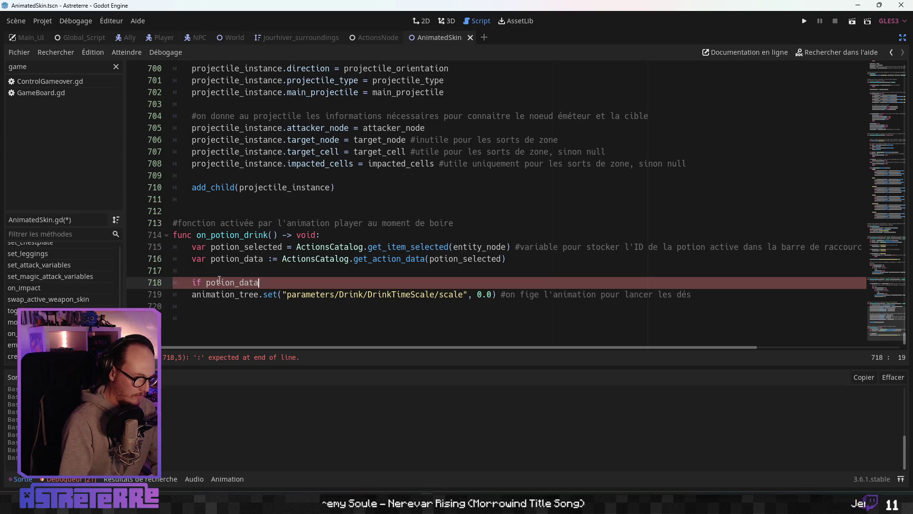
pyautogui.write('"dice_nu')
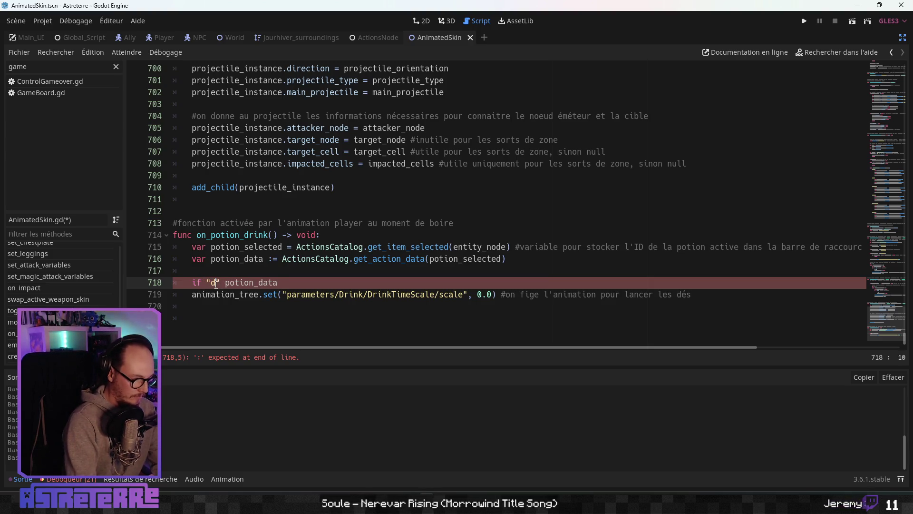
pyautogui.write('mber')
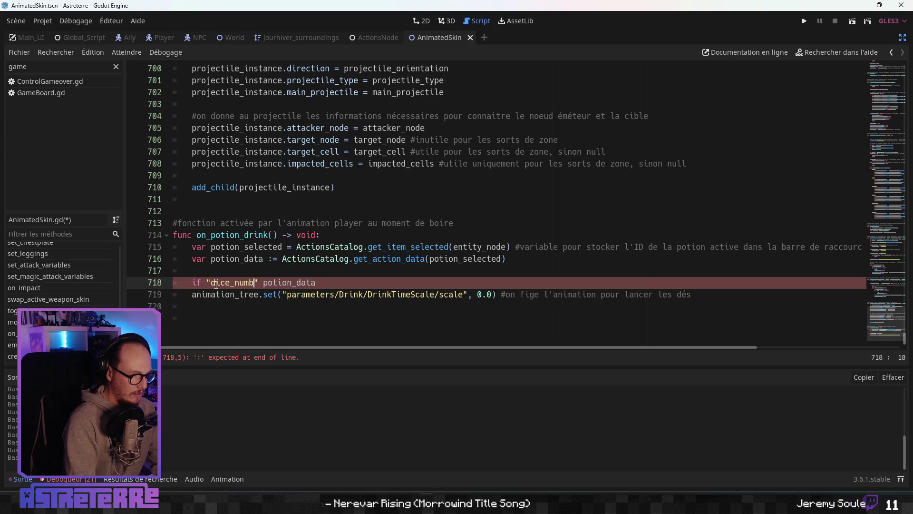
pyautogui.write('" in')
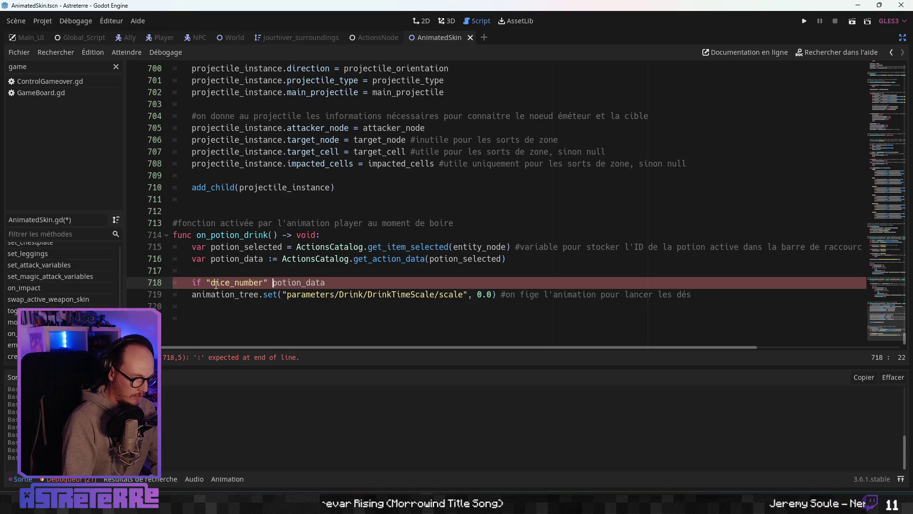
pyautogui.press('End')
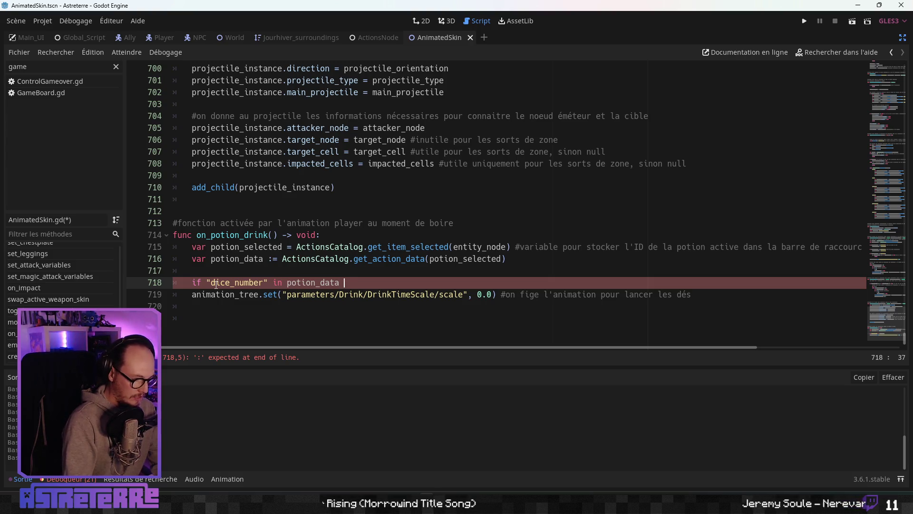
pyautogui.press('BackSpace')
pyautogui.press('BackSpace')
pyautogui.write(':')
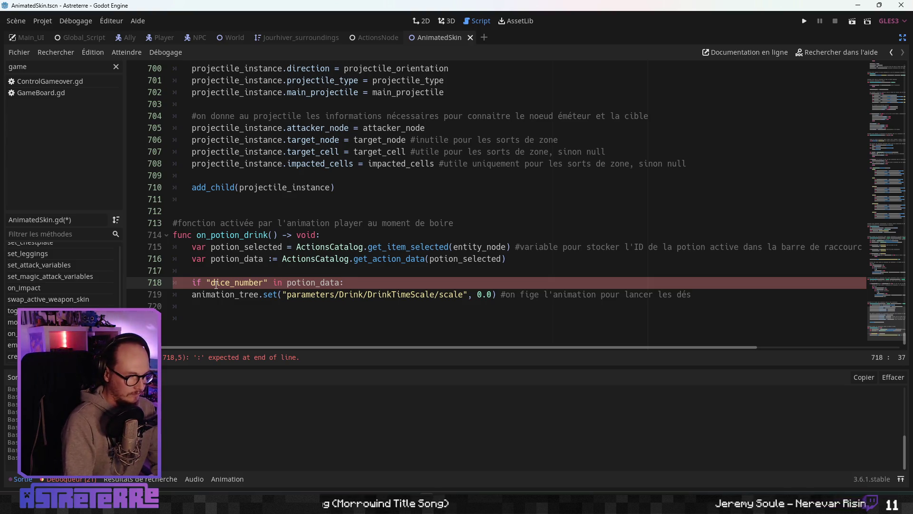
pyautogui.press('Return')
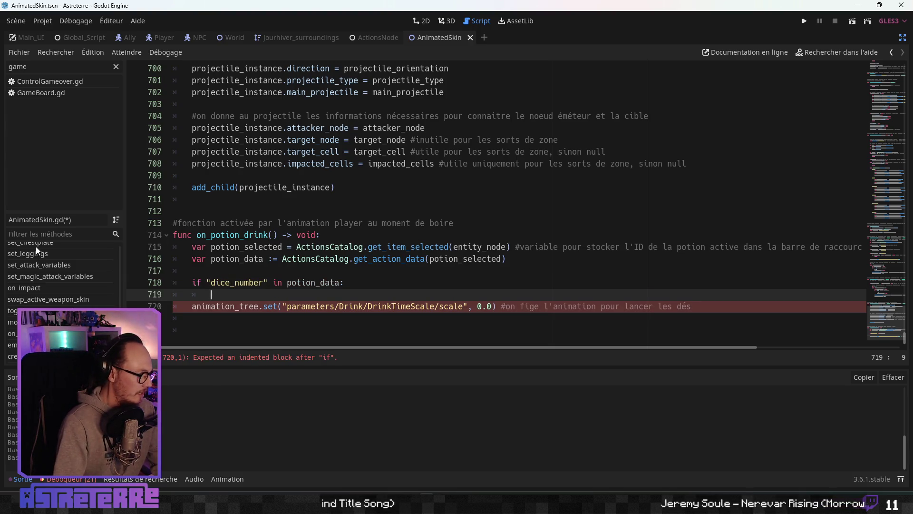
pyautogui.click(228, 505)
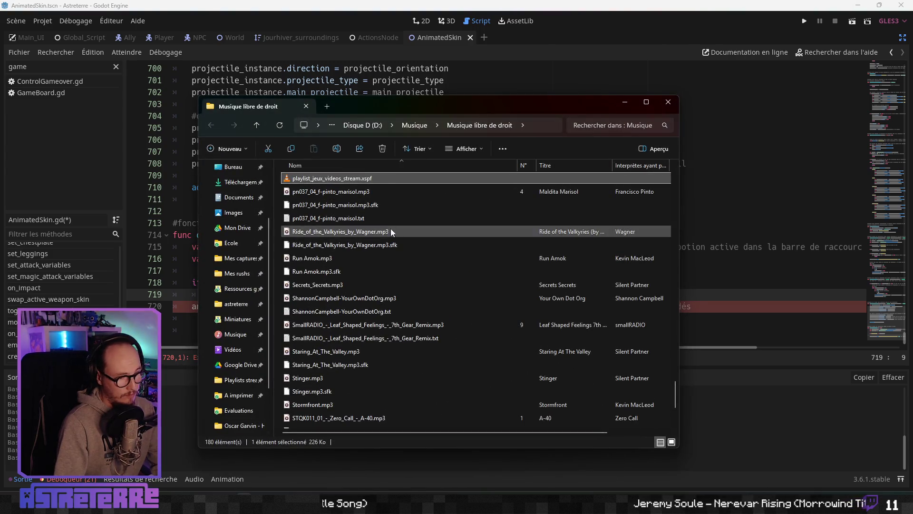
# - Open Actions_Catalog.json from the astreterre project's Autoload folder in Notepad
pyautogui.click(324, 109)
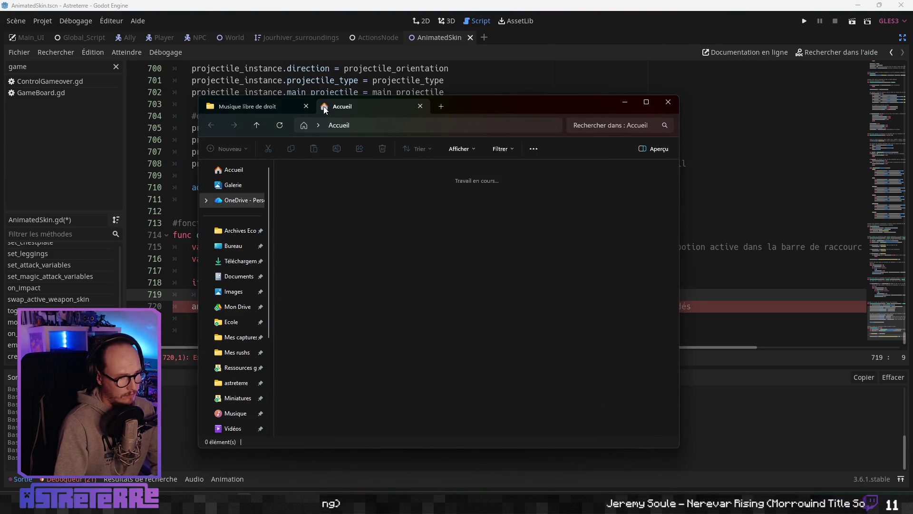
pyautogui.click(239, 386)
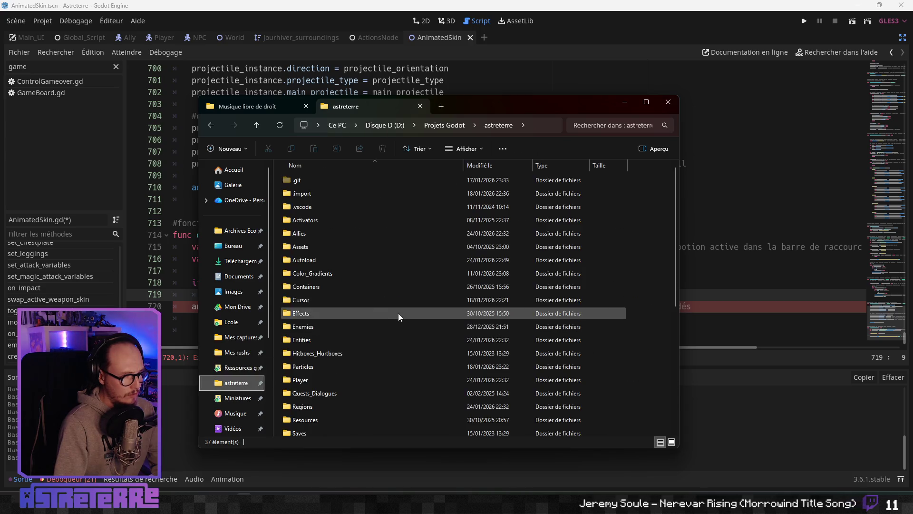
pyautogui.doubleClick(321, 259)
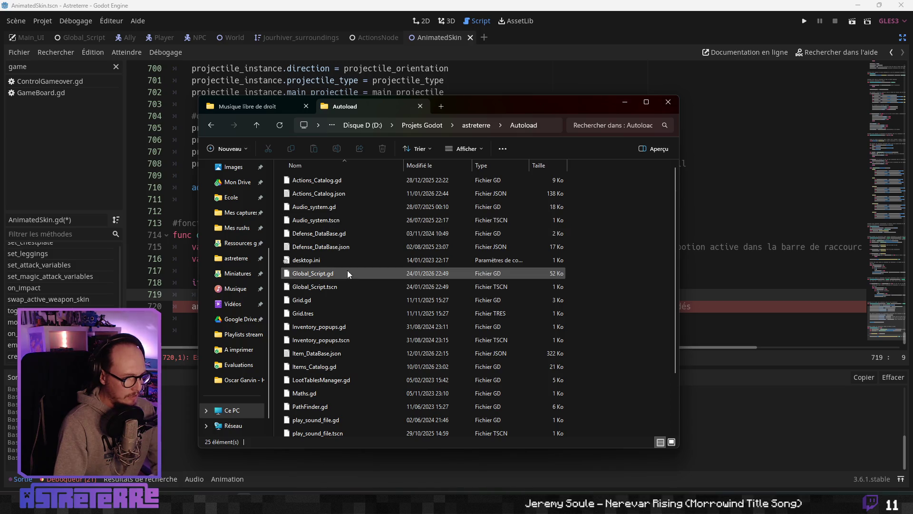
pyautogui.doubleClick(340, 194)
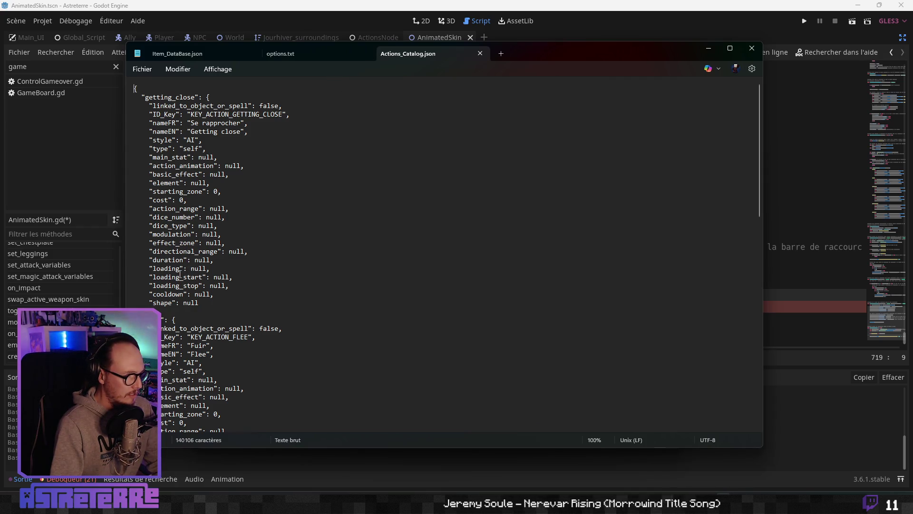
# - Inspect the dice_number and modulation entries in the JSON, then resume editing on_potion_drink in Godot
pyautogui.doubleClick(183, 217)
pyautogui.click(220, 233)
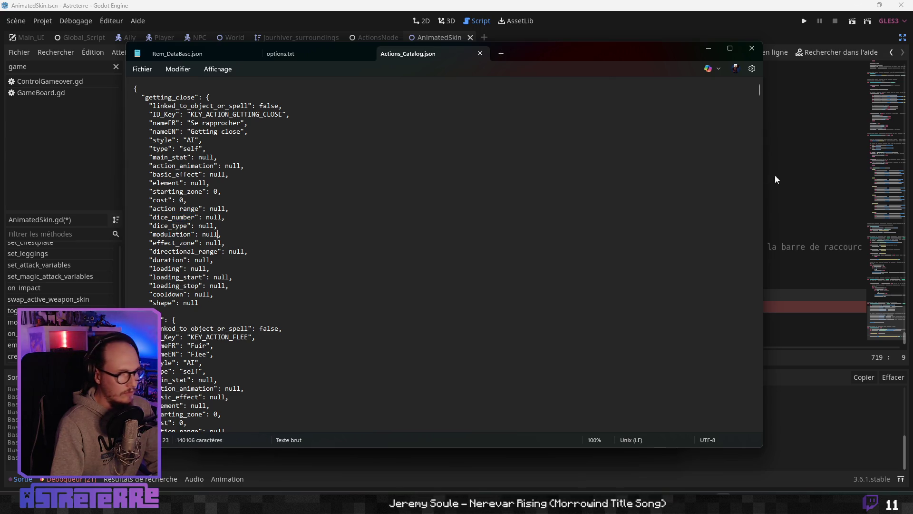
pyautogui.click(794, 164)
pyautogui.click(280, 270)
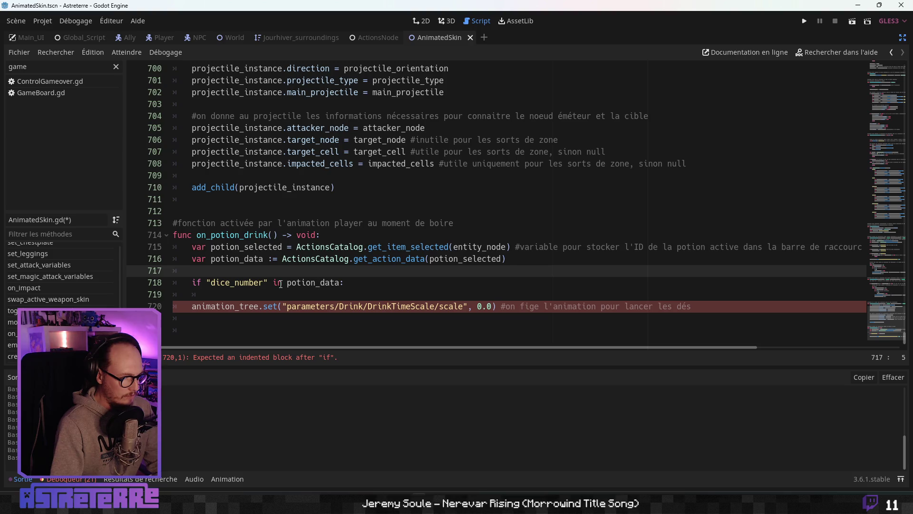
# - Rewrite the line 718 check so potion_data["dice_number"] must be neither null nor 0
pyautogui.moveTo(362, 285); pyautogui.dragTo(212, 284)
pyautogui.moveTo(287, 284); pyautogui.dragTo(206, 284)
pyautogui.press('BackSpace')
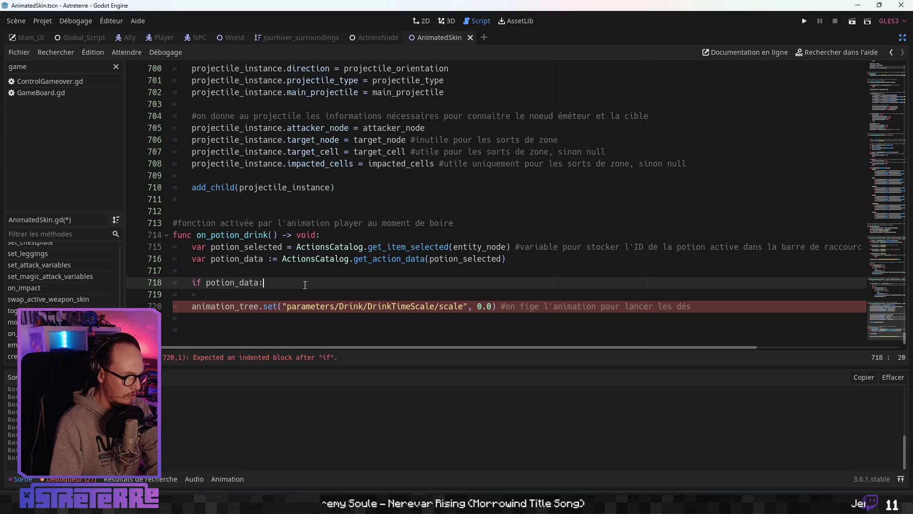
pyautogui.press('BackSpace')
pyautogui.write('["dice_numb')
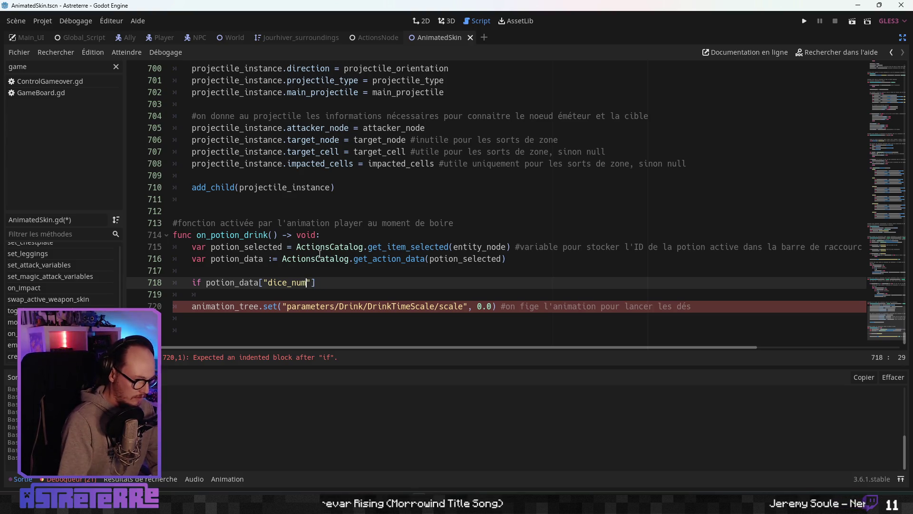
pyautogui.write('ber')
pyautogui.press('End')
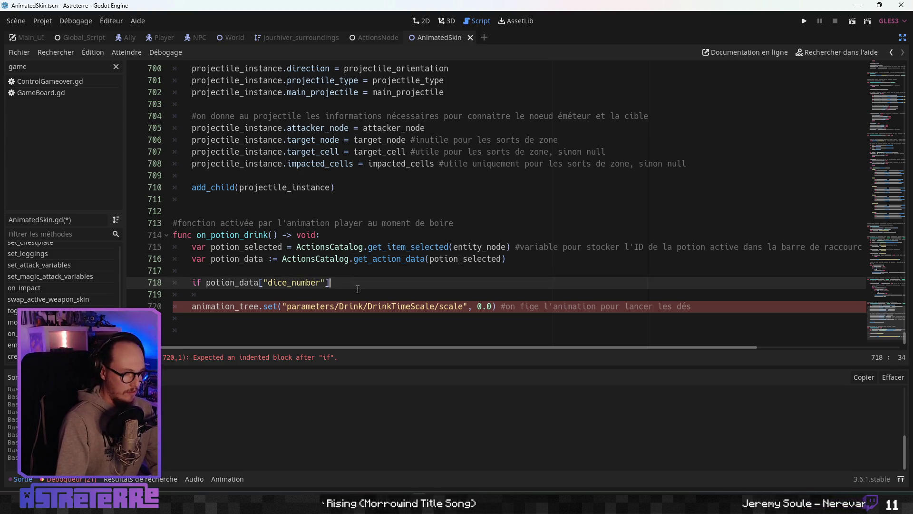
pyautogui.write('null and')
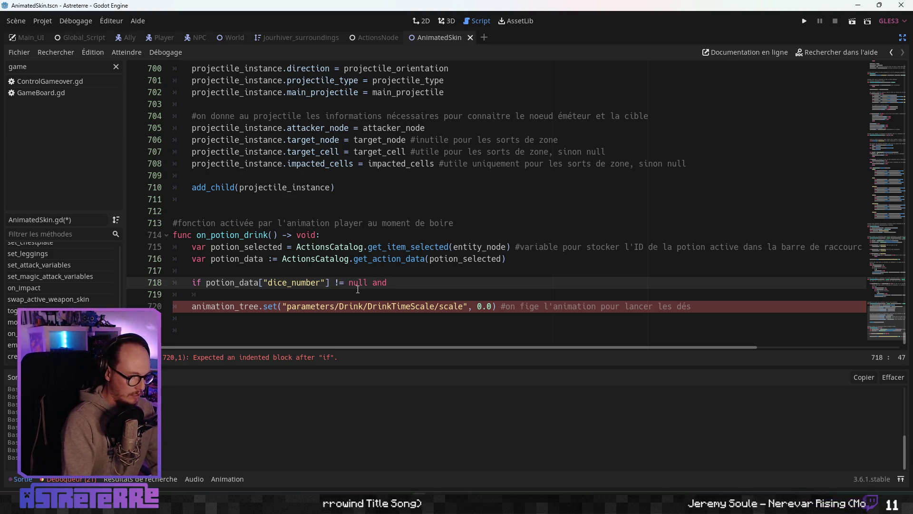
pyautogui.moveTo(344, 283); pyautogui.dragTo(206, 283)
pyautogui.hotkey('ctrl', 'c')
pyautogui.click(400, 282)
pyautogui.hotkey('ctrl', 'v')
pyautogui.write('0:')
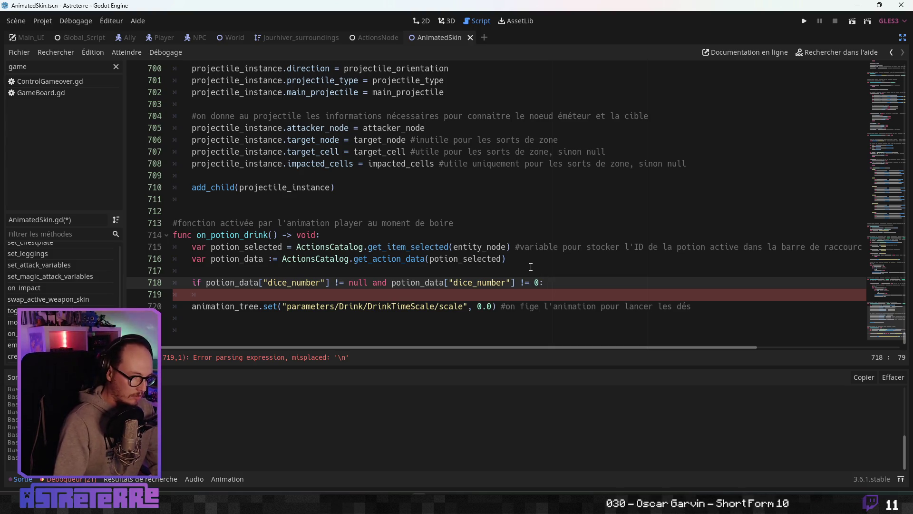
# - Pull the animation freeze call up under the if and add an indented line below it
pyautogui.click(269, 298)
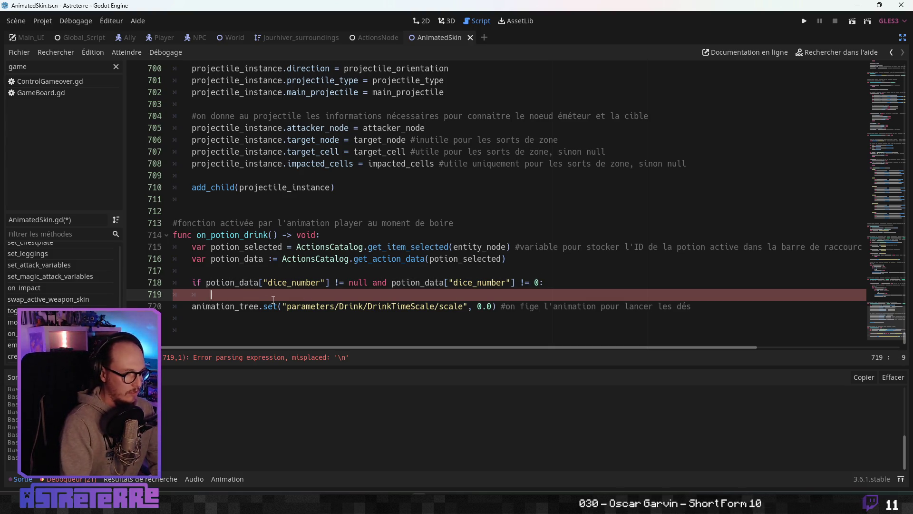
pyautogui.press('Delete')
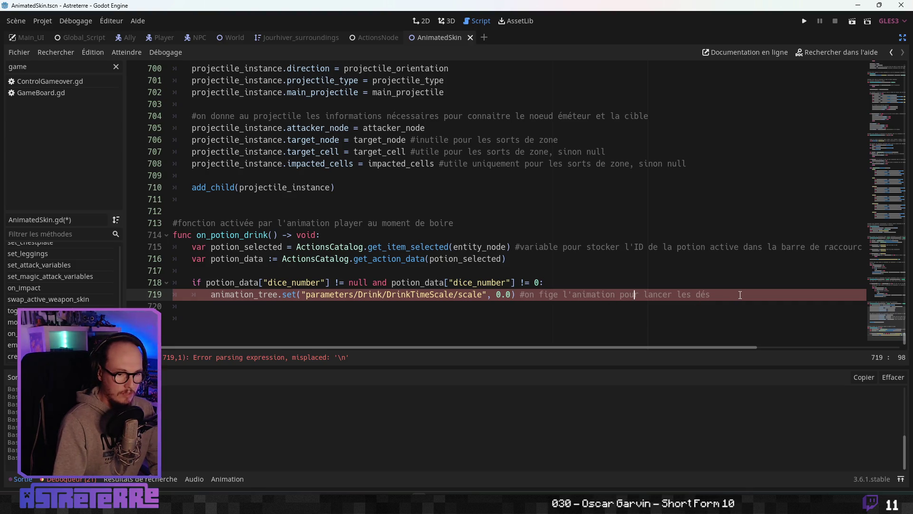
pyautogui.press('Return')
pyautogui.scroll(-1, 370, 284)
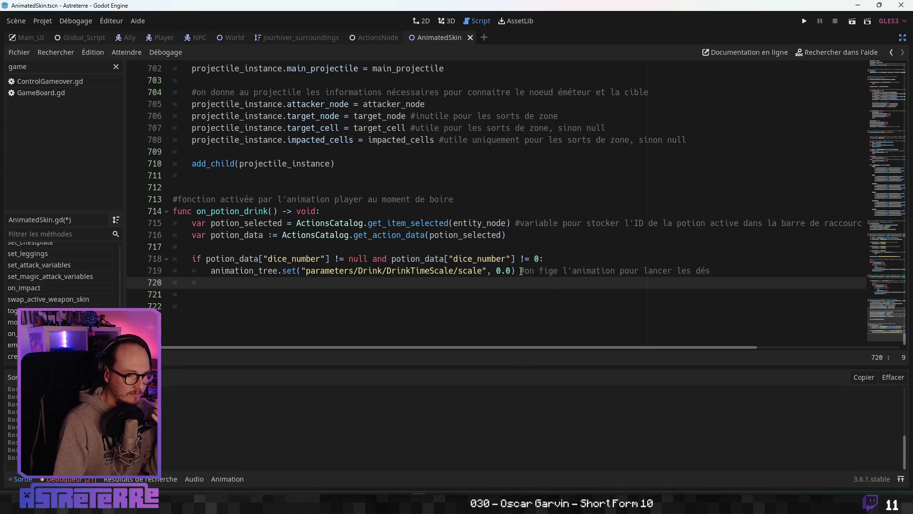
# - On line 720, call GlobalScript.emit_signal("on_potion_drink_animation_freeze", entity_node, potion_data) via autocomplete
pyautogui.moveTo(521, 271); pyautogui.dragTo(645, 271)
pyautogui.click(407, 284)
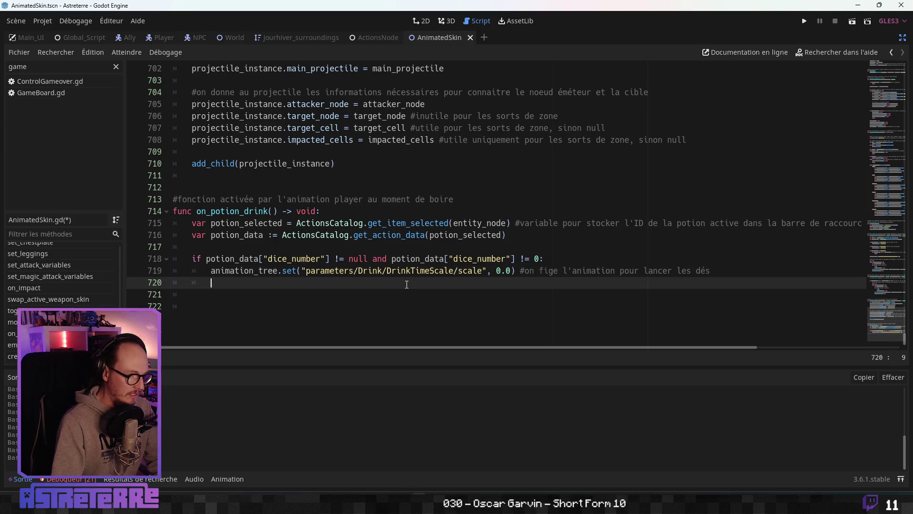
pyautogui.write('Glo')
pyautogui.press('Return')
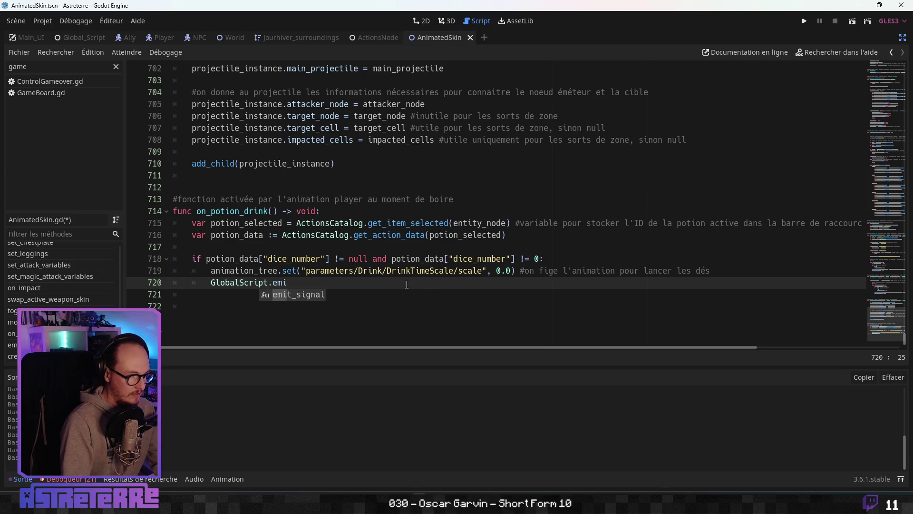
pyautogui.press('Return')
pyautogui.write('on_po)')
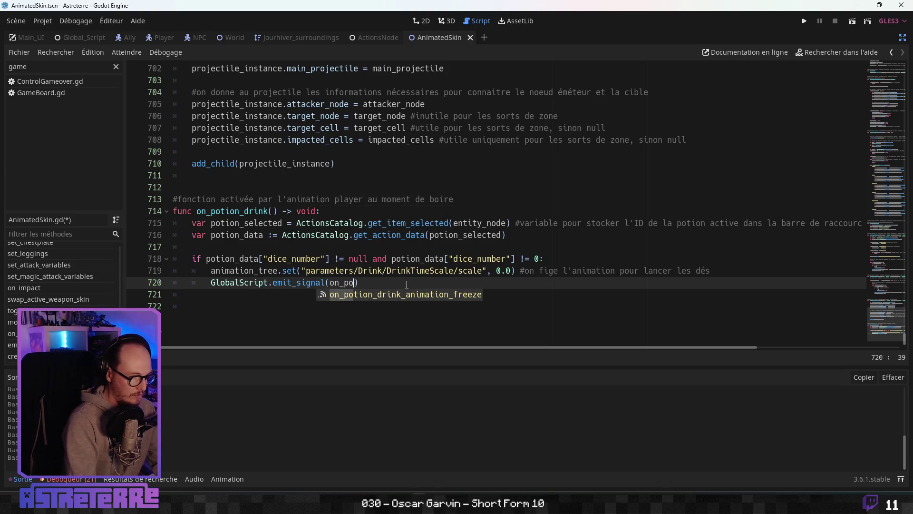
pyautogui.press('Return')
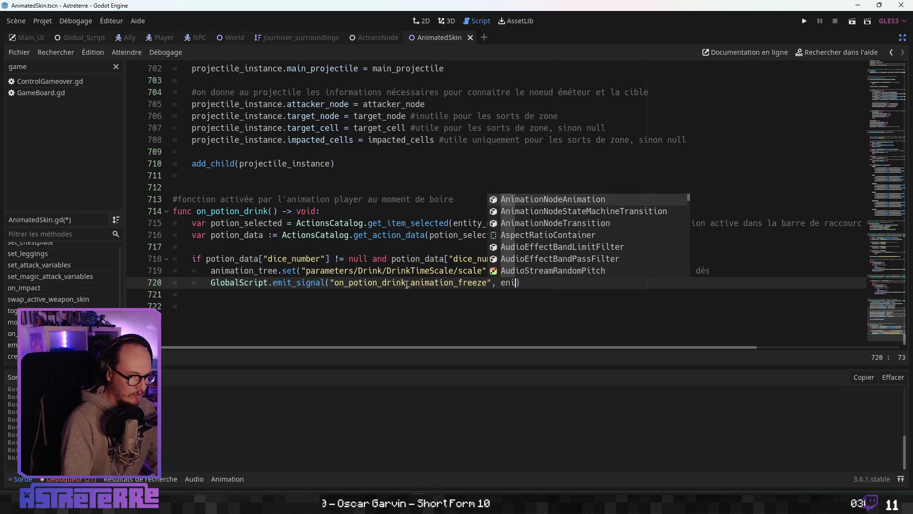
pyautogui.press('BackSpace')
pyautogui.write('t')
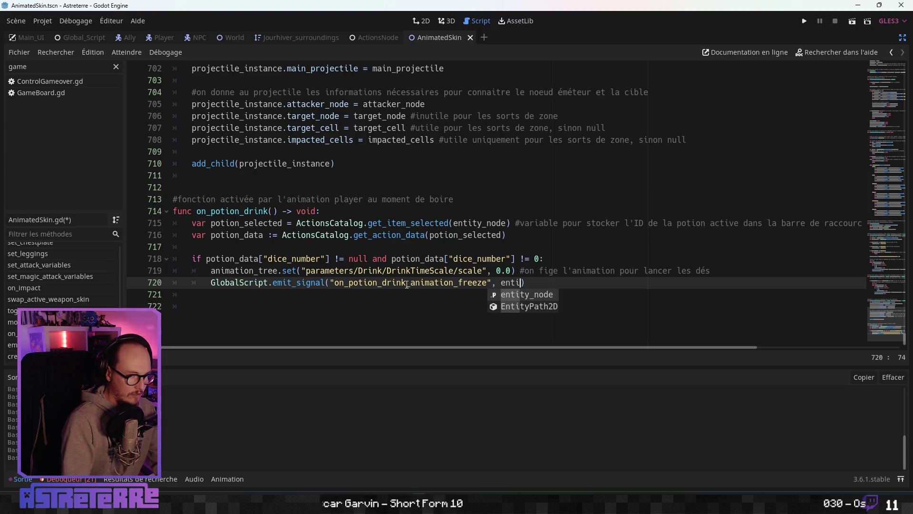
pyautogui.press('Return')
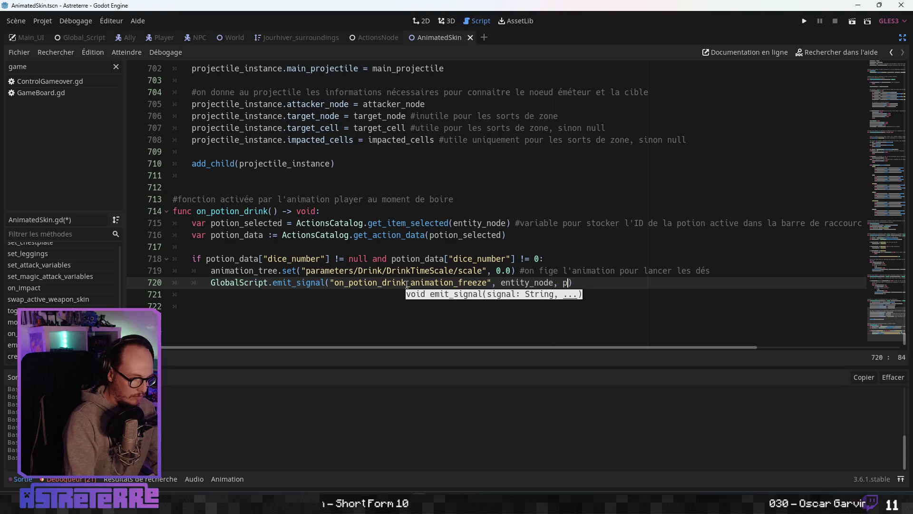
pyautogui.press('Return')
pyautogui.press('Up')
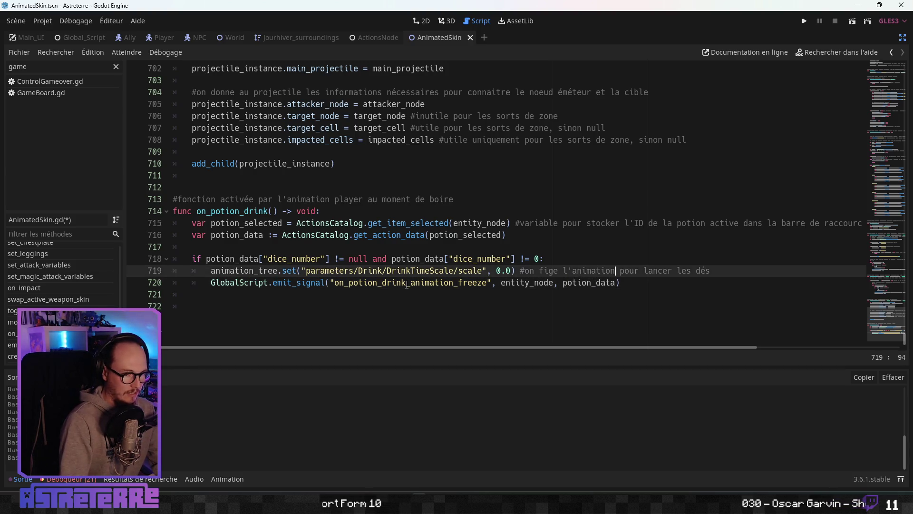
# - Save, then add an else branch with a comment about applying potion effects directly, followed by pass
pyautogui.hotkey('ctrl', 's')
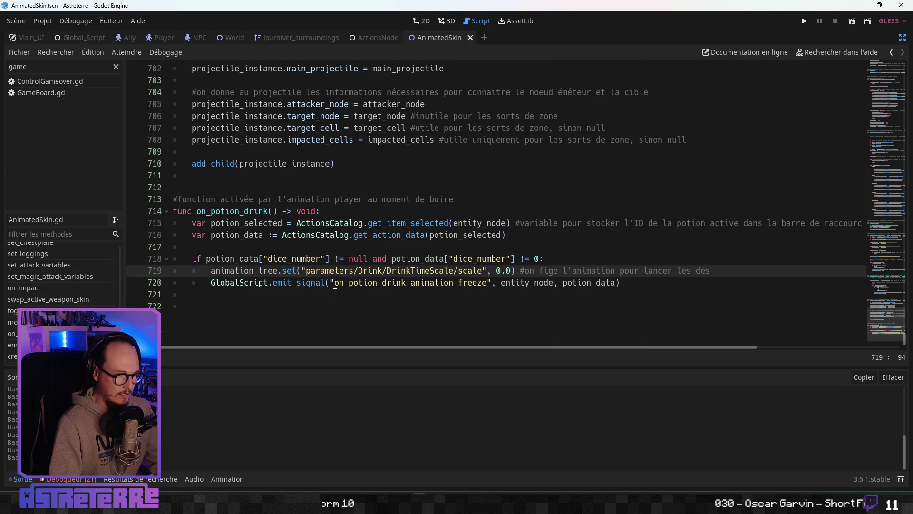
pyautogui.click(335, 292)
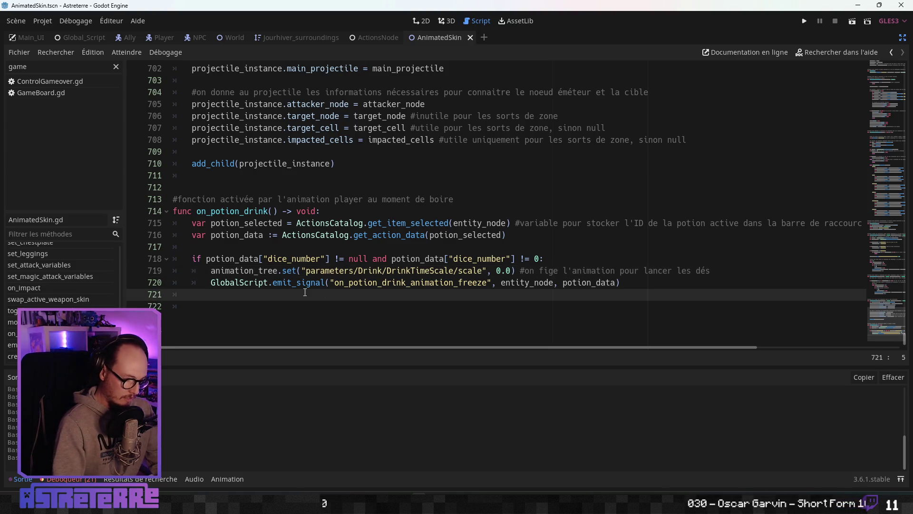
pyautogui.write('else:')
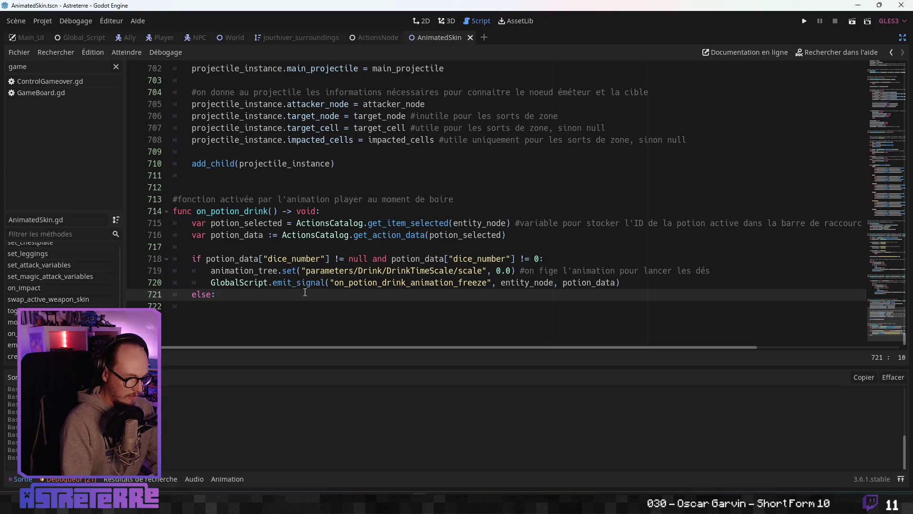
pyautogui.press('Return')
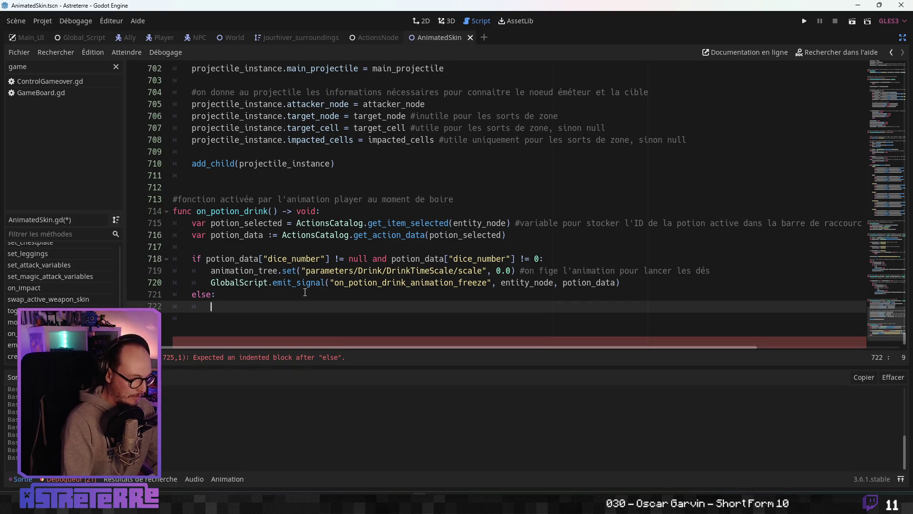
pyautogui.write("Il n'y a pas de lance")
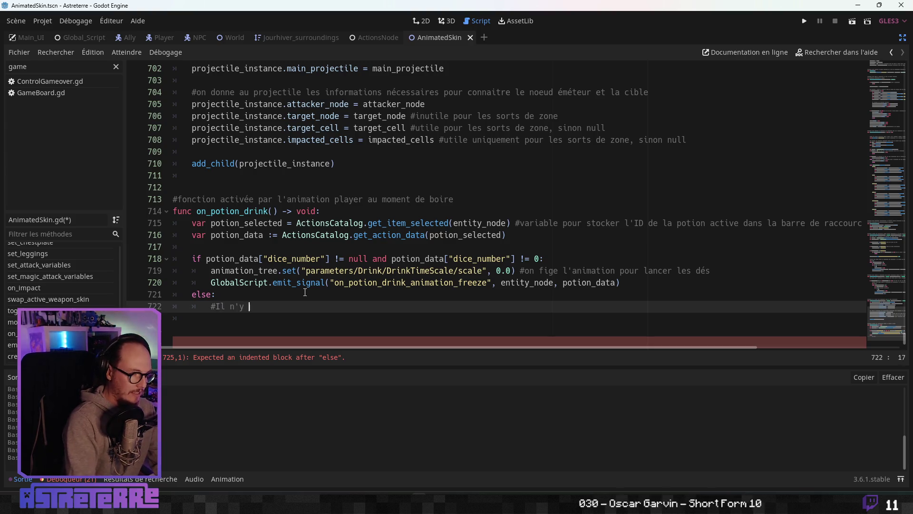
pyautogui.write('r de ')
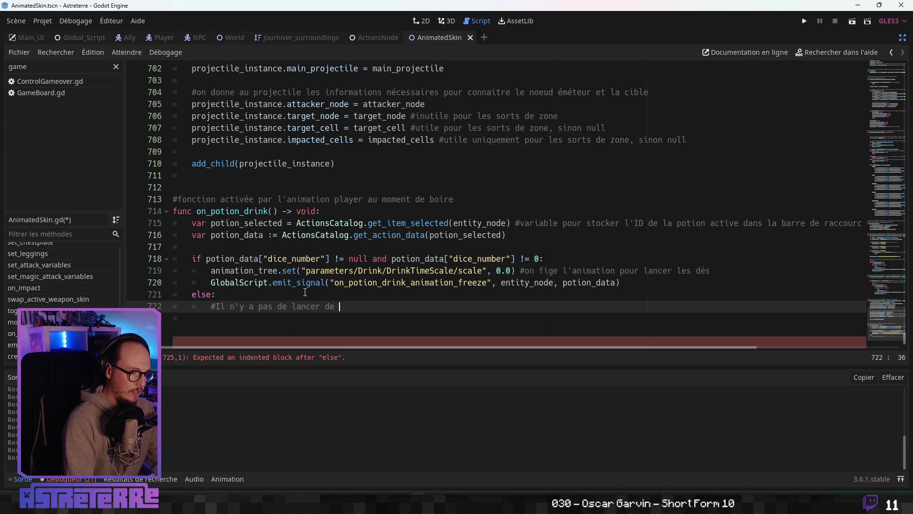
pyautogui.write('dés donc on')
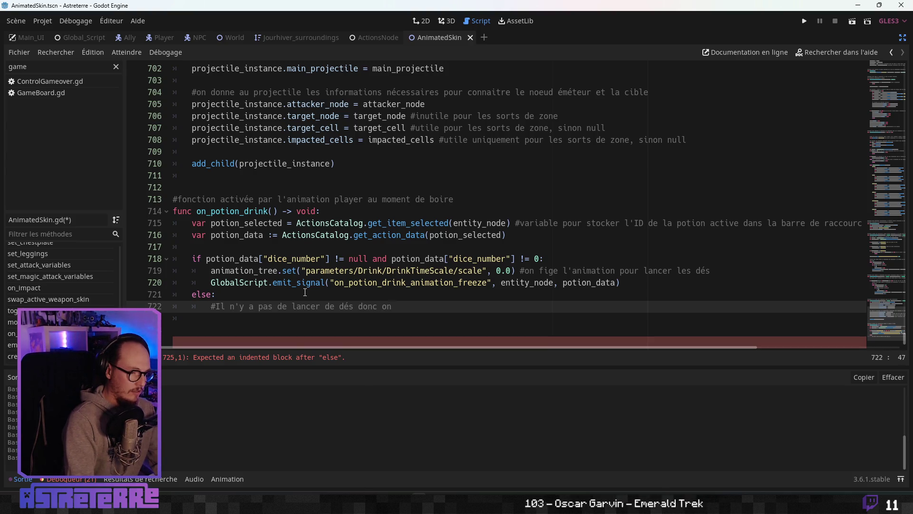
pyautogui.write(' peut app')
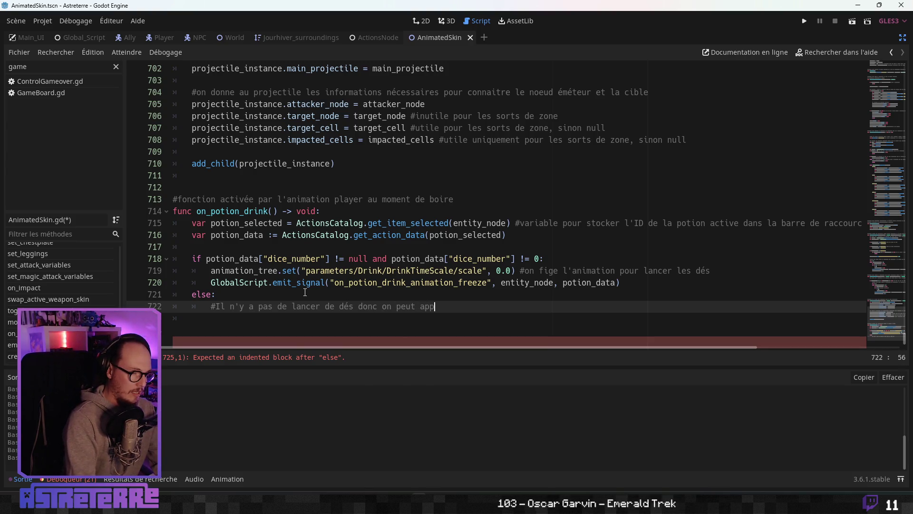
pyautogui.write('liquer direc')
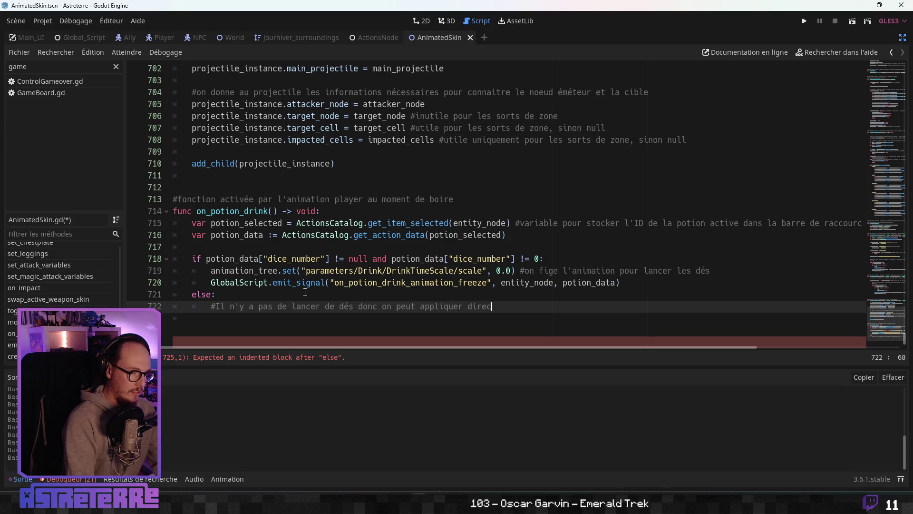
pyautogui.write('tement les effets d')
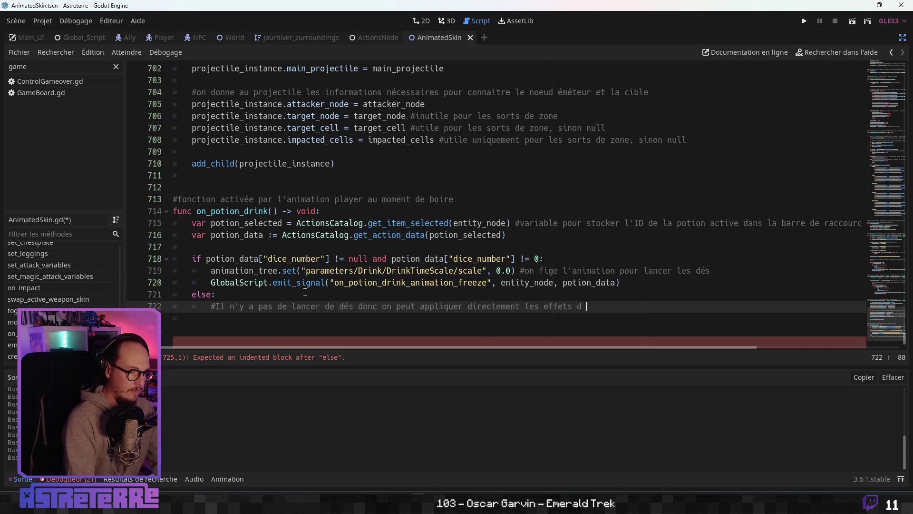
pyautogui.press('BackSpace')
pyautogui.write('e la potion')
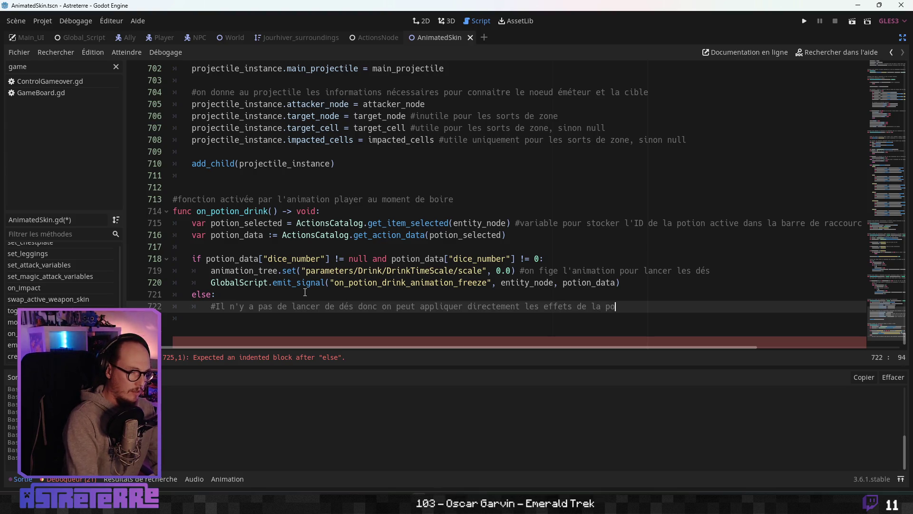
pyautogui.press('Return')
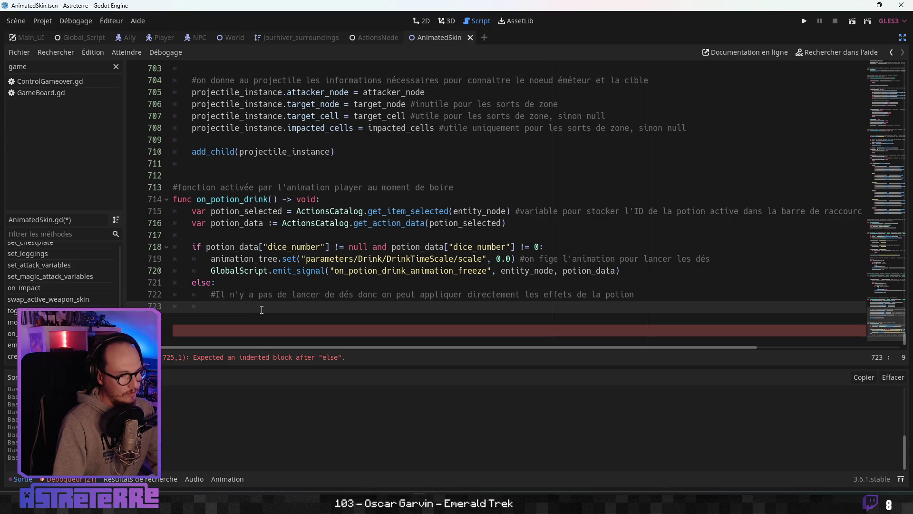
pyautogui.hotkey('ctrl', 's')
pyautogui.write('pass')
# - Insert print("pas de lancer de dés") between the else comment and pass
pyautogui.click(303, 275)
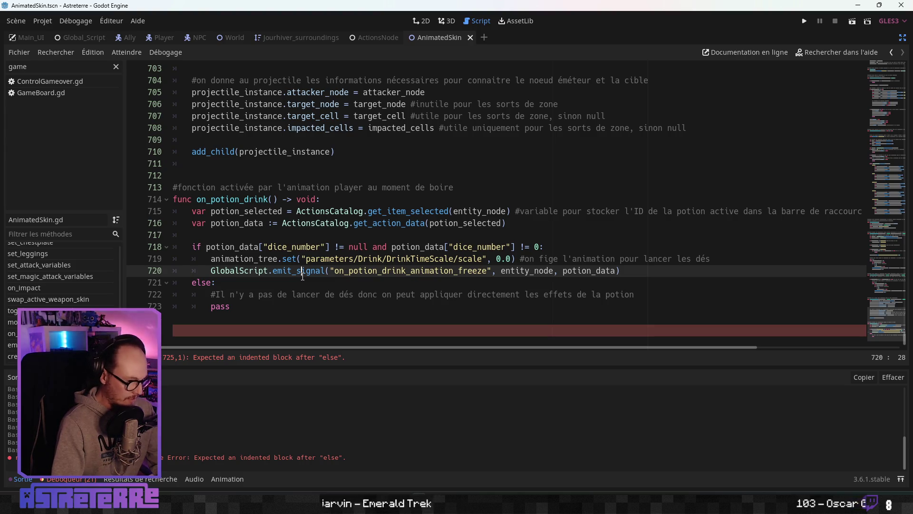
pyautogui.click(637, 295)
pyautogui.press('Return')
pyautogui.write('print (')
pyautogui.write('"pas de lancer de ')
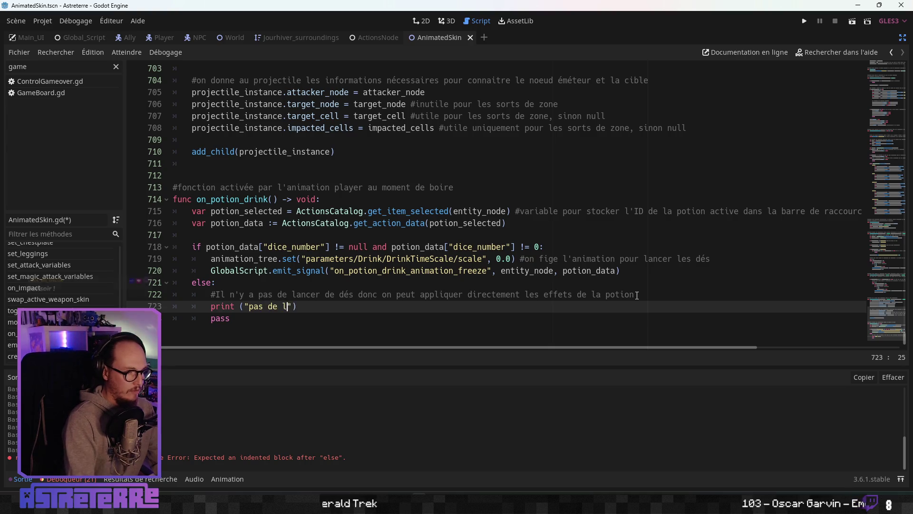
pyautogui.write('dés"')
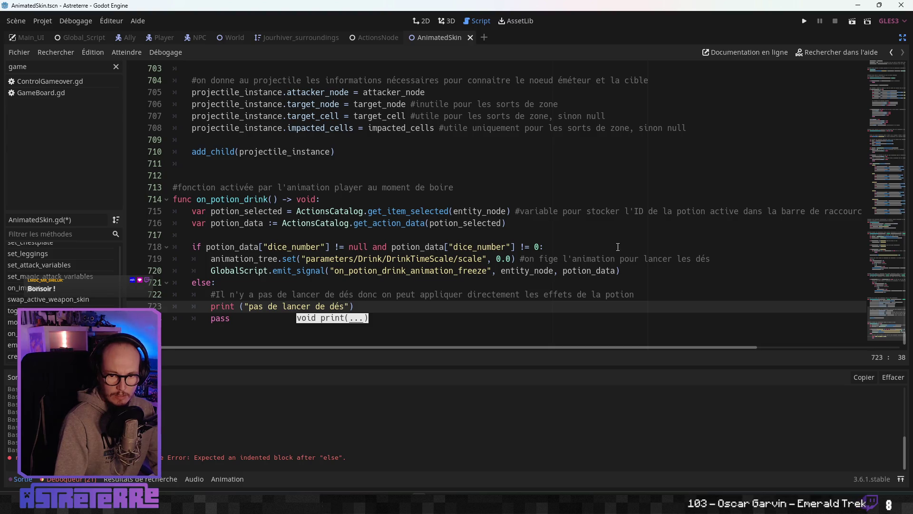
pyautogui.click(447, 234)
pyautogui.scroll(-1, 286, 238)
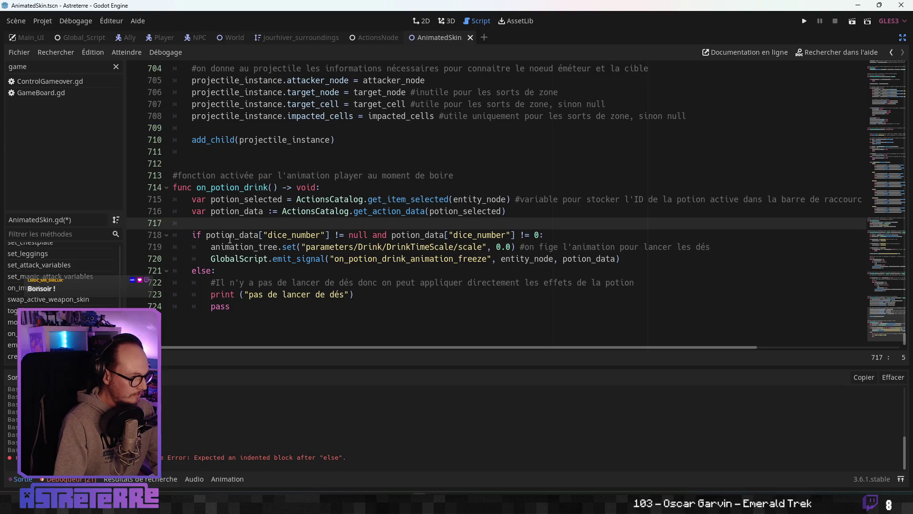
pyautogui.click(293, 259)
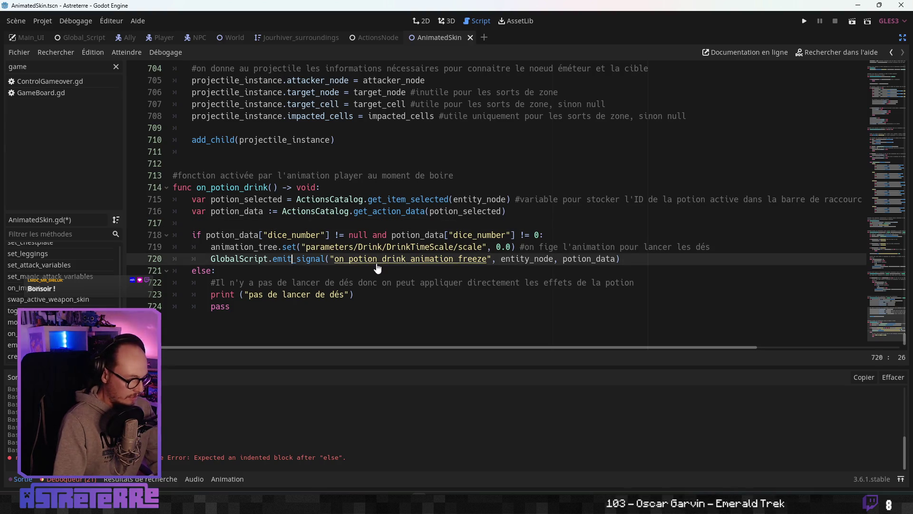
pyautogui.click(325, 248)
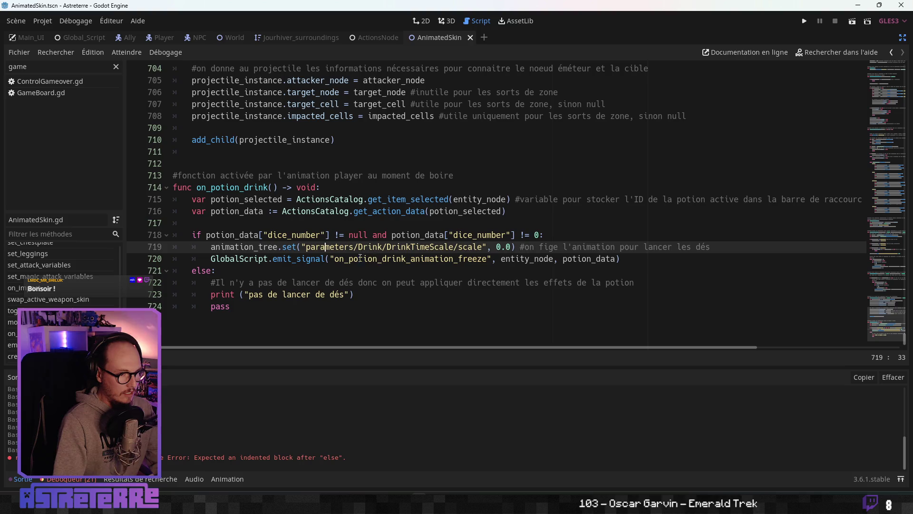
pyautogui.click(383, 38)
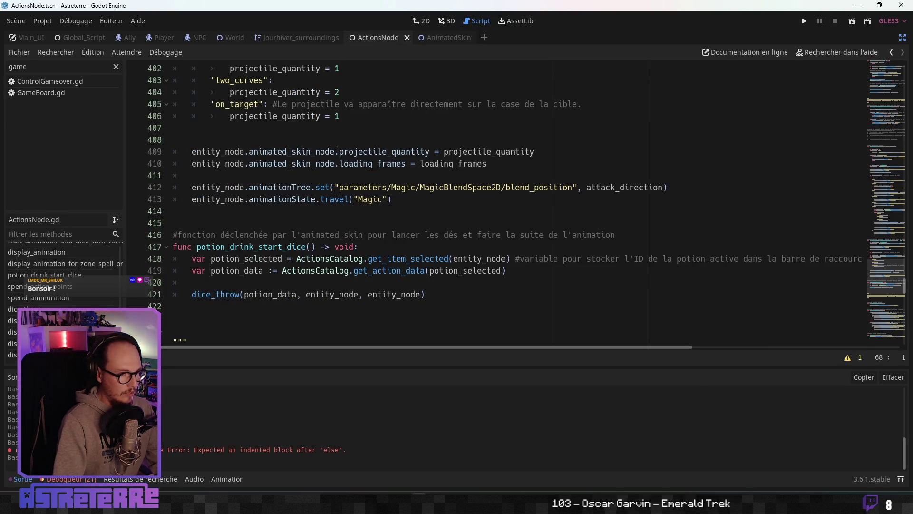
# - Scroll ActionsNode.gd to the top to show _ready's DrinkPotionUse, DiceThrowStop and OnImpact connections
pyautogui.scroll(-1, 325, 215)
pyautogui.scroll(3, 325, 215)
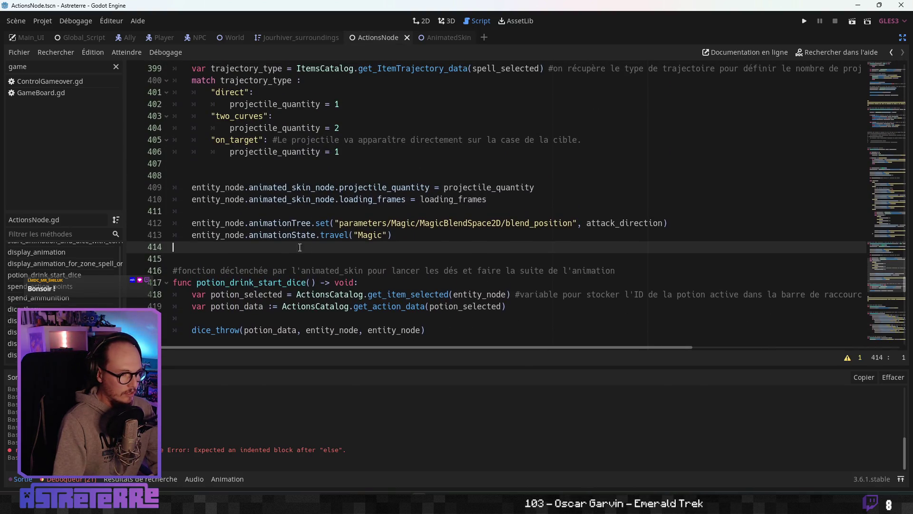
pyautogui.doubleClick(266, 283)
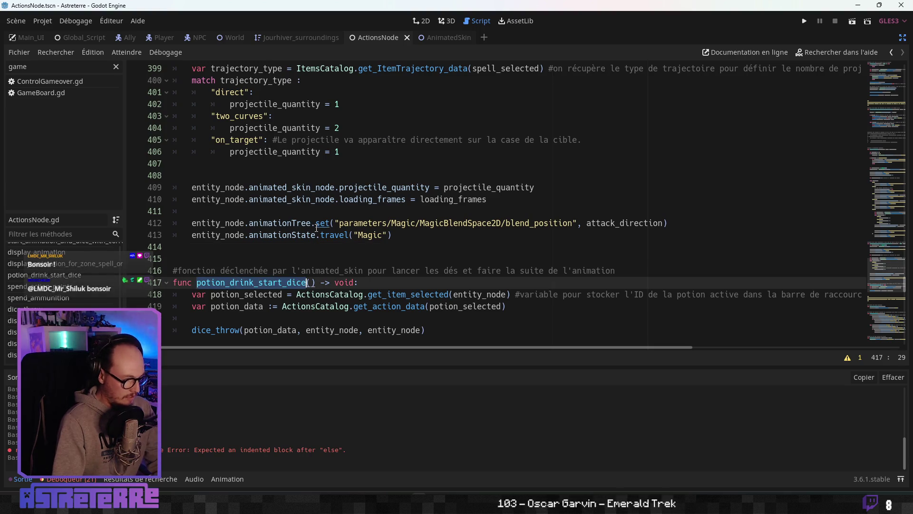
pyautogui.scroll(20, 314, 224)
pyautogui.moveTo(886, 223)
pyautogui.mouseDown()
pyautogui.moveTo(880, 67)
pyautogui.moveTo(879, 79)
pyautogui.mouseUp()
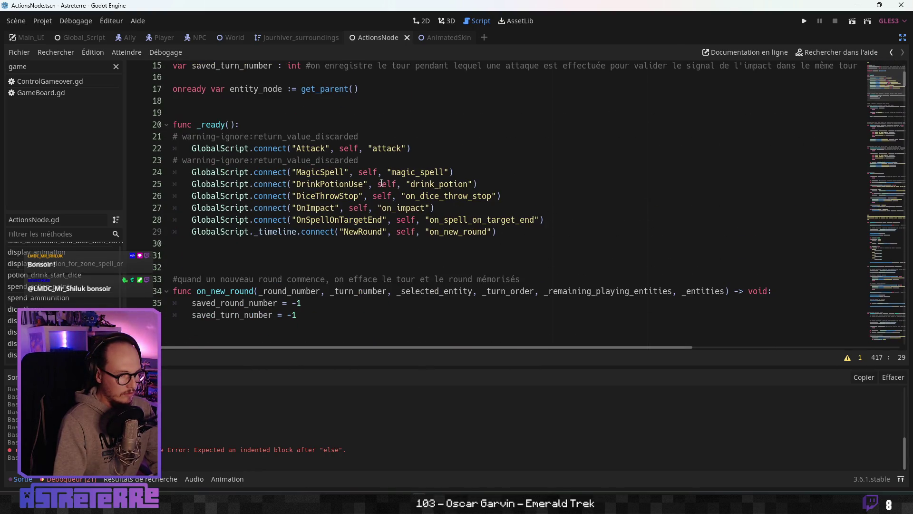
# - Below the DrinkPotionUse line, start a GlobalScript.connect for on_potion_drink_animation_freeze with self
pyautogui.click(507, 179)
pyautogui.press('Return')
pyautogui.write('Gl')
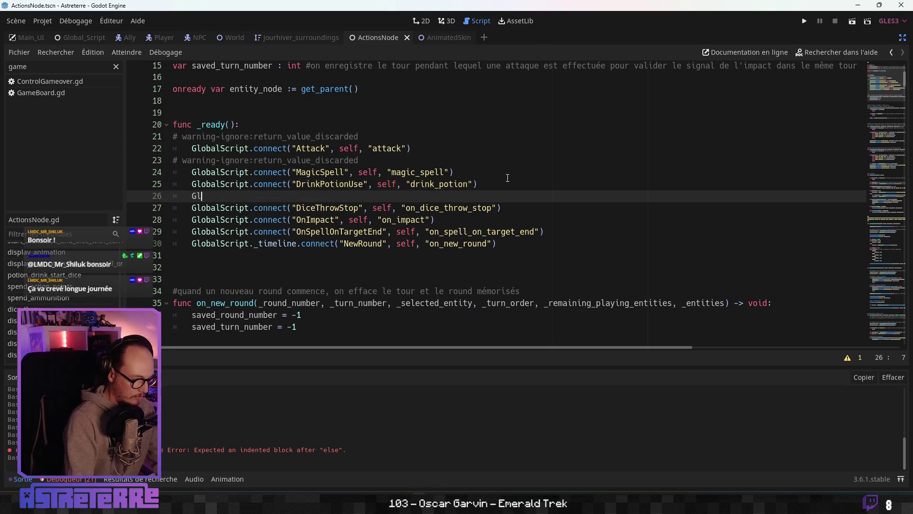
pyautogui.write('obalScript.')
pyautogui.press('BackSpace')
pyautogui.write('?')
pyautogui.press('BackSpace')
pyautogui.write('.conn')
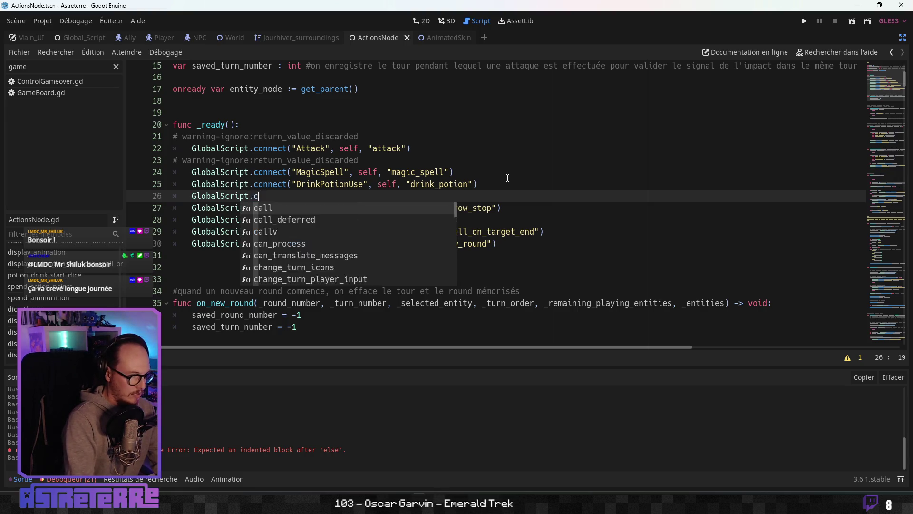
pyautogui.press('Return')
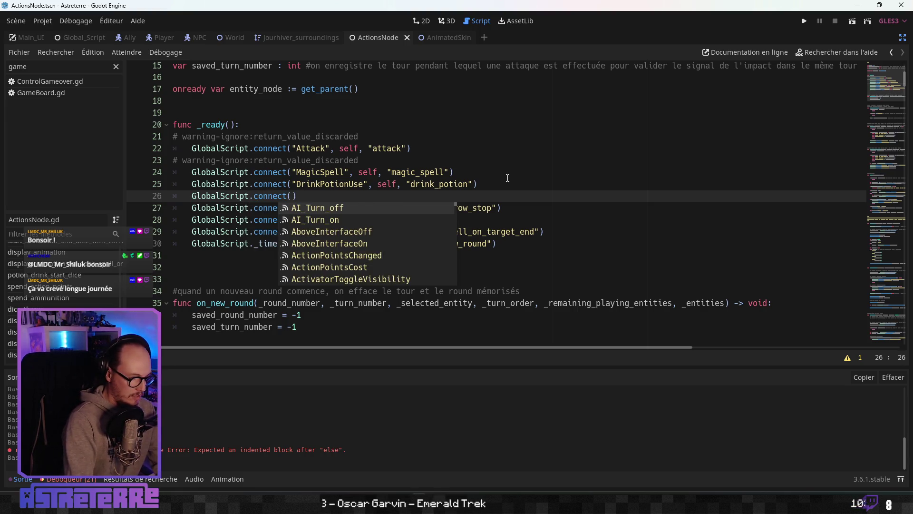
pyautogui.write('on_po')
pyautogui.press('Return')
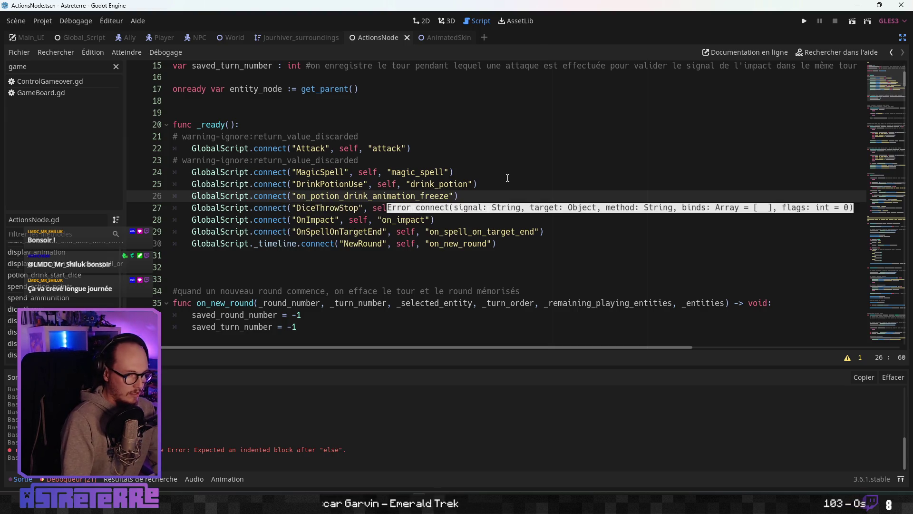
pyautogui.write(', self, ')
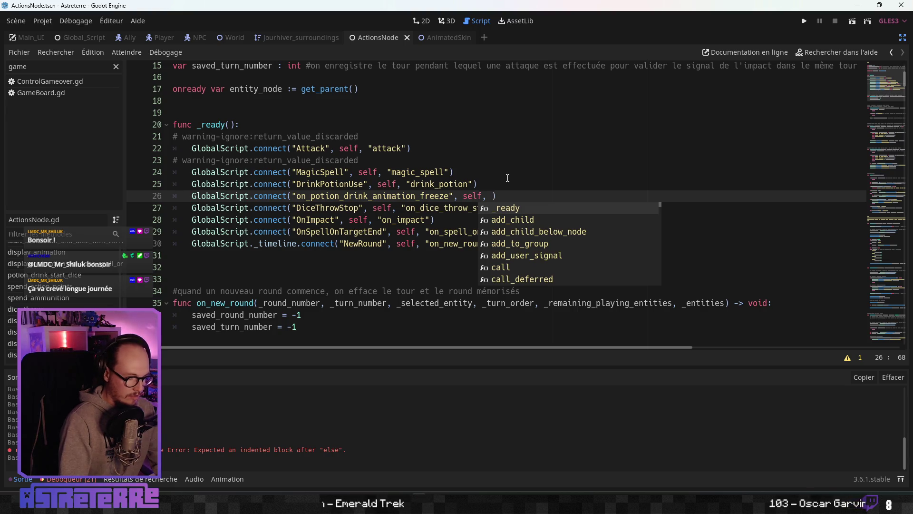
pyautogui.write('po')
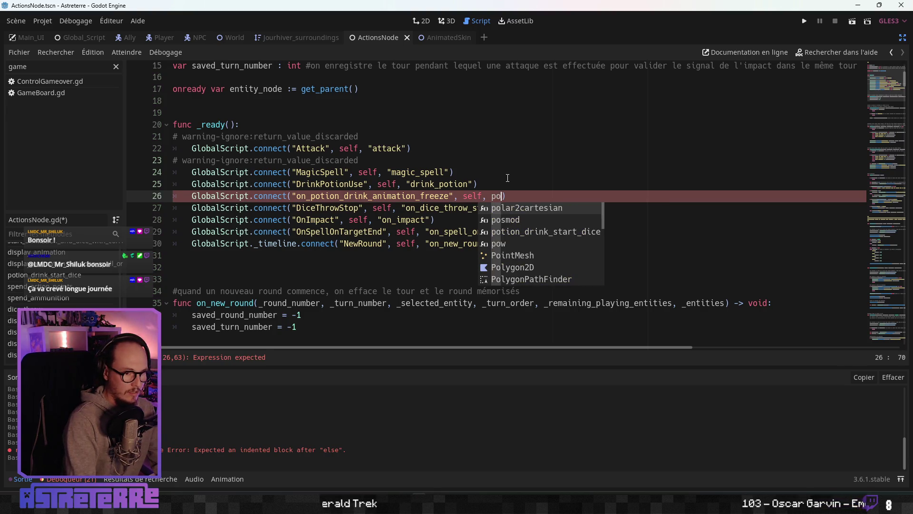
pyautogui.press('BackSpace')
pyautogui.press('BackSpace')
pyautogui.write('"')
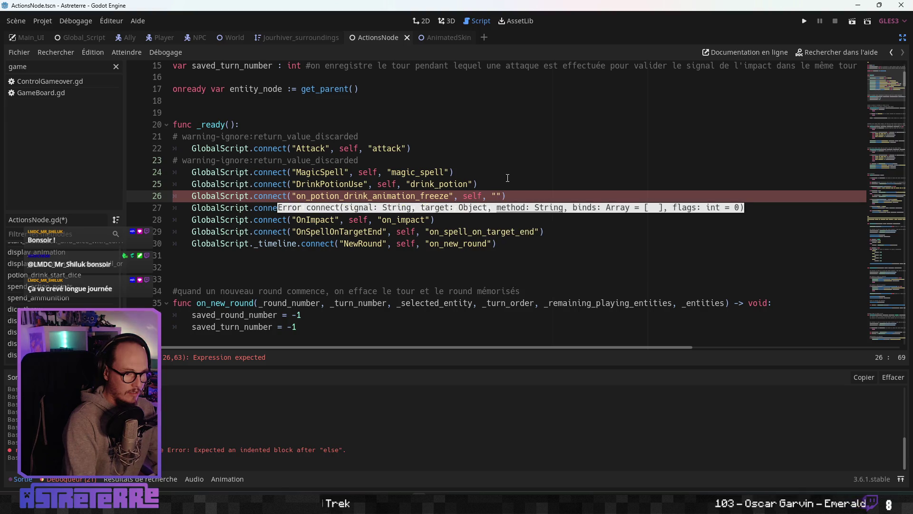
pyautogui.write('po')
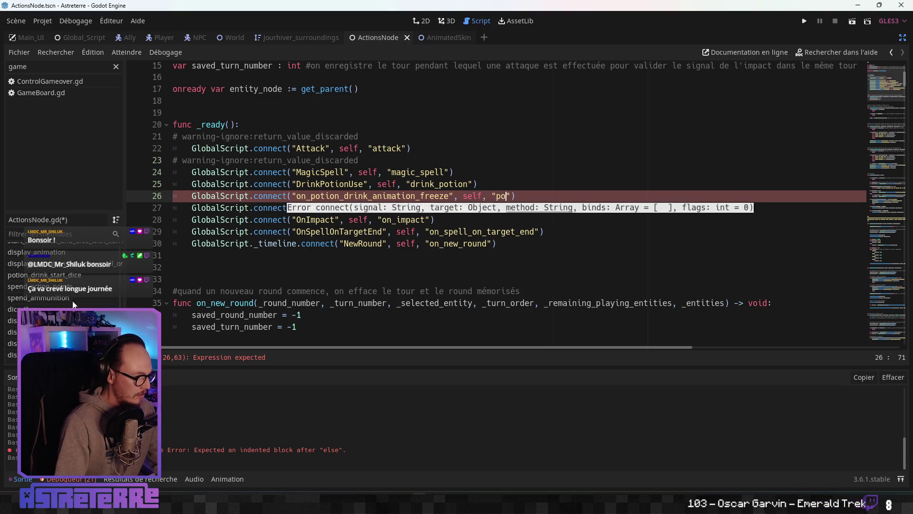
# - Filter the method list for potion and finish the handler name as "potion_drink_start_potion"
pyautogui.click(57, 234)
pyautogui.write('potion')
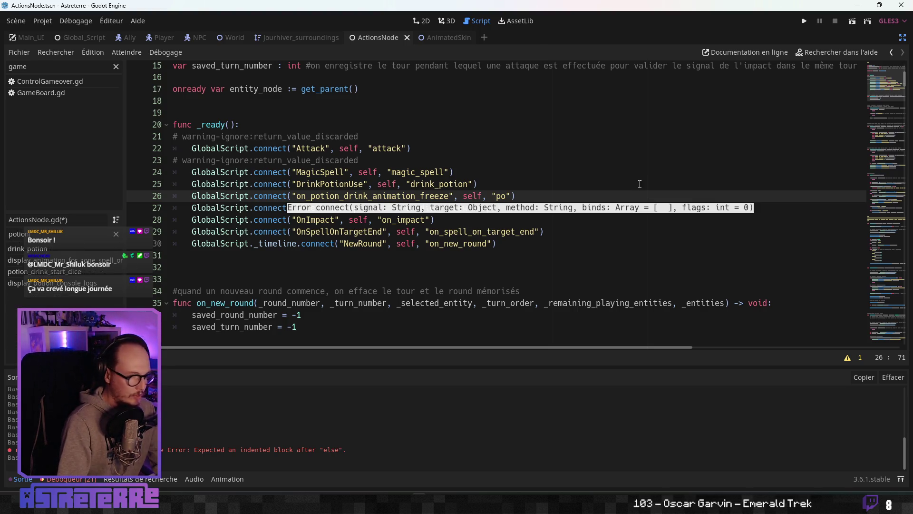
pyautogui.click(511, 199)
pyautogui.press('Left')
pyautogui.press('Left')
pyautogui.write('tion_drin')
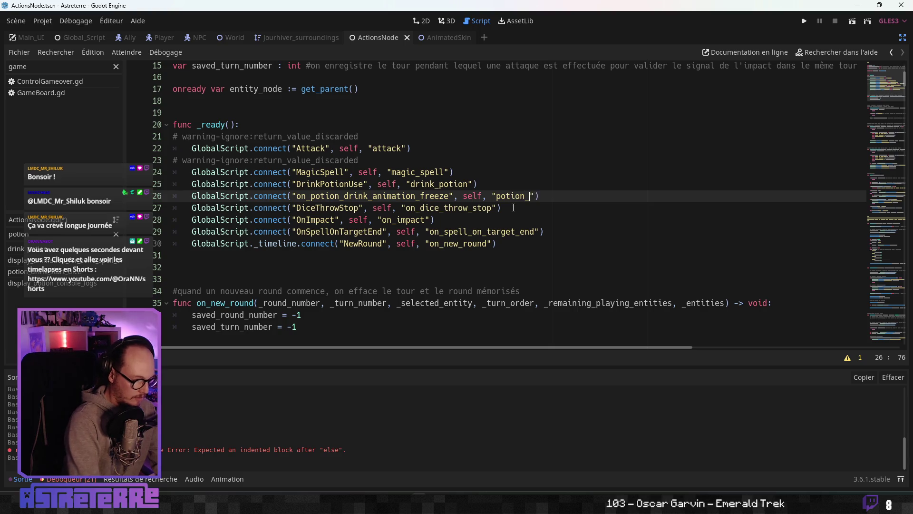
pyautogui.write('k_startè=')
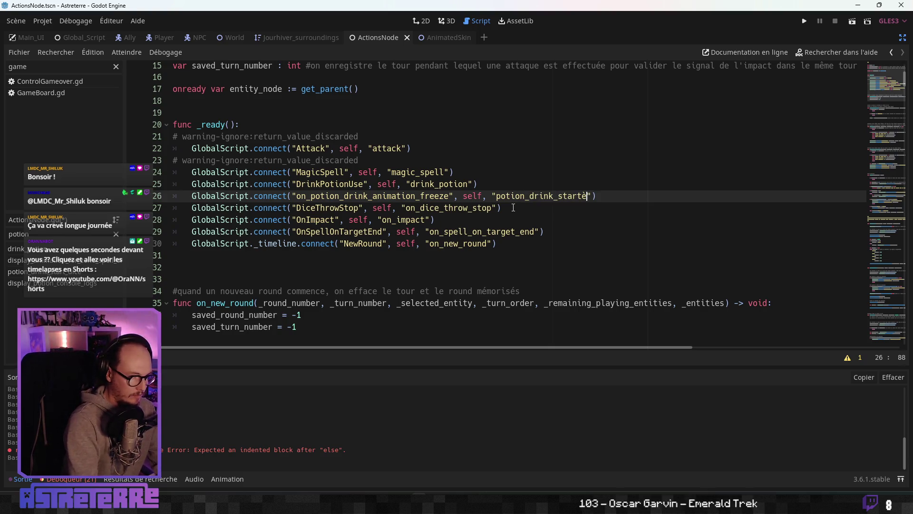
pyautogui.press('BackSpace')
pyautogui.press('BackSpace')
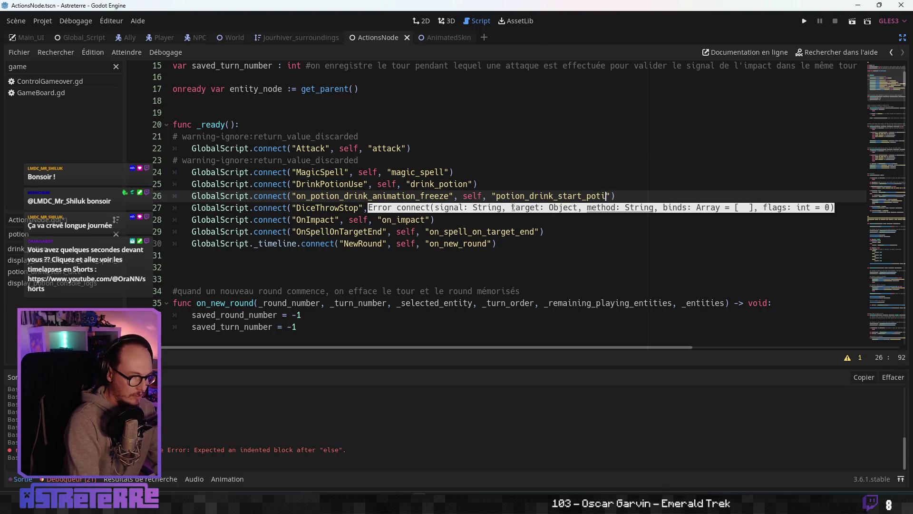
pyautogui.write('_potion')
pyautogui.click(402, 268)
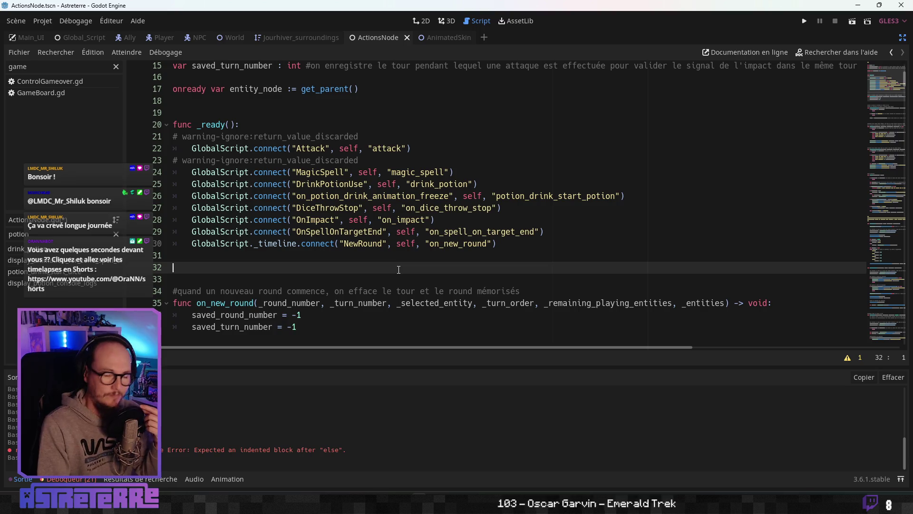
pyautogui.click(383, 260)
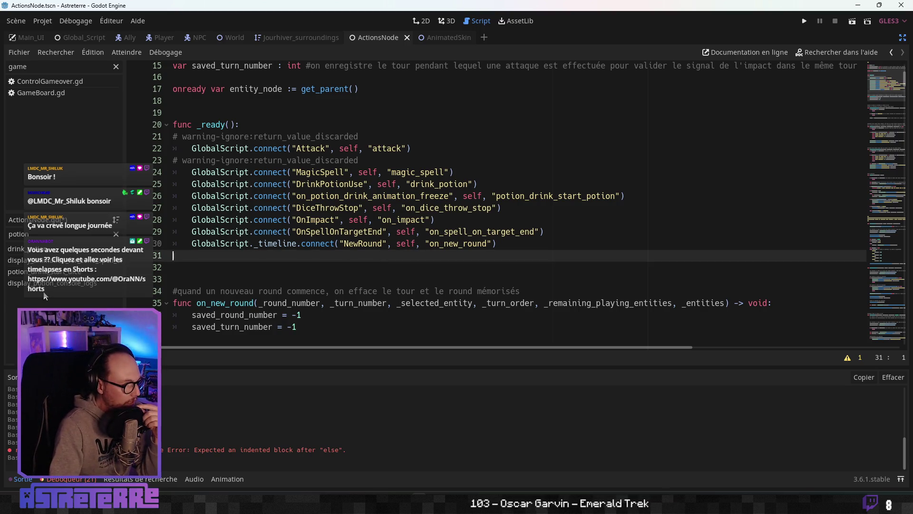
pyautogui.click(60, 274)
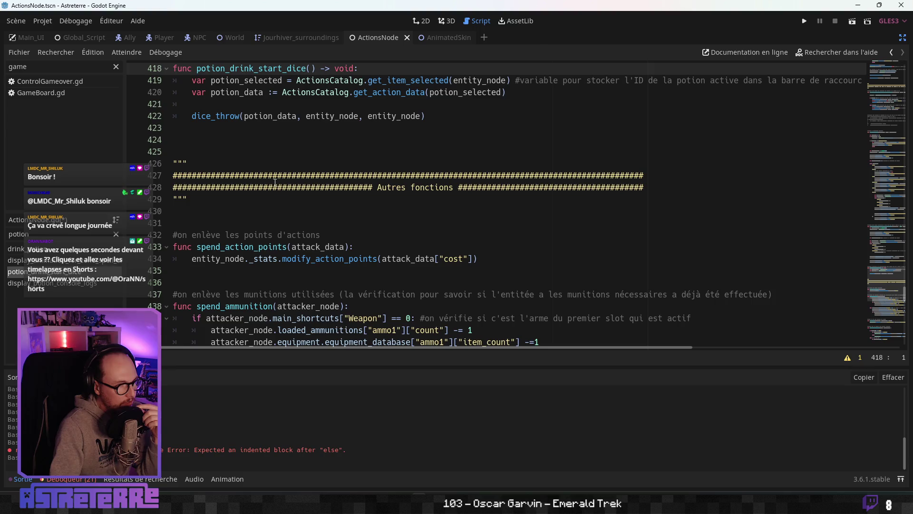
# - Give potion_drink_start_dice the parameters drinker_node : Node and potion_data : Dictionary
pyautogui.click(275, 182)
pyautogui.click(266, 190)
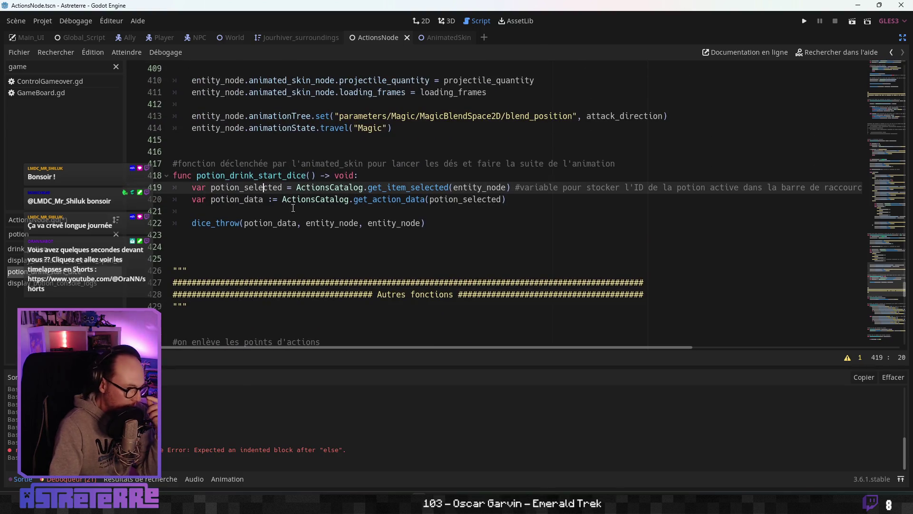
pyautogui.click(310, 175)
pyautogui.write('enti')
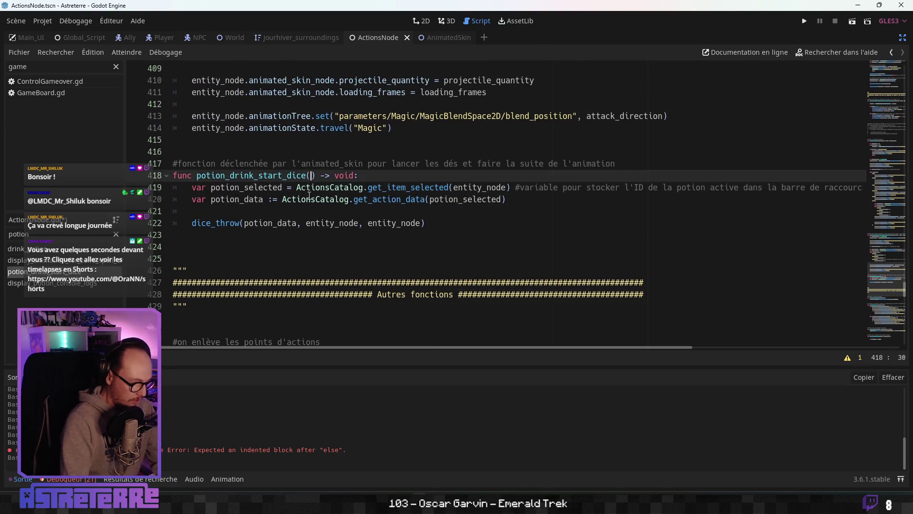
pyautogui.write('t')
pyautogui.write('y_n')
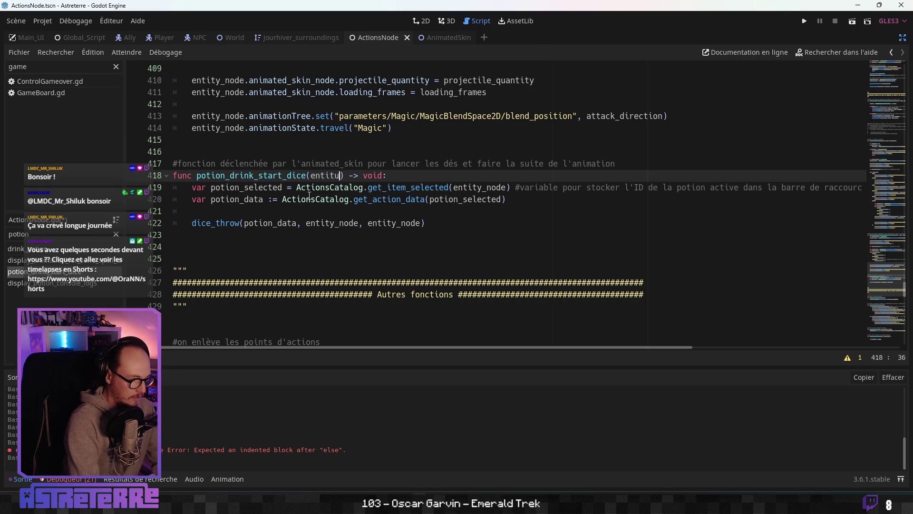
pyautogui.write('ode')
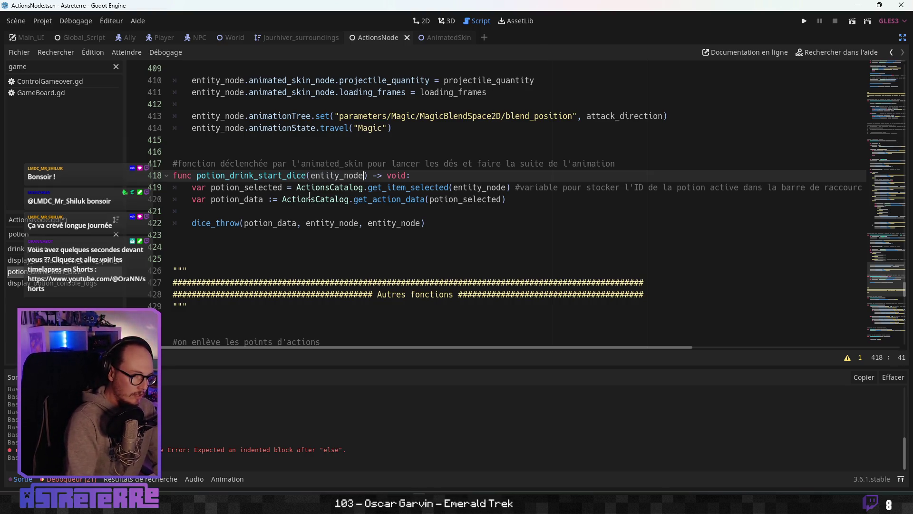
pyautogui.press('Left')
pyautogui.press('Left')
pyautogui.press('Left')
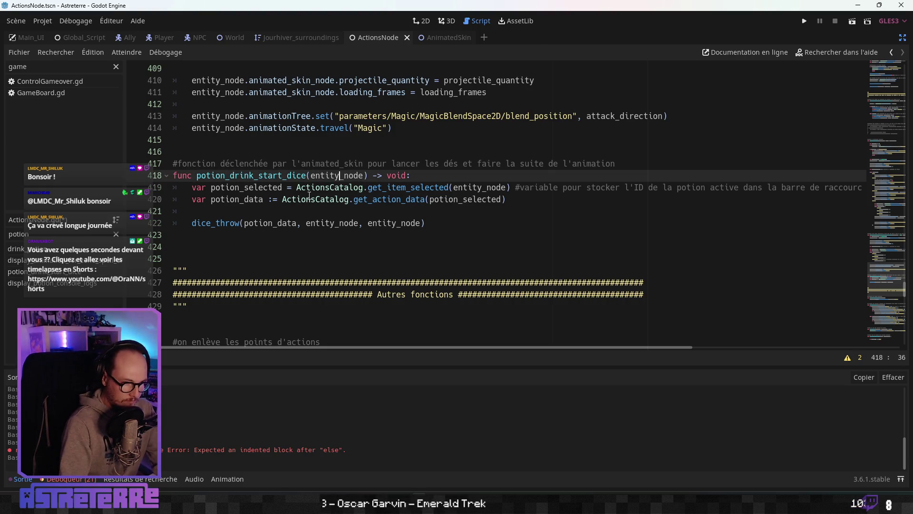
pyautogui.press('BackSpace')
pyautogui.press('BackSpace')
pyautogui.press('BackSpace')
pyautogui.press('BackSpace')
pyautogui.press('BackSpace')
pyautogui.press('BackSpace')
pyautogui.write('drinker')
pyautogui.press('Right')
pyautogui.press('Right')
pyautogui.press('Right')
pyautogui.press('Right')
pyautogui.write(': ')
pyautogui.write('Node, ')
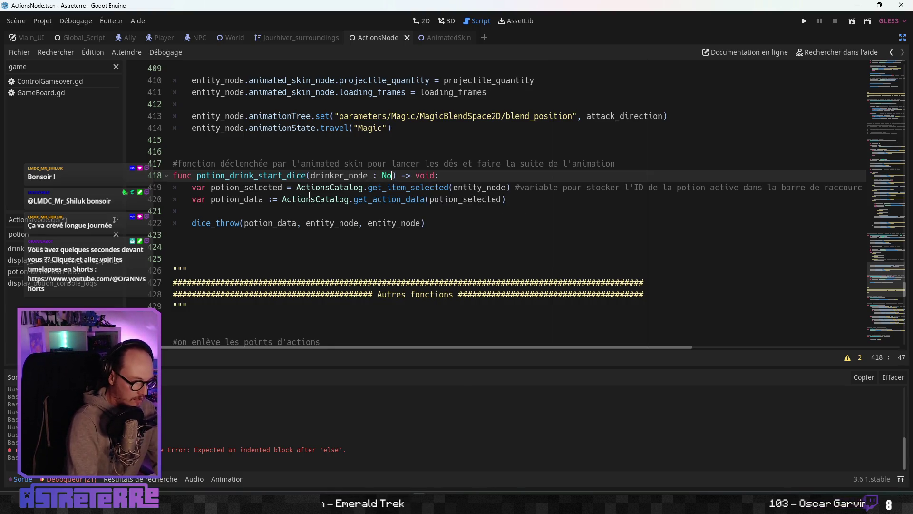
pyautogui.write('potion_data')
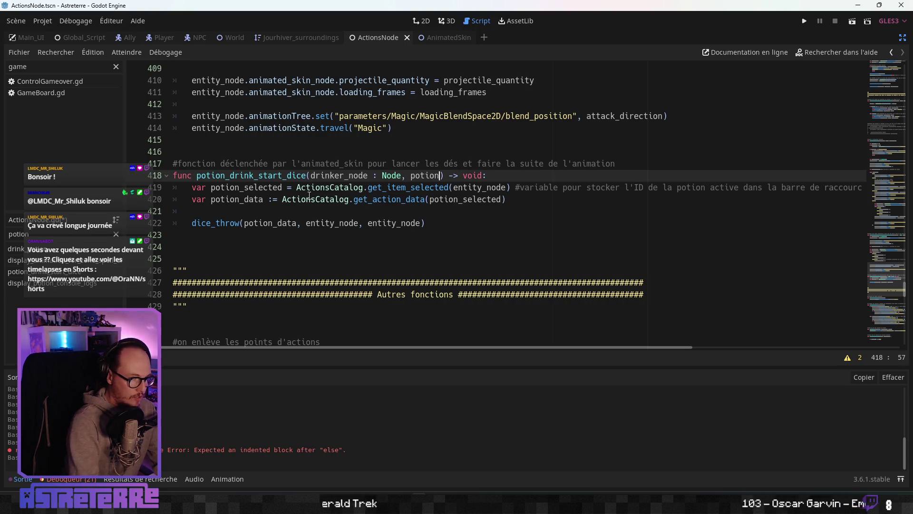
pyautogui.write(' :')
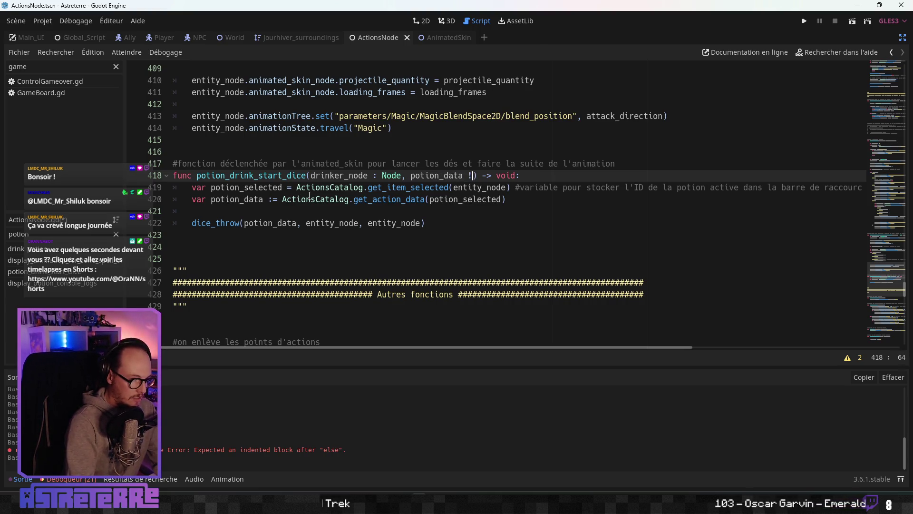
pyautogui.write(' Dictionary')
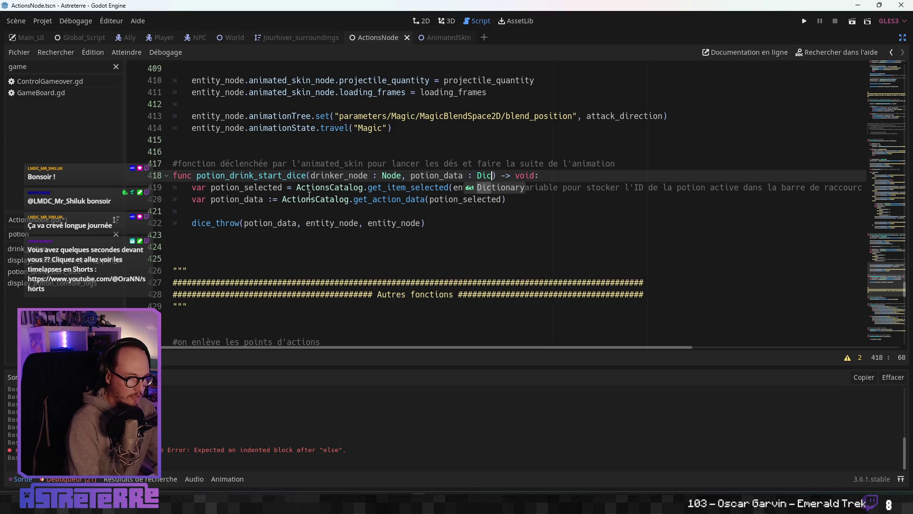
# - Delete the now-redundant potion_selected and potion_data variable lines
pyautogui.press('Down')
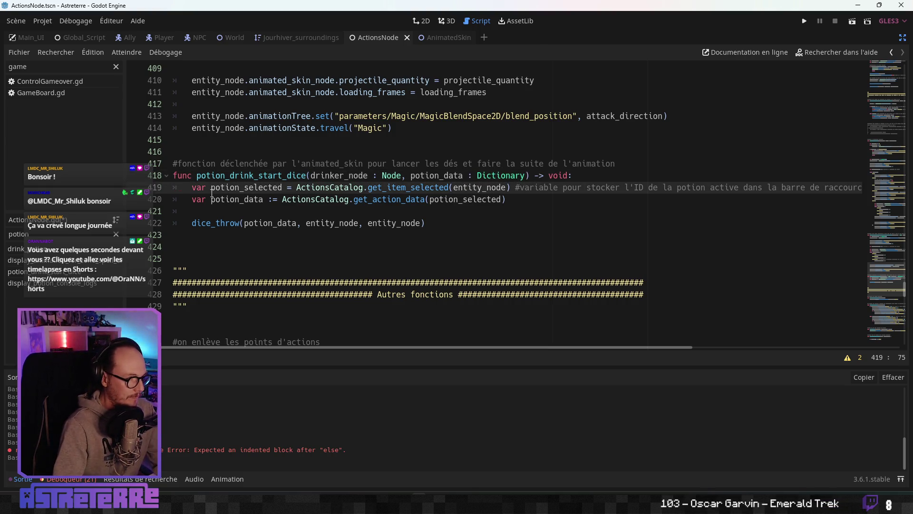
pyautogui.press('Home')
pyautogui.press('Return')
pyautogui.press('Return')
pyautogui.moveTo(506, 223)
pyautogui.mouseDown()
pyautogui.moveTo(307, 210)
pyautogui.moveTo(65, 214)
pyautogui.moveTo(203, 211)
pyautogui.moveTo(192, 211)
pyautogui.mouseUp()
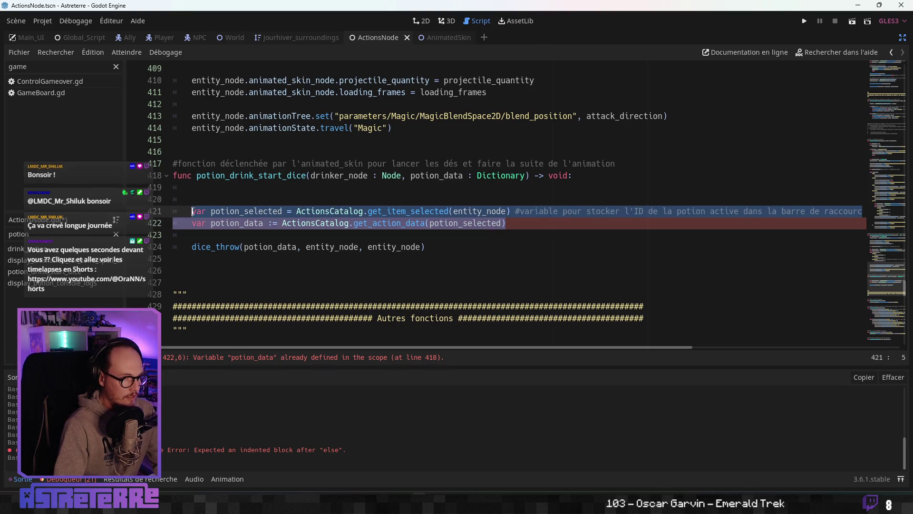
pyautogui.press('BackSpace')
pyautogui.press('BackSpace')
pyautogui.press('BackSpace')
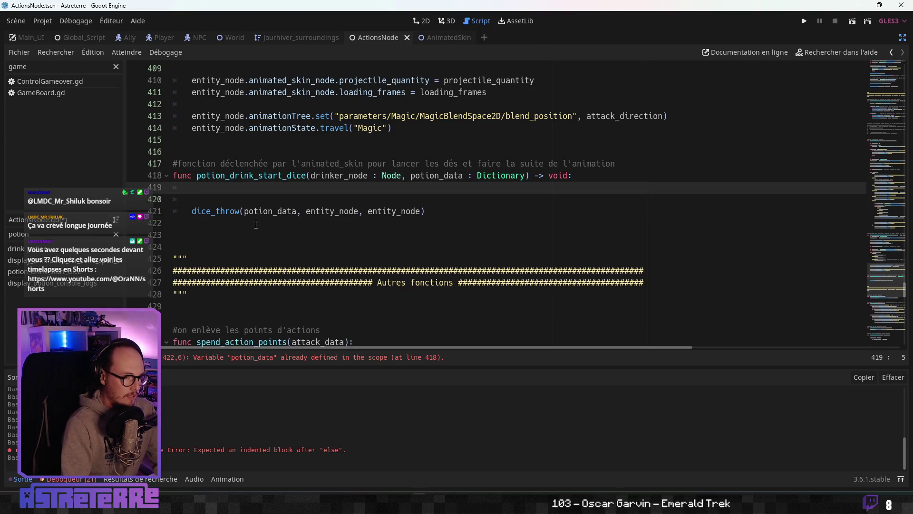
# - Above dice_throw, add 'if drinker_node != entity_node:' with an indented return
pyautogui.press('Return')
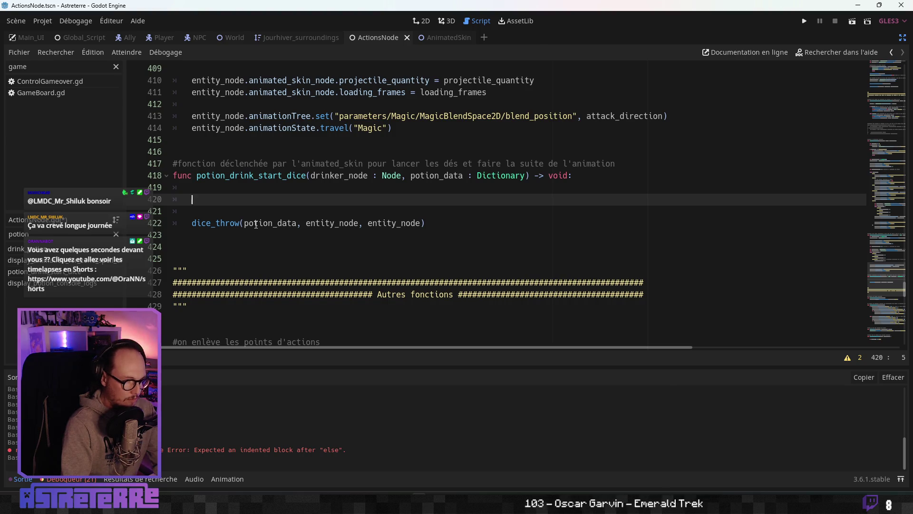
pyautogui.write('if drink')
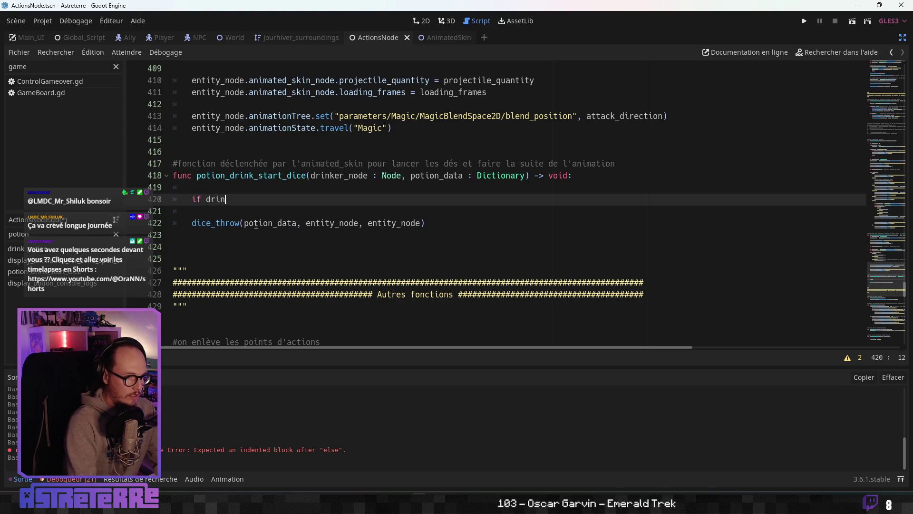
pyautogui.press('Return')
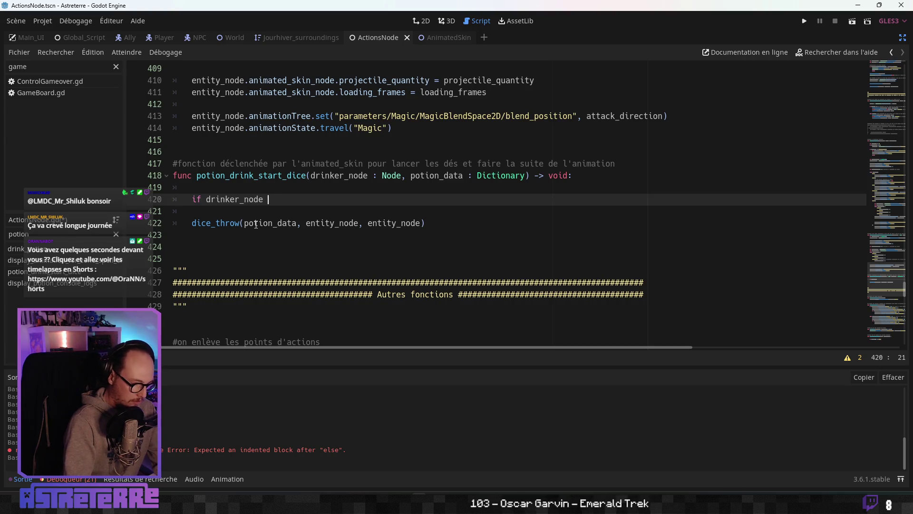
pyautogui.press('Return')
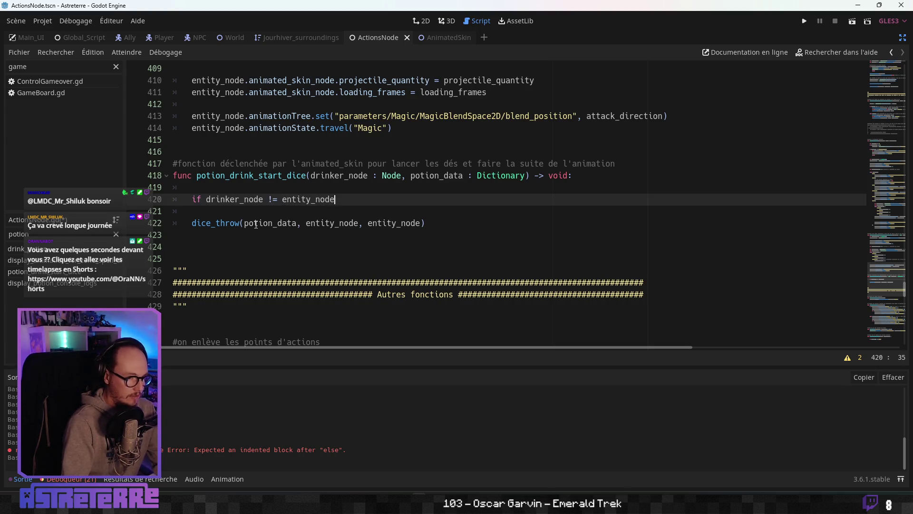
pyautogui.write(':')
pyautogui.press('Return')
pyautogui.write('return')
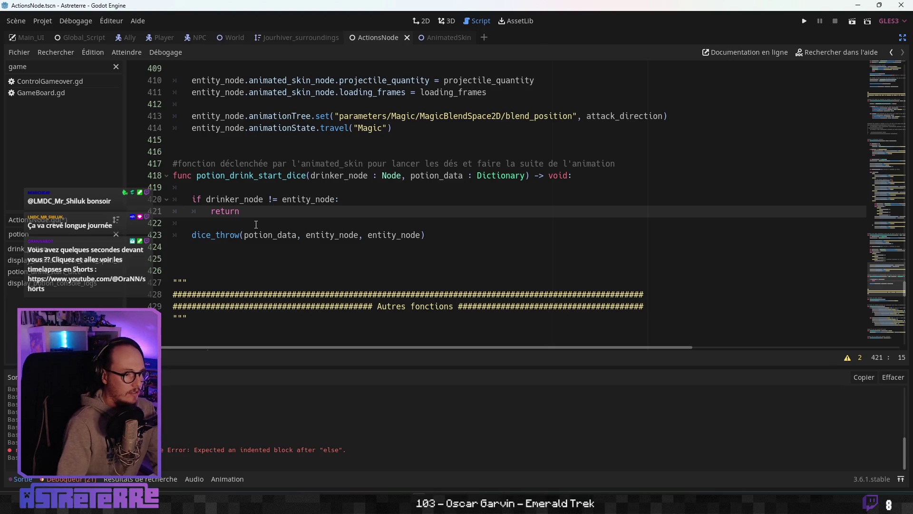
pyautogui.click(281, 235)
pyautogui.press('Down')
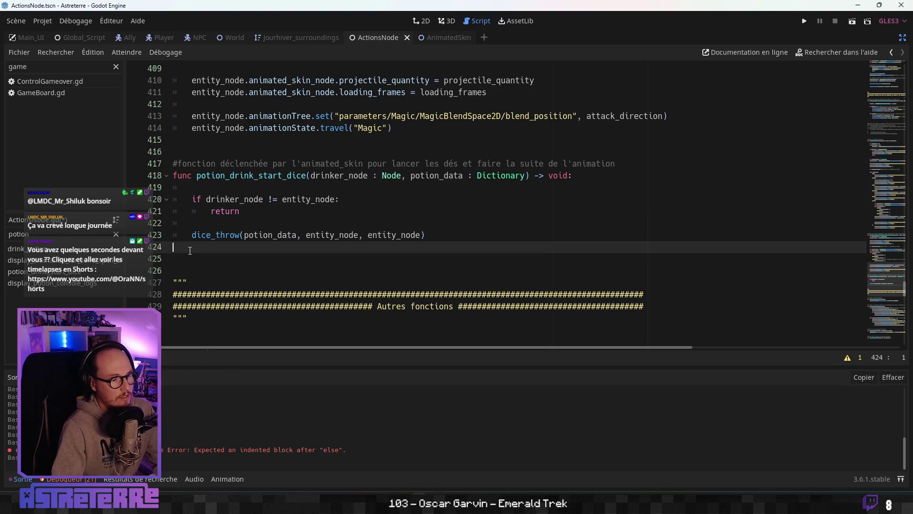
# - Save the changes and run the game with F5 to test the potion
pyautogui.hotkey('ctrl', 's')
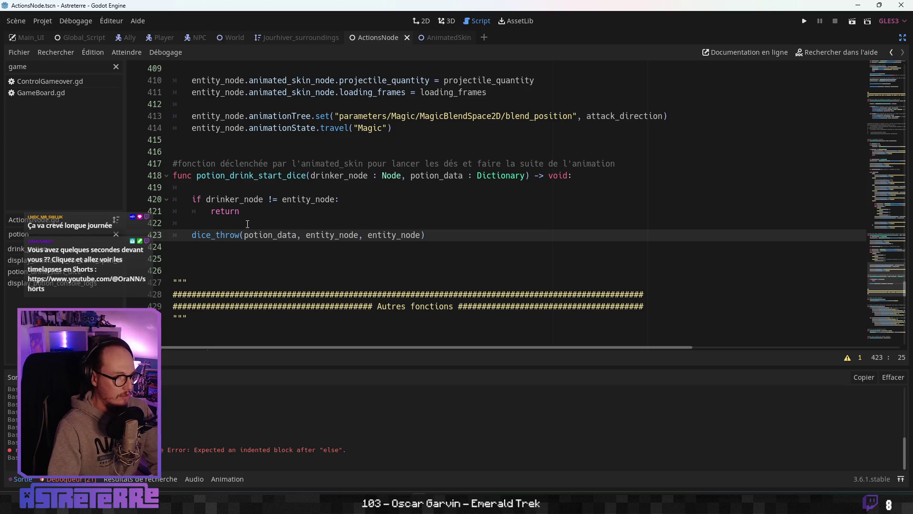
pyautogui.click(263, 211)
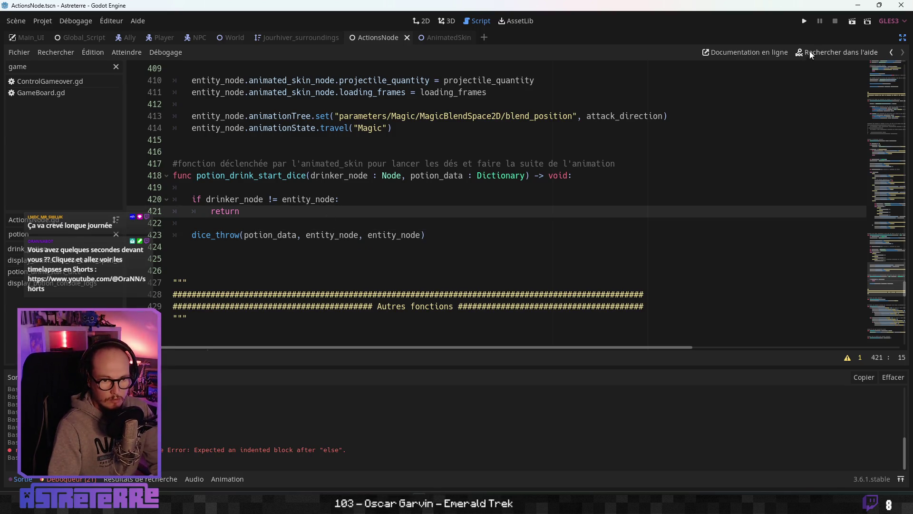
pyautogui.hotkey('ctrl', 's')
pyautogui.press('F5')
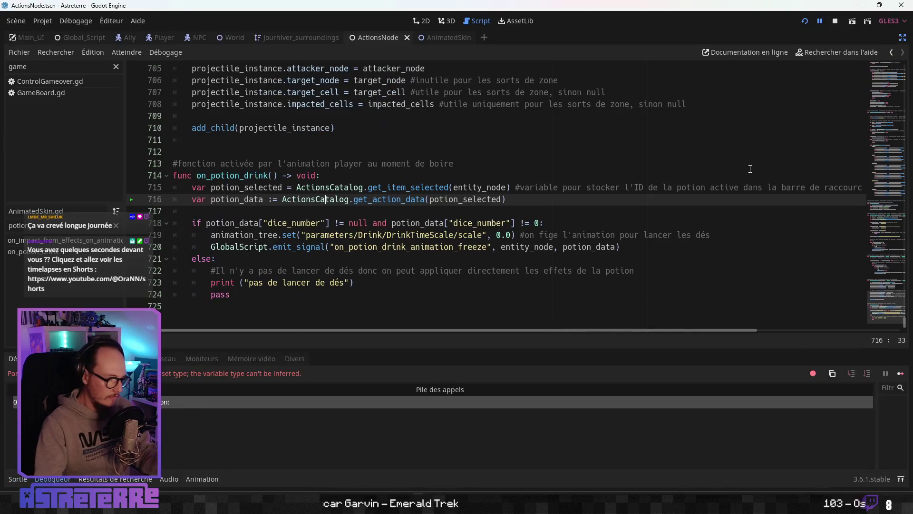
# - At the line 716 break, change potion_data's := to a plain = and relaunch the game
pyautogui.click(323, 223)
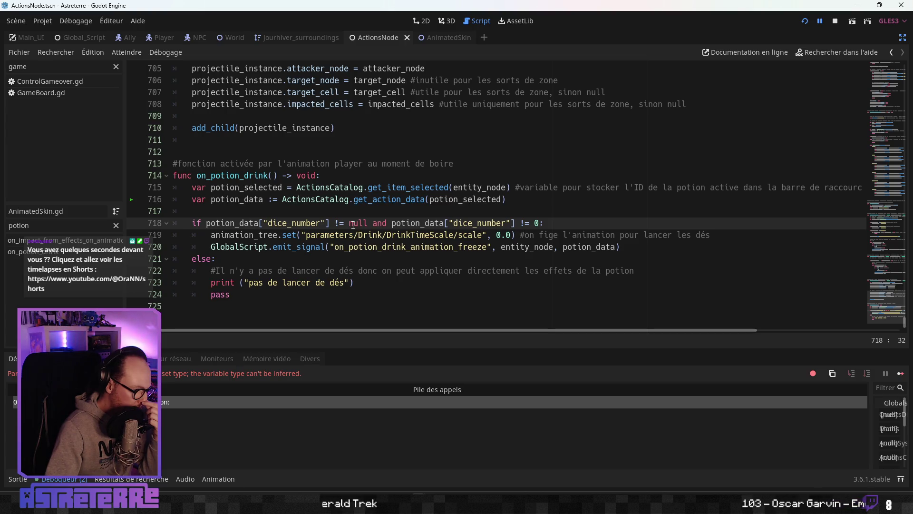
pyautogui.click(274, 204)
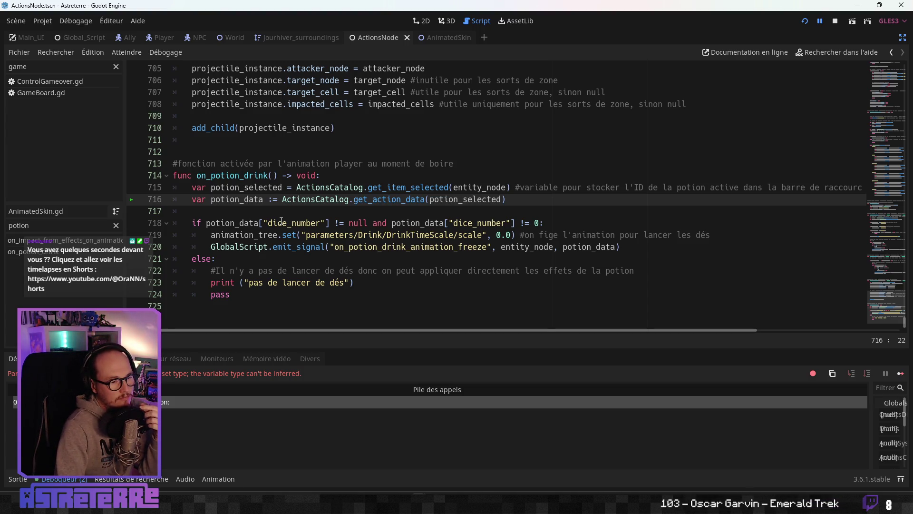
pyautogui.press('BackSpace')
pyautogui.click(273, 224)
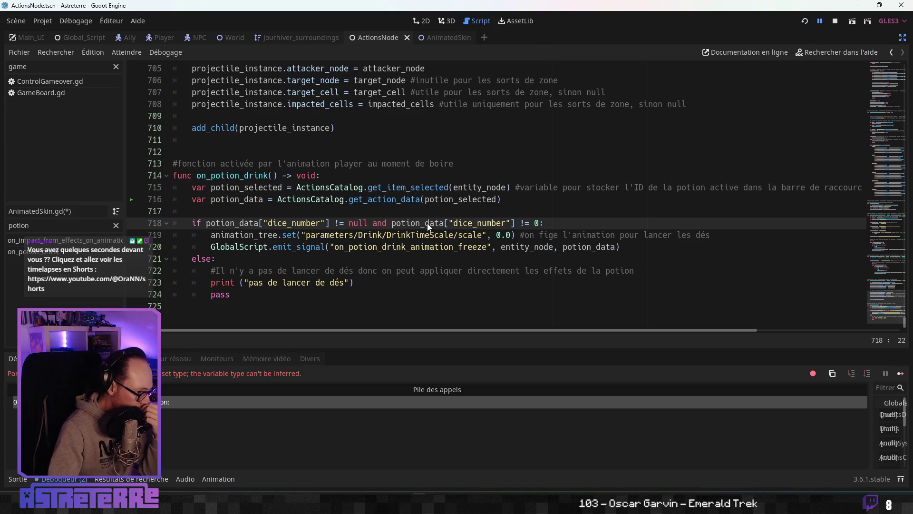
pyautogui.press('F5')
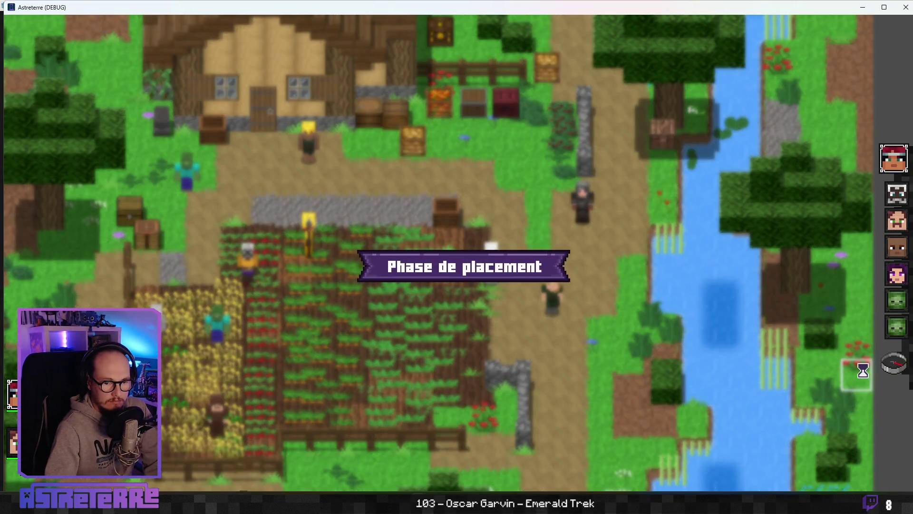
# - End the game's placement phase, take the window out of fullscreen and close it
pyautogui.click(894, 364)
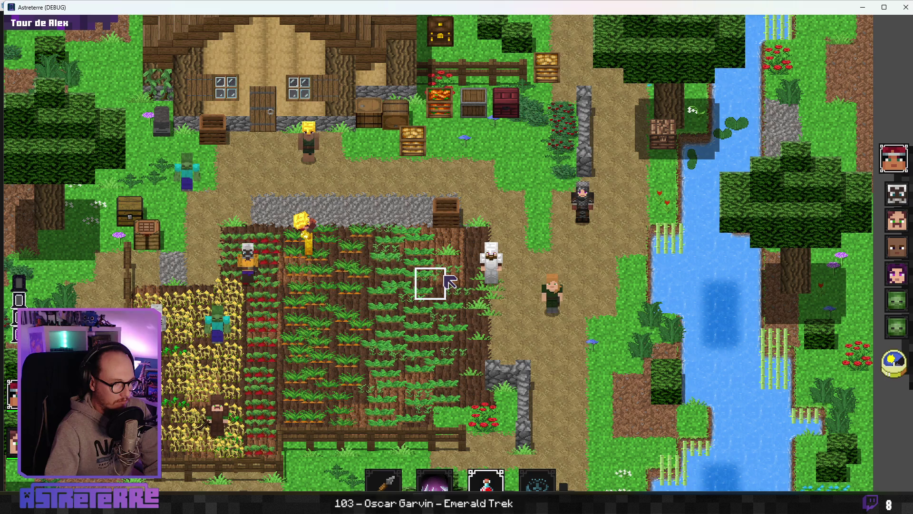
pyautogui.moveTo(692, 8)
pyautogui.mouseDown()
pyautogui.moveTo(691, 73)
pyautogui.moveTo(342, 80)
pyautogui.mouseUp()
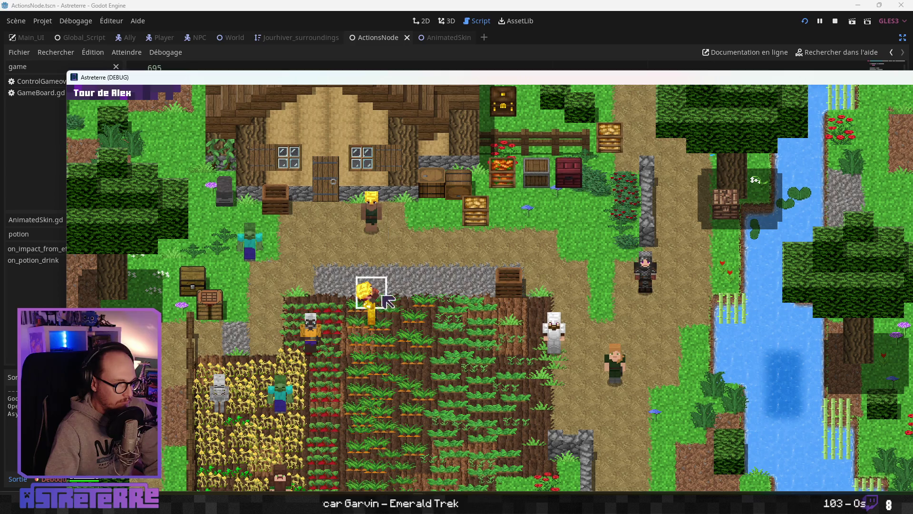
pyautogui.moveTo(518, 77); pyautogui.dragTo(402, 84)
pyautogui.click(853, 85)
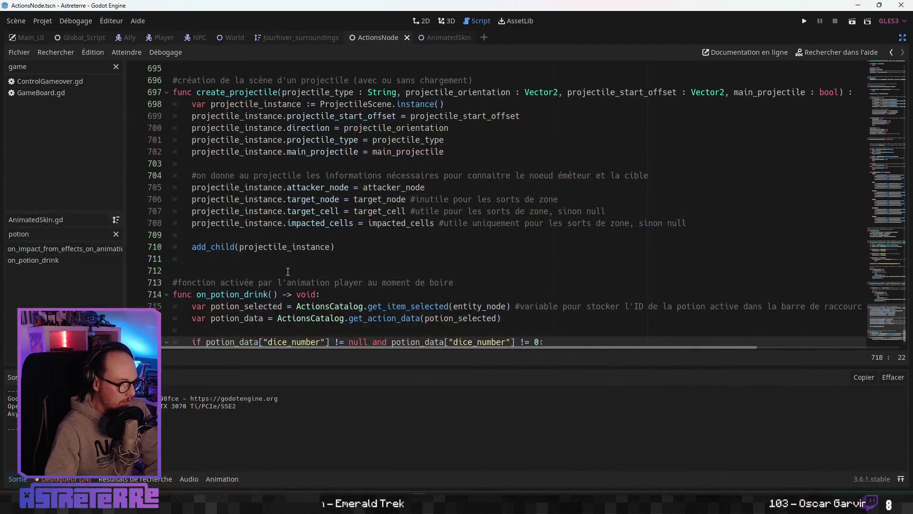
# - Review on_potion_drink's freeze call, emit_signal and no-dice print in the AnimatedSkin script
pyautogui.scroll(-3, 325, 290)
pyautogui.click(289, 245)
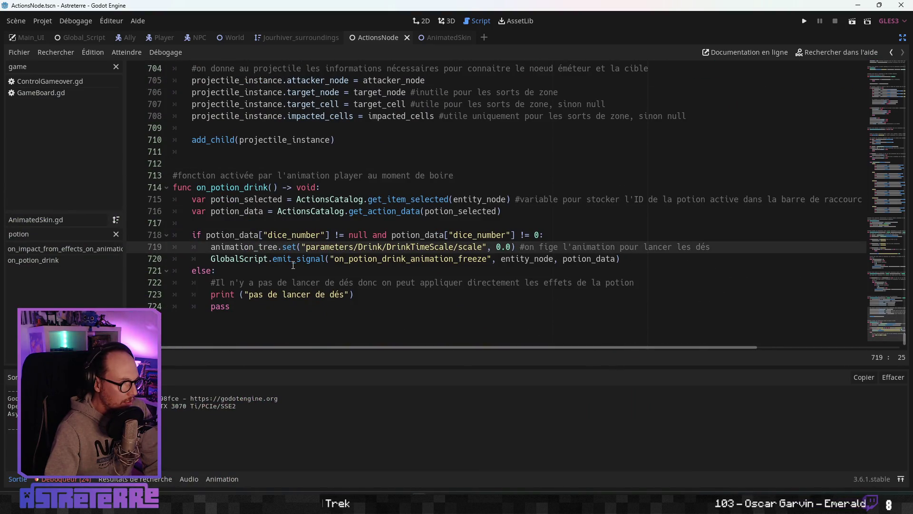
pyautogui.click(452, 38)
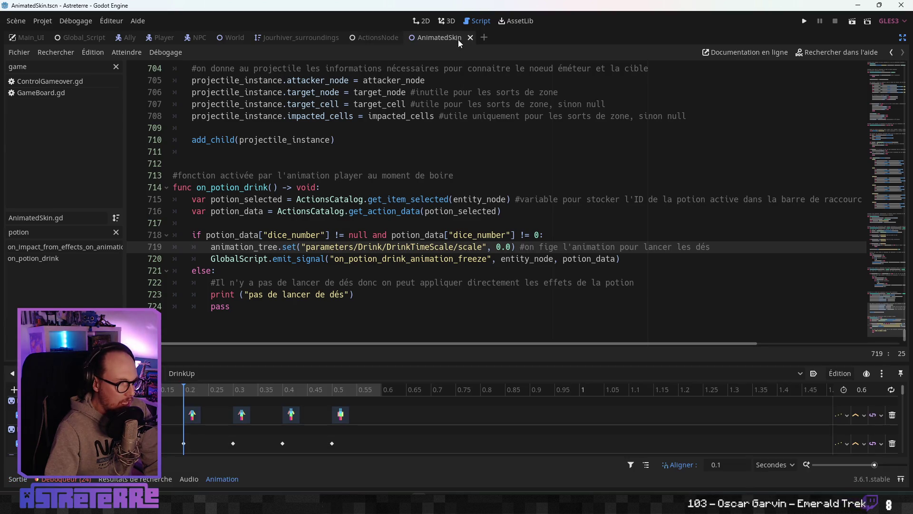
pyautogui.click(283, 258)
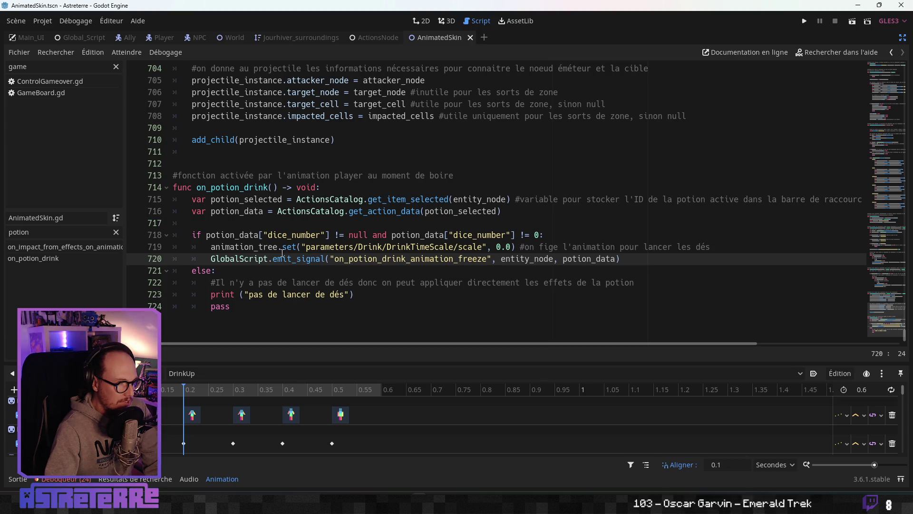
pyautogui.click(247, 293)
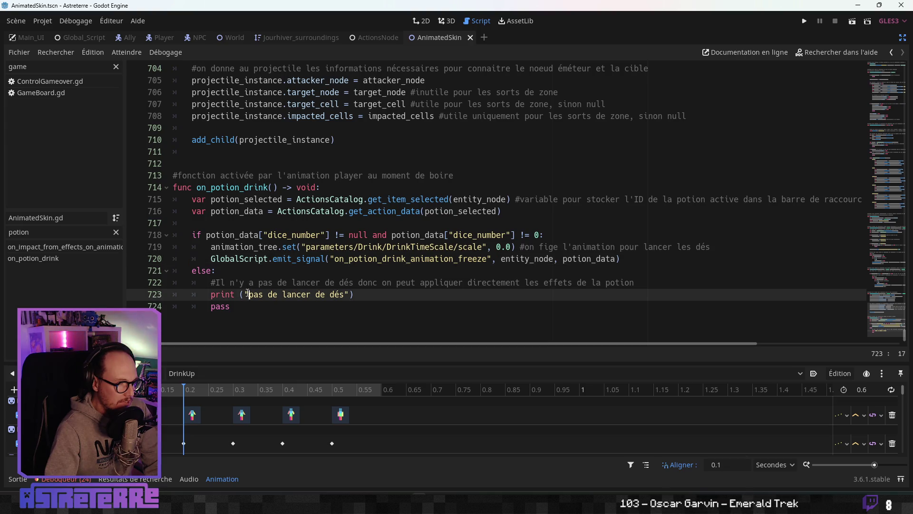
pyautogui.click(19, 480)
pyautogui.click(282, 259)
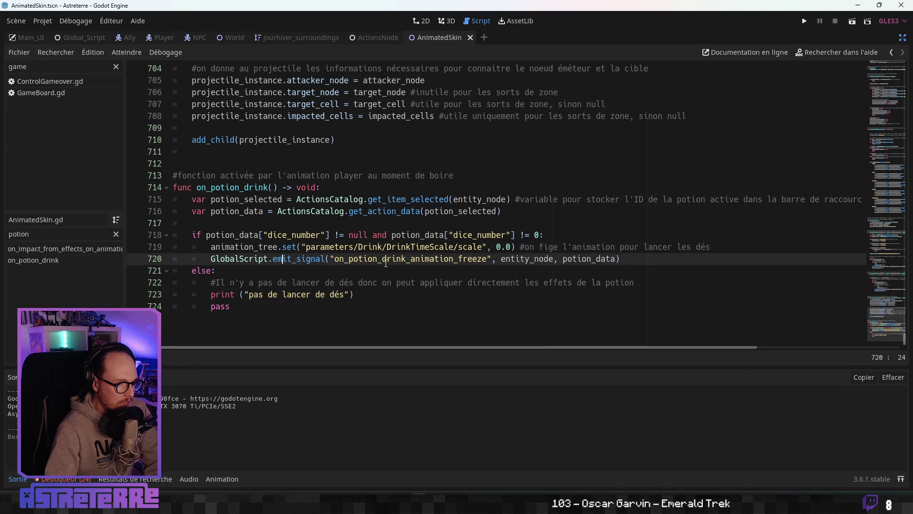
pyautogui.click(398, 262)
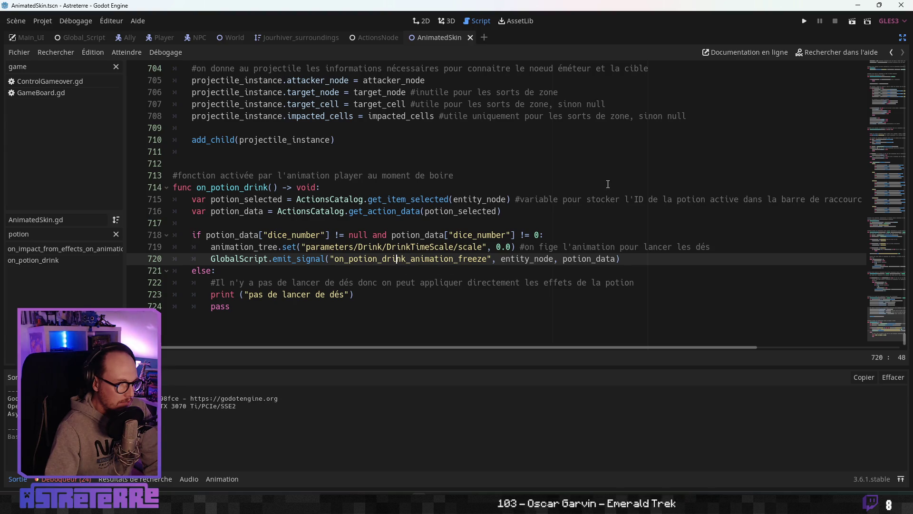
# - Back in ActionsNode's potion_drink_start_dice, show the Débogueur's warnings and errors
pyautogui.click(374, 37)
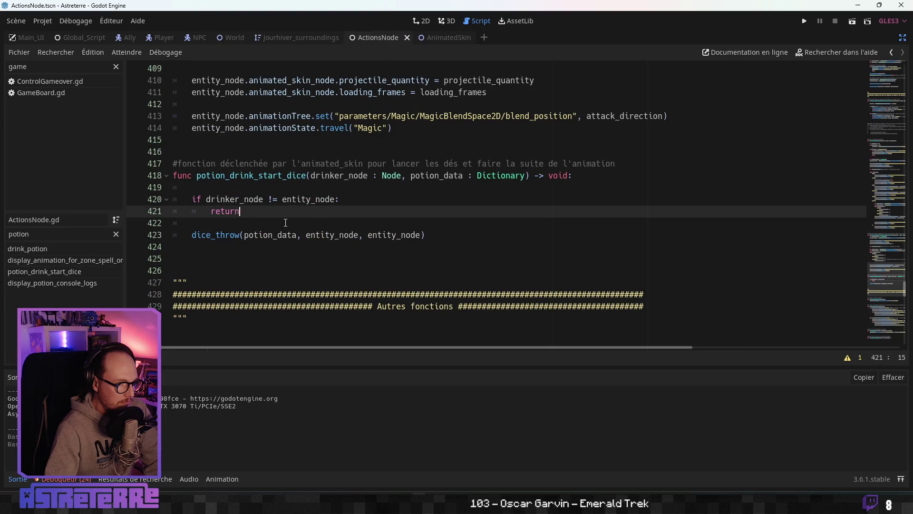
pyautogui.press('Down')
pyautogui.press('Down')
pyautogui.press('Down')
pyautogui.click(283, 235)
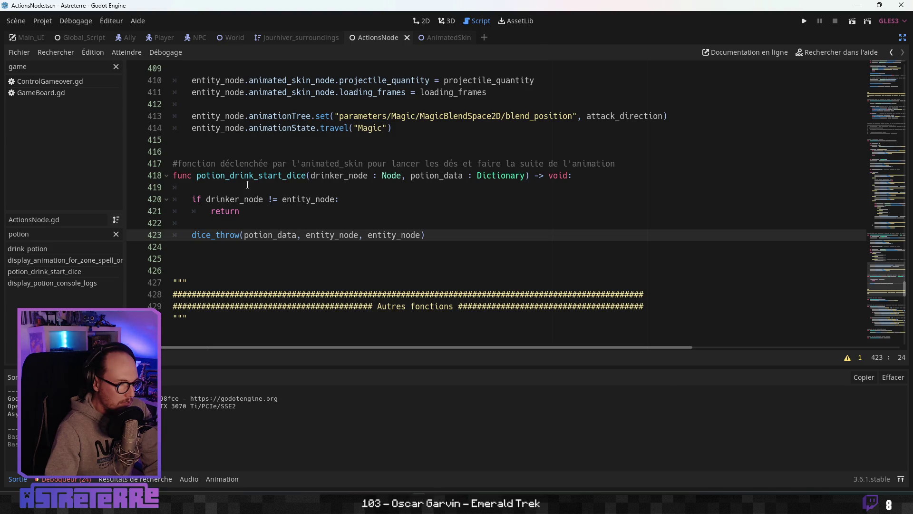
pyautogui.click(61, 478)
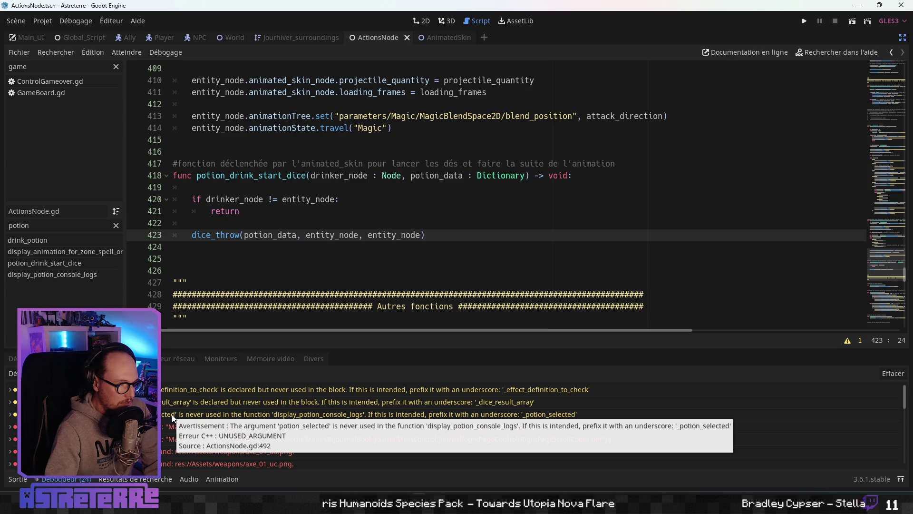
# - Follow the Method not found error to line 720 and select the on_potion_drink_animation_freeze signal name
pyautogui.click(173, 417)
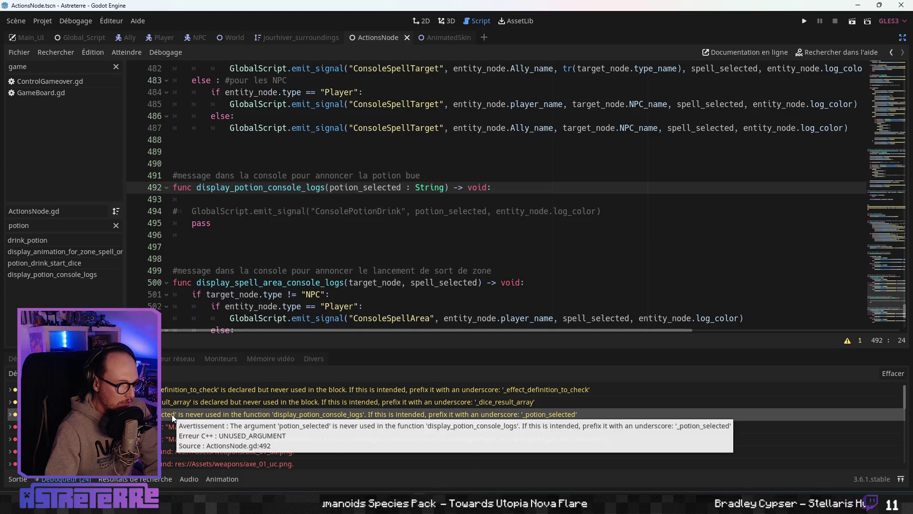
pyautogui.scroll(-2, 162, 442)
pyautogui.scroll(-5, 182, 438)
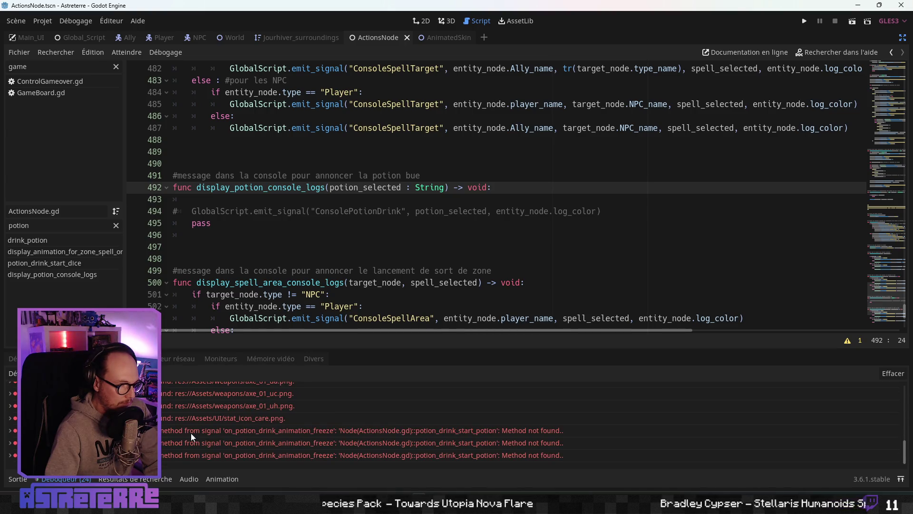
pyautogui.click(192, 436)
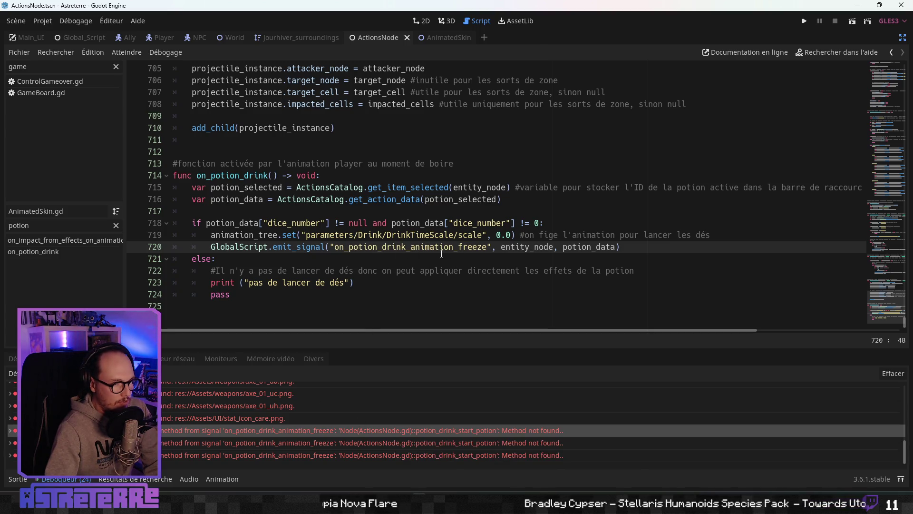
pyautogui.click(441, 253)
pyautogui.click(483, 249)
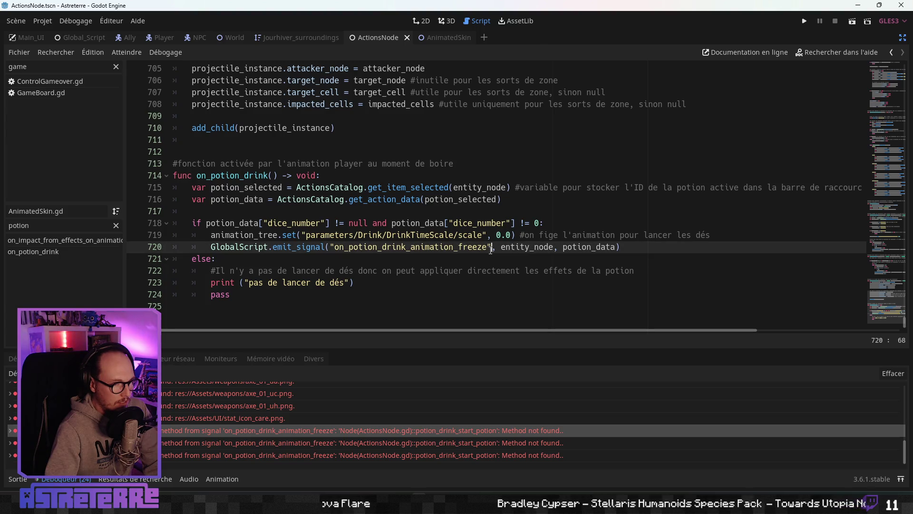
pyautogui.moveTo(487, 250); pyautogui.dragTo(334, 248)
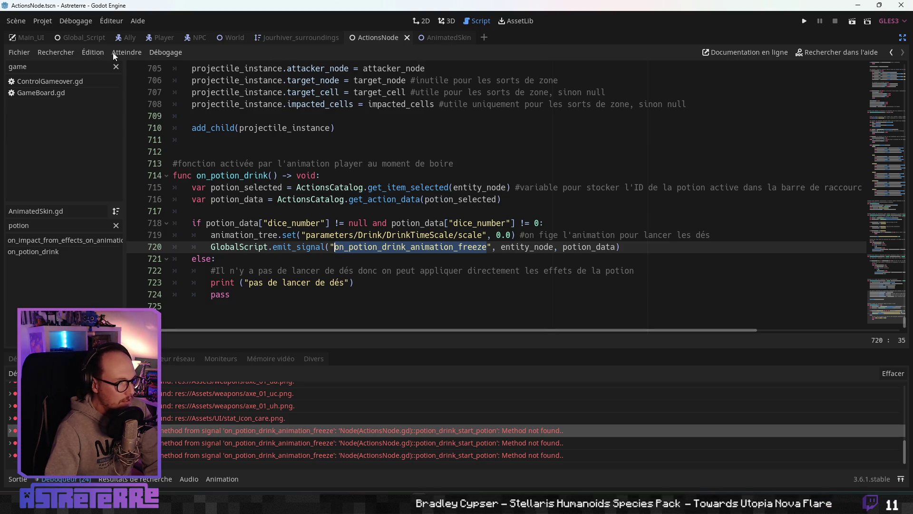
pyautogui.click(79, 37)
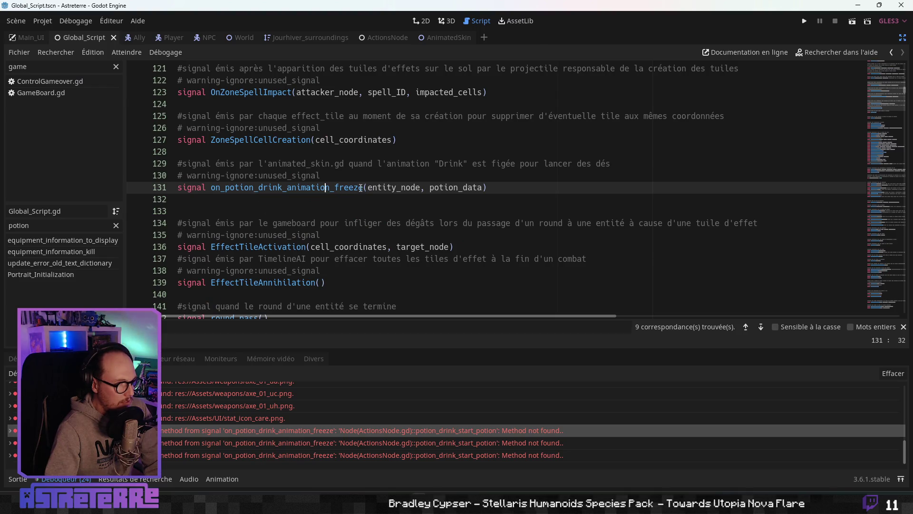
# - Select the on_potion_drink_animation_freeze signal name and jump to where it is emitted in AnimatedSkin.gd
pyautogui.moveTo(361, 187); pyautogui.dragTo(253, 188)
pyautogui.click(351, 190)
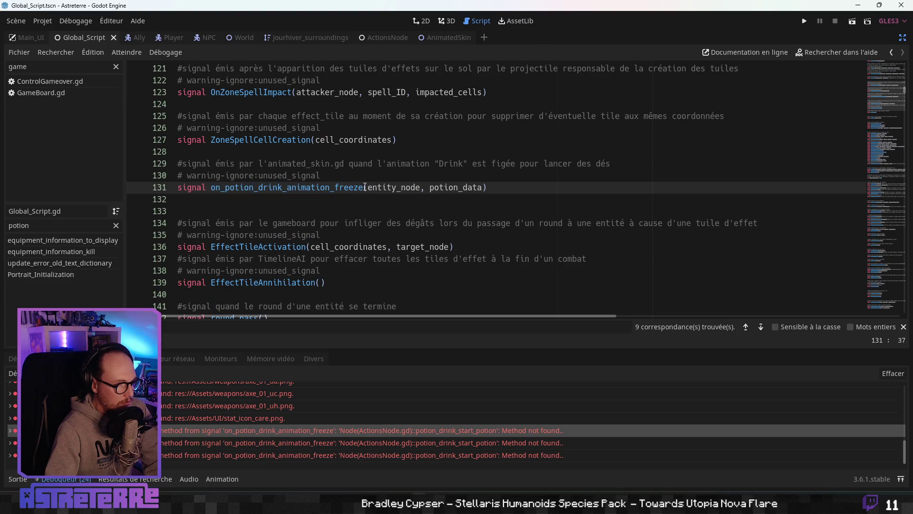
pyautogui.moveTo(365, 187); pyautogui.dragTo(241, 186)
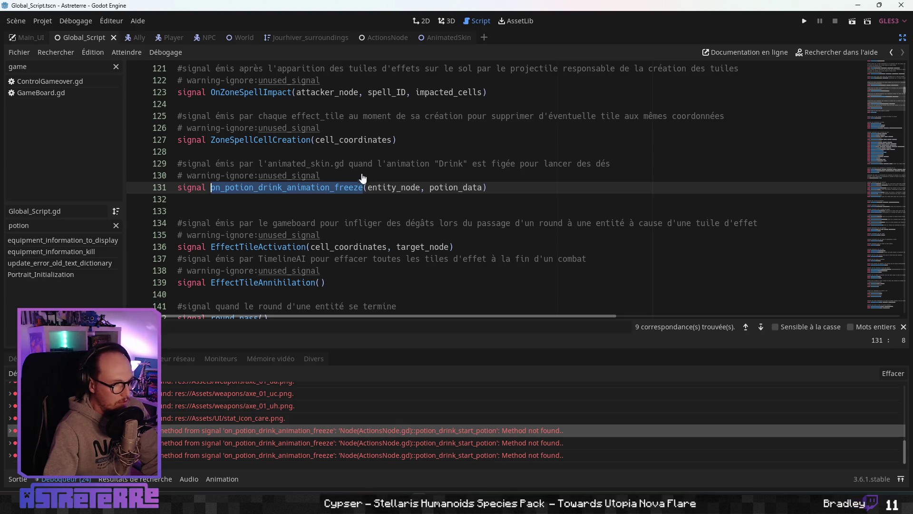
pyautogui.hotkey('alt', 'Left')
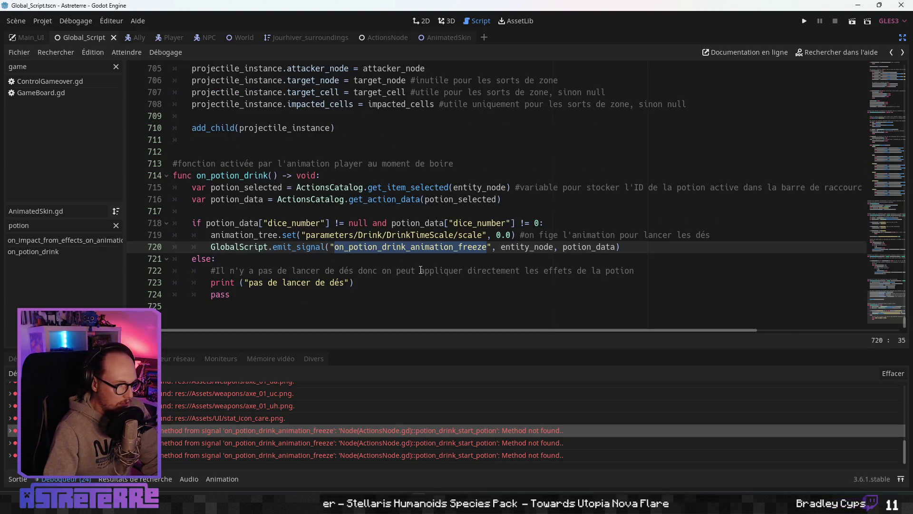
# - Inspect the no-dice else branch of on_potion_drink, then bring up the AnimatedSkin scene with its DrinkUp animation
pyautogui.click(465, 270)
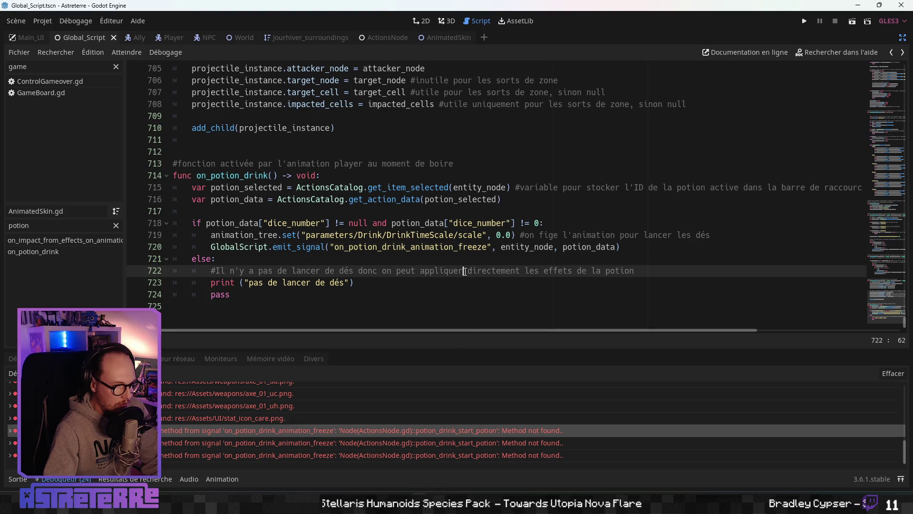
pyautogui.click(369, 281)
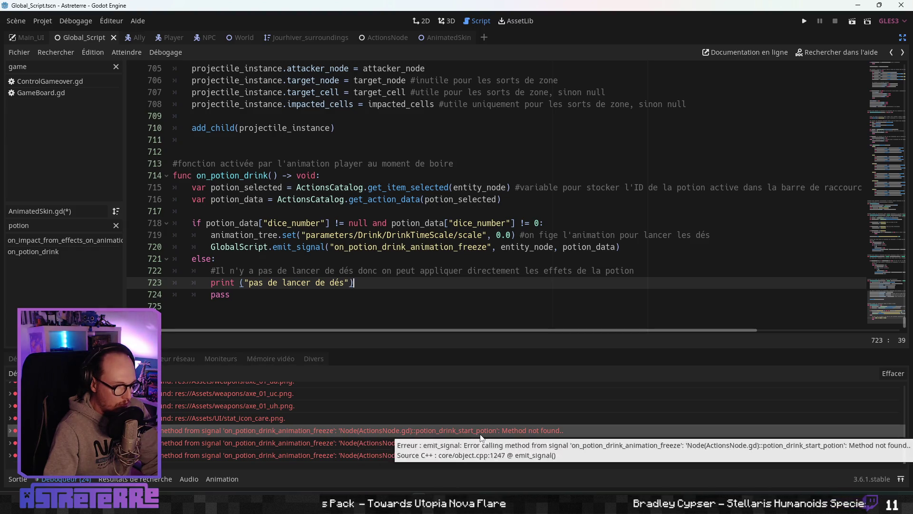
pyautogui.click(459, 42)
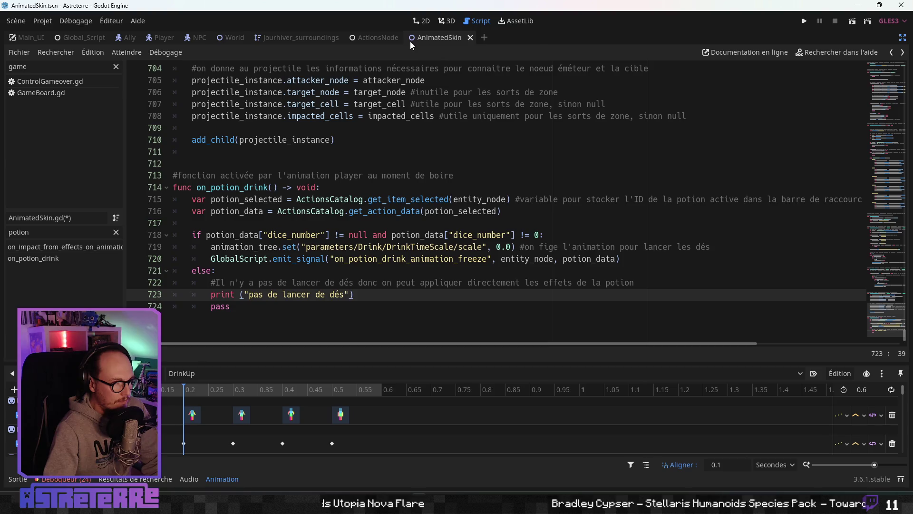
# - Retarget ActionsNode's line 26 connection to potion_drink_start_dice, save, and run the game
pyautogui.click(365, 44)
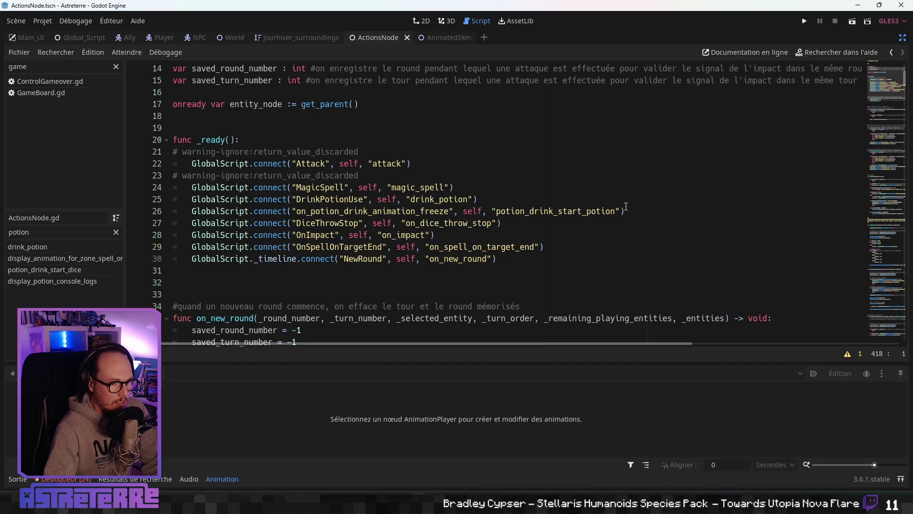
pyautogui.moveTo(616, 212); pyautogui.dragTo(584, 212)
pyautogui.write('dice')
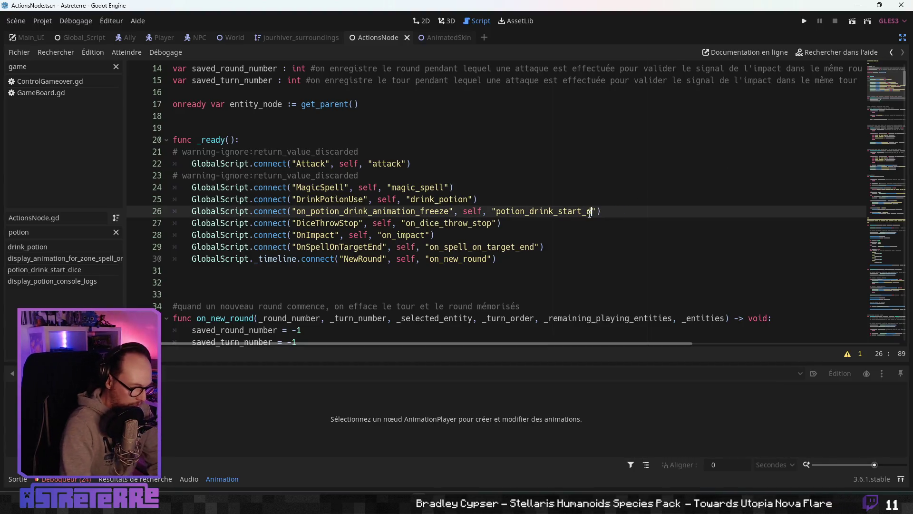
pyautogui.click(526, 244)
pyautogui.hotkey('ctrl', 's')
pyautogui.click(805, 21)
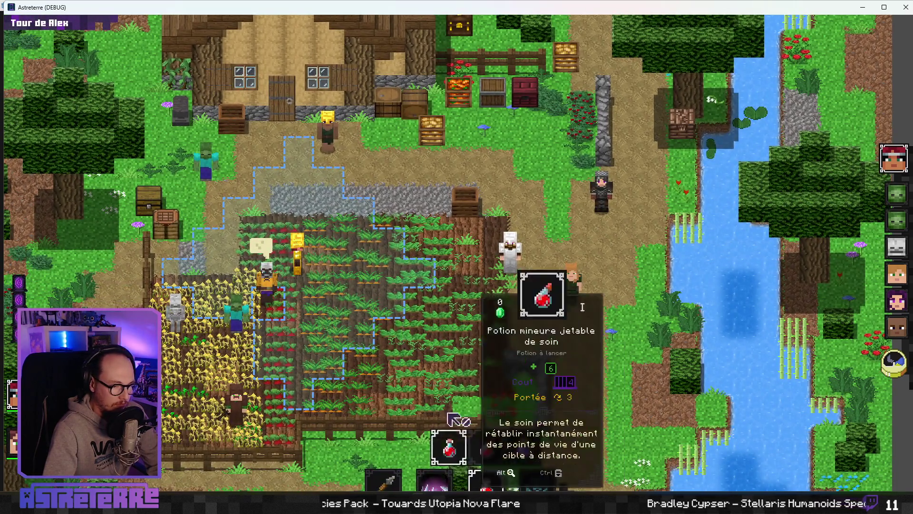
# - Pick the potion from the action bar and drink it on the character
pyautogui.click(486, 480)
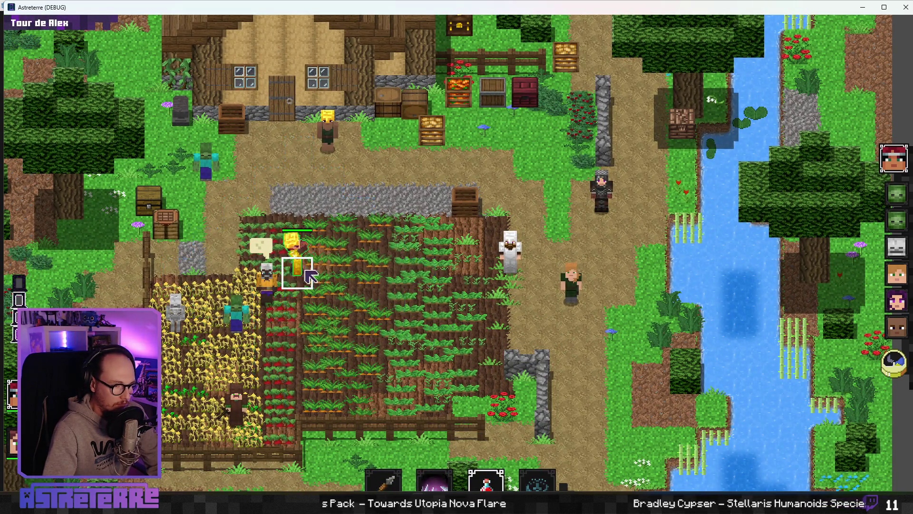
pyautogui.click(309, 274)
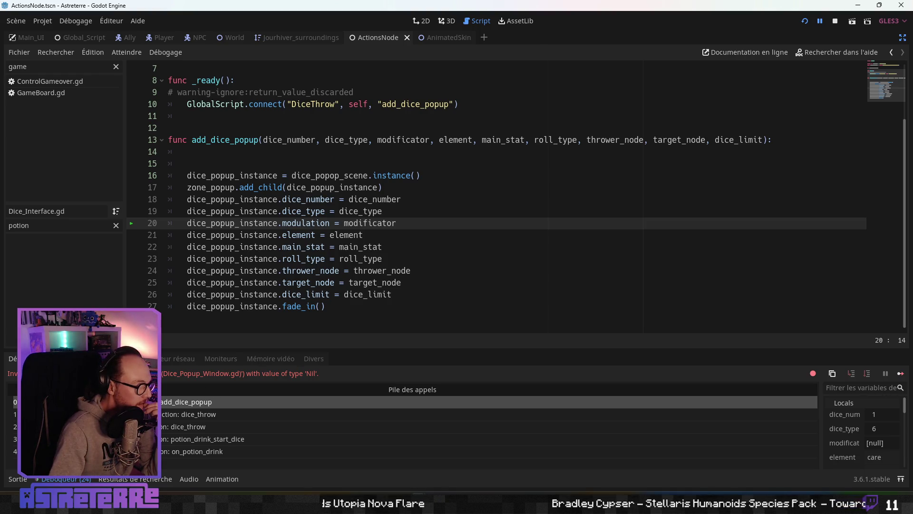
# - Trace the error from add_dice_popup to ActionsNode's dice_throw line 457, then bring up Actions_Catalog.json
pyautogui.moveTo(419, 495)
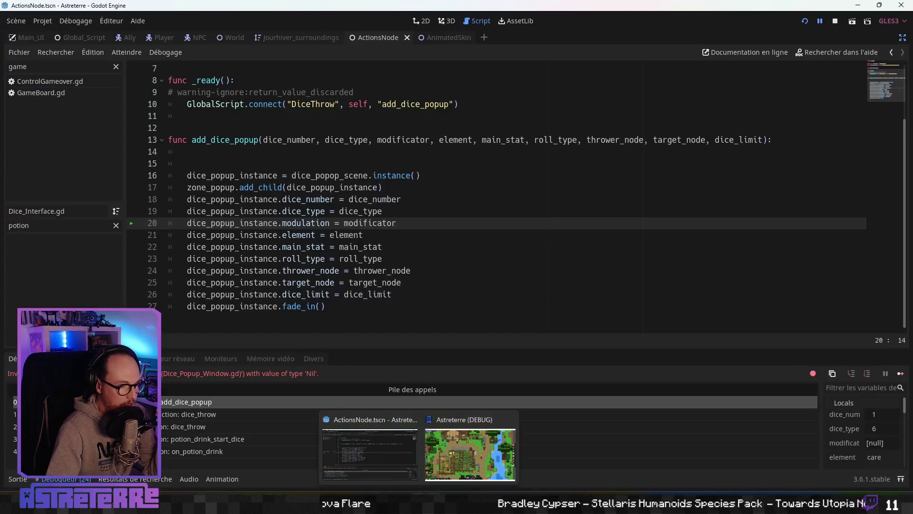
pyautogui.click(220, 294)
pyautogui.scroll(2, 238, 238)
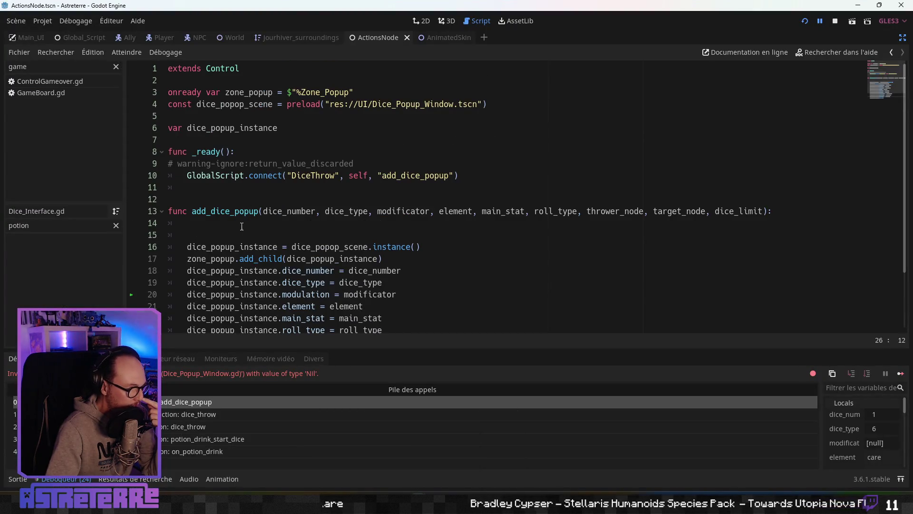
pyautogui.click(331, 212)
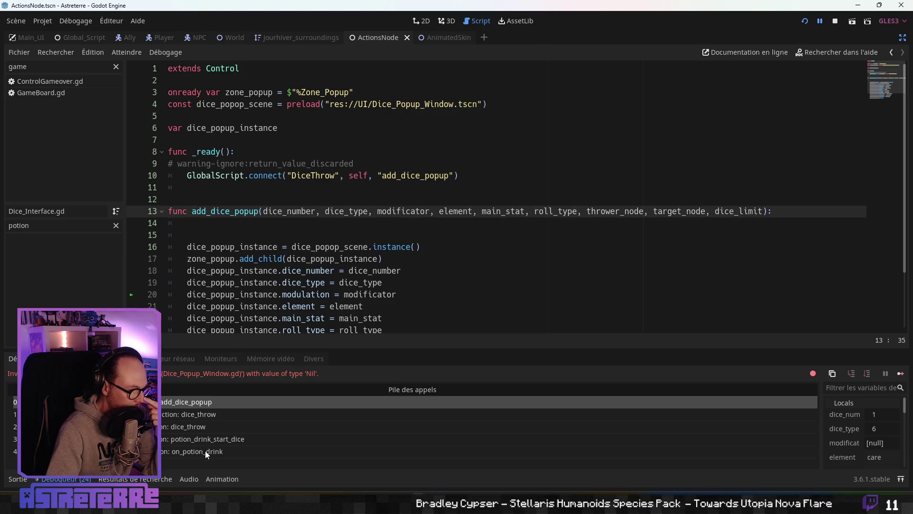
pyautogui.click(196, 427)
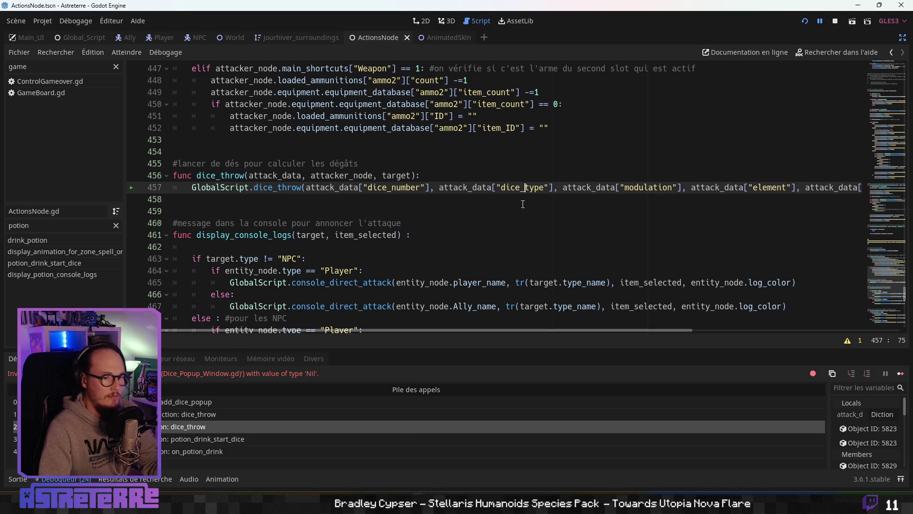
pyautogui.moveTo(569, 330)
pyautogui.mouseDown()
pyautogui.moveTo(784, 323)
pyautogui.moveTo(480, 348)
pyautogui.mouseUp()
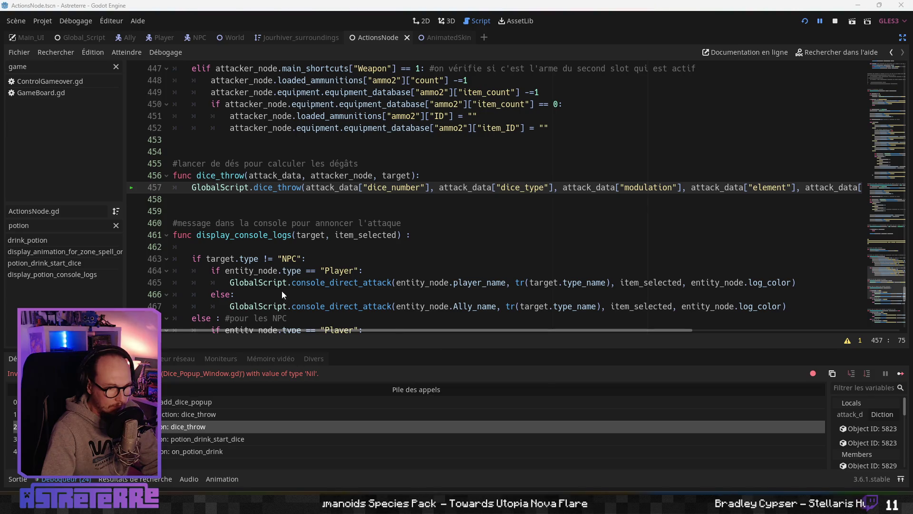
pyautogui.hotkey('alt', 'Tab')
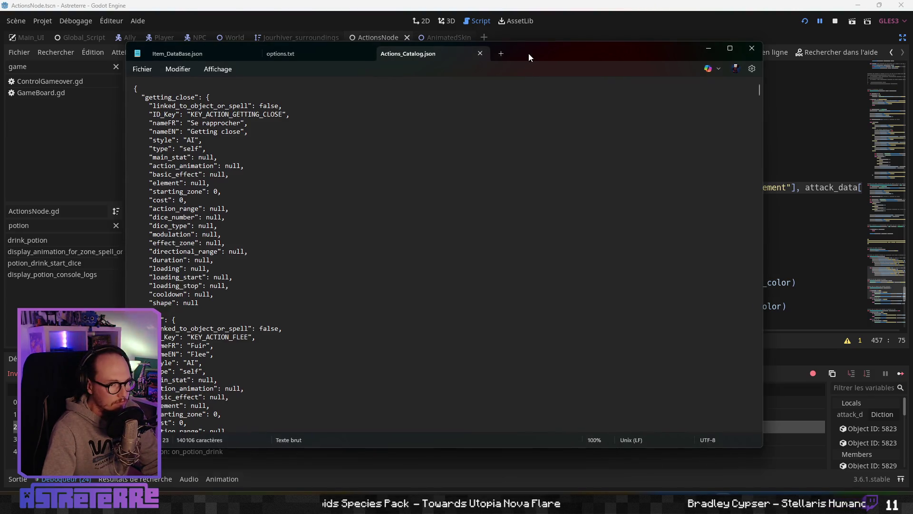
# - Return to Godot and inspect the Global_Script dice_throw call frame
pyautogui.hotkey('alt', 'Tab')
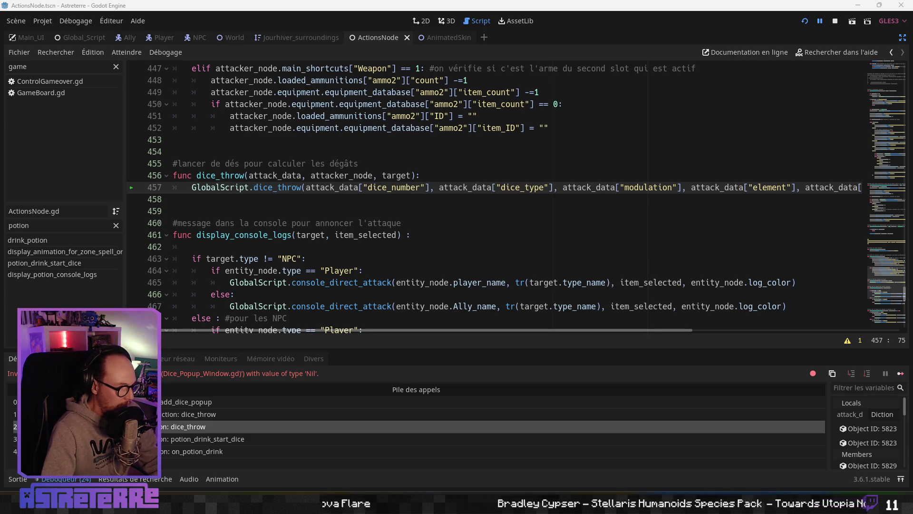
pyautogui.click(178, 415)
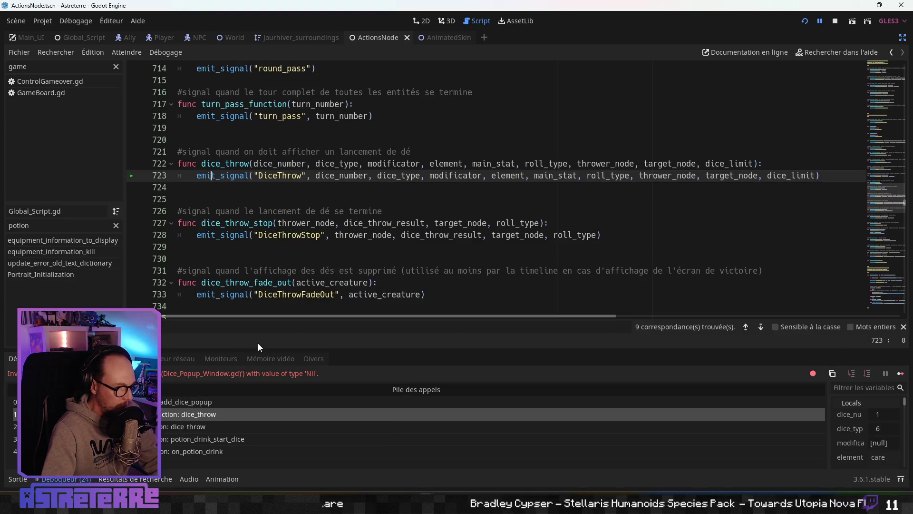
# - Compare the ActionsNode and Global_Script dice_throw frames, glance at Actions_Catalog, then return to add_dice_popup
pyautogui.scroll(1, 285, 298)
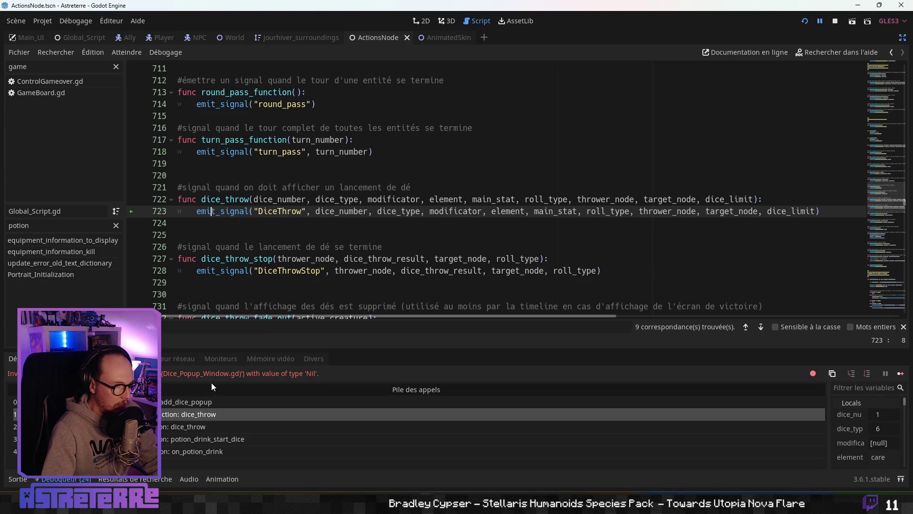
pyautogui.click(162, 428)
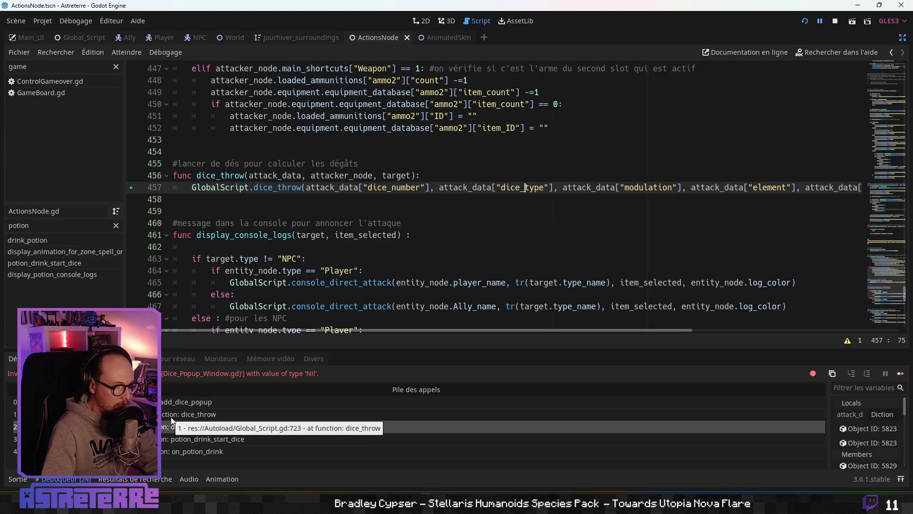
pyautogui.click(172, 418)
pyautogui.hotkey('alt', 'Tab')
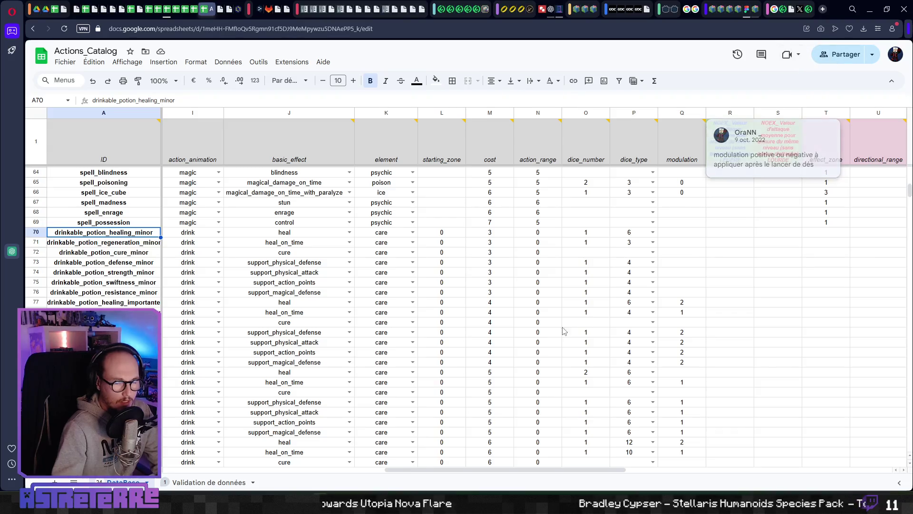
pyautogui.hotkey('alt', 'Tab')
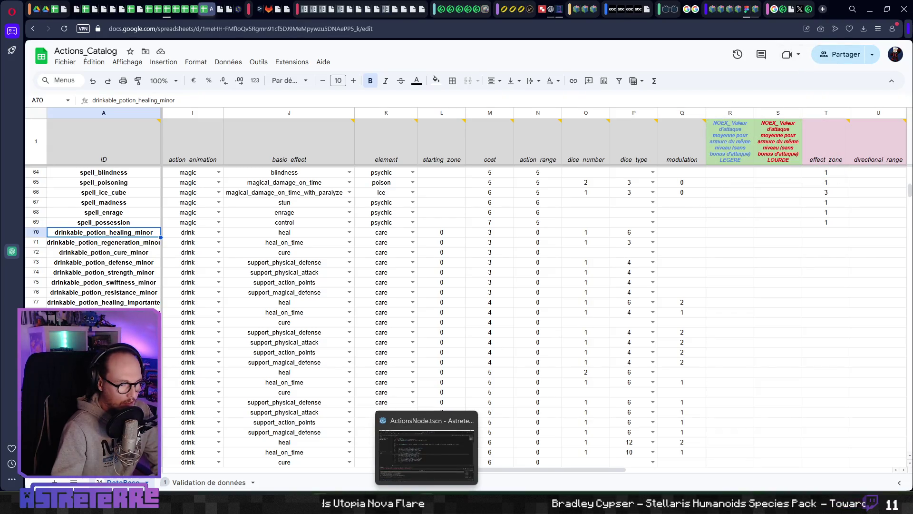
pyautogui.click(388, 199)
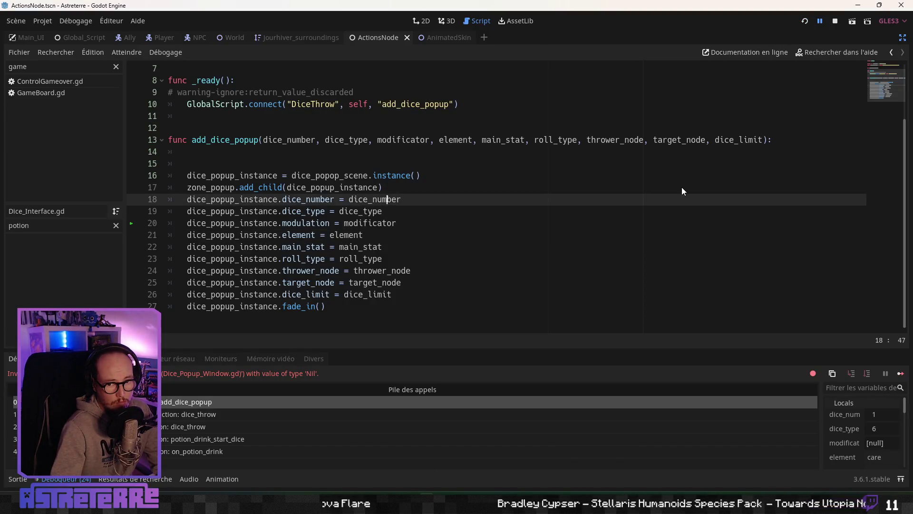
# - Relaunch the game, check the equipped Potion mineure de soin in the inventory, then close the game
pyautogui.press('F5')
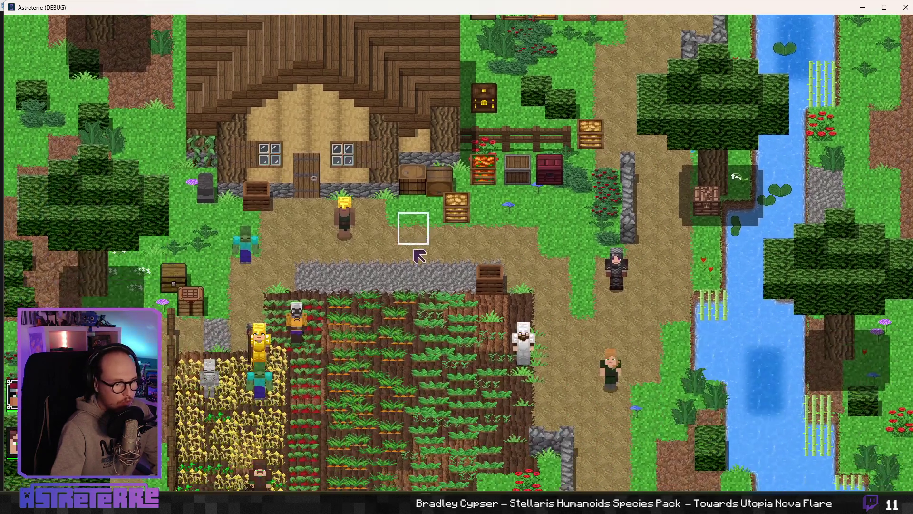
pyautogui.press('i')
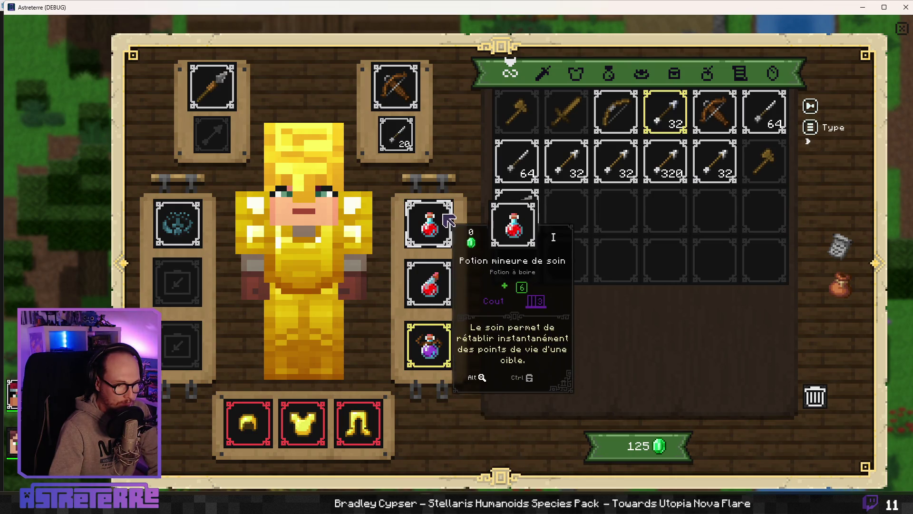
pyautogui.click(901, 28)
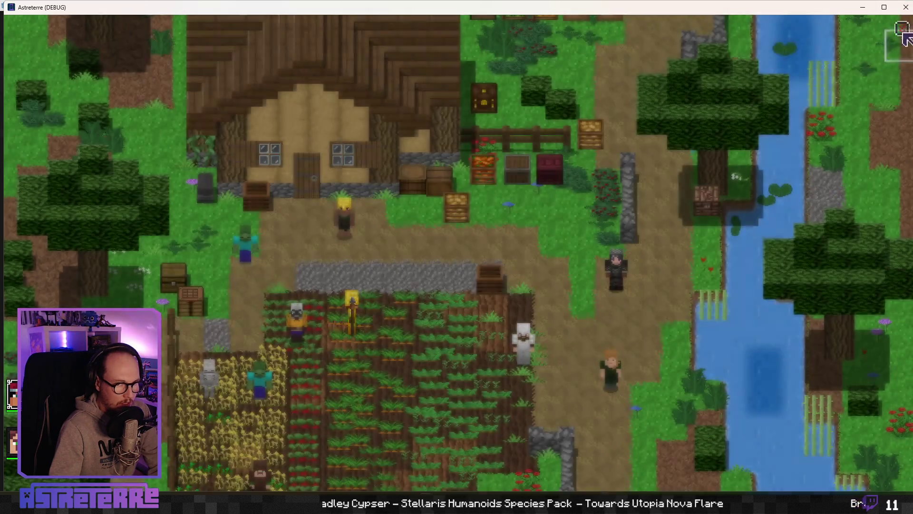
pyautogui.click(905, 7)
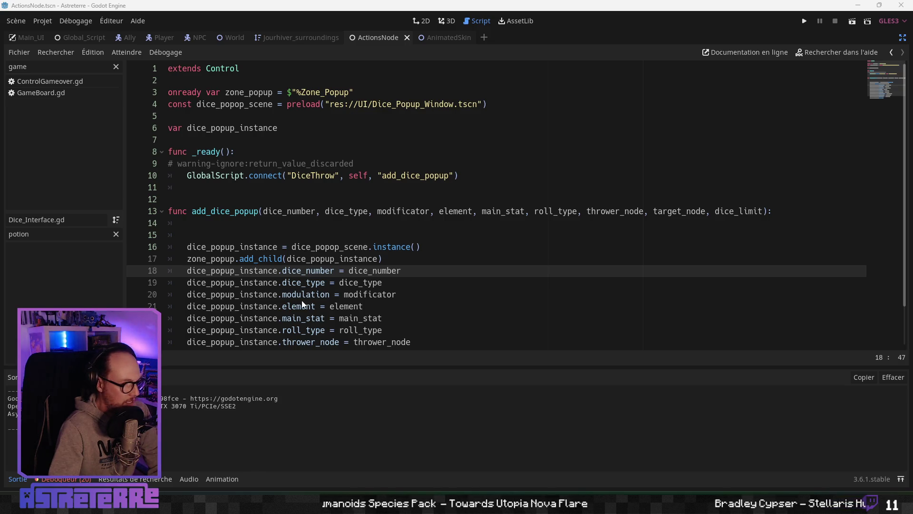
# - Review the debugger error list and the modulation assignment inside add_dice_popup
pyautogui.click(332, 284)
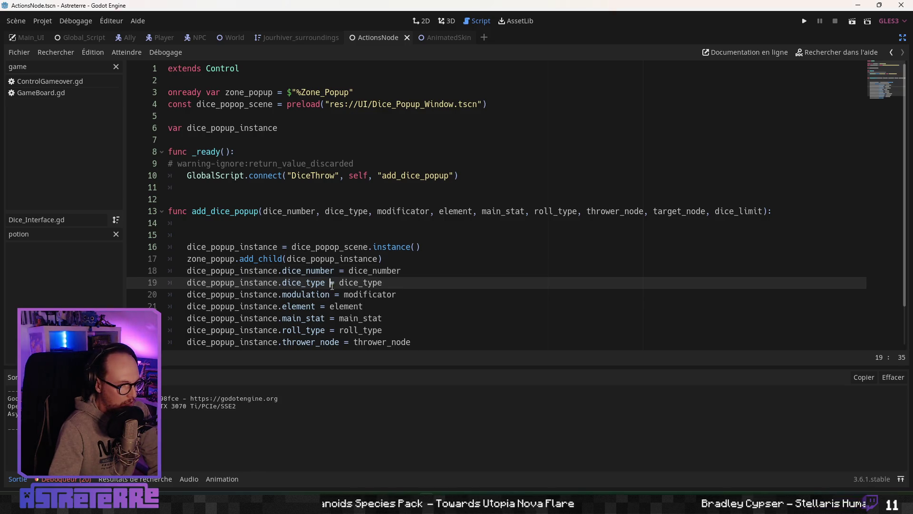
pyautogui.click(62, 479)
pyautogui.click(57, 359)
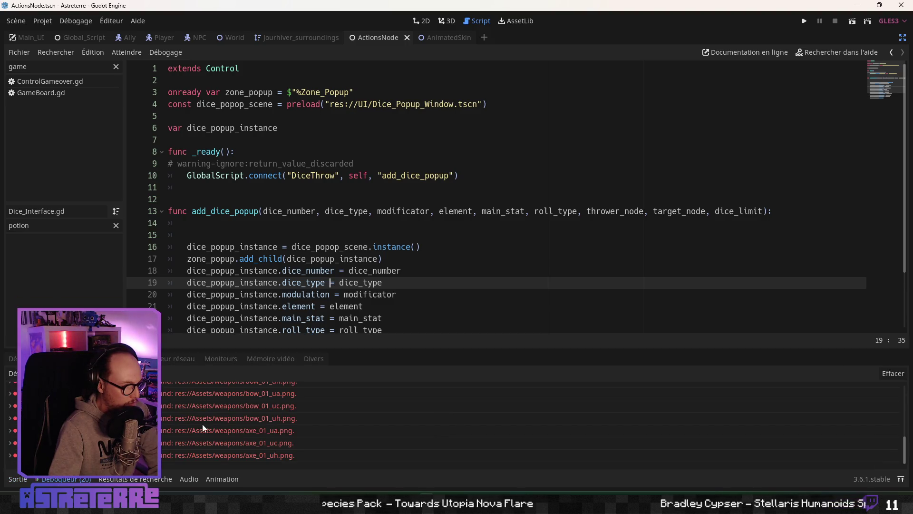
pyautogui.click(286, 270)
pyautogui.scroll(-2, 365, 288)
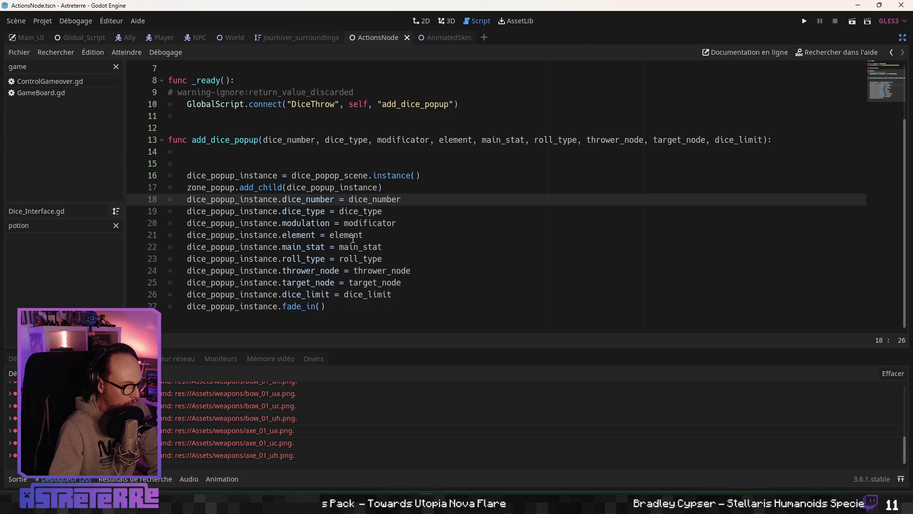
pyautogui.click(350, 235)
# - Add a print("element : ", element) line atop add_dice_popup and run the game
pyautogui.click(226, 155)
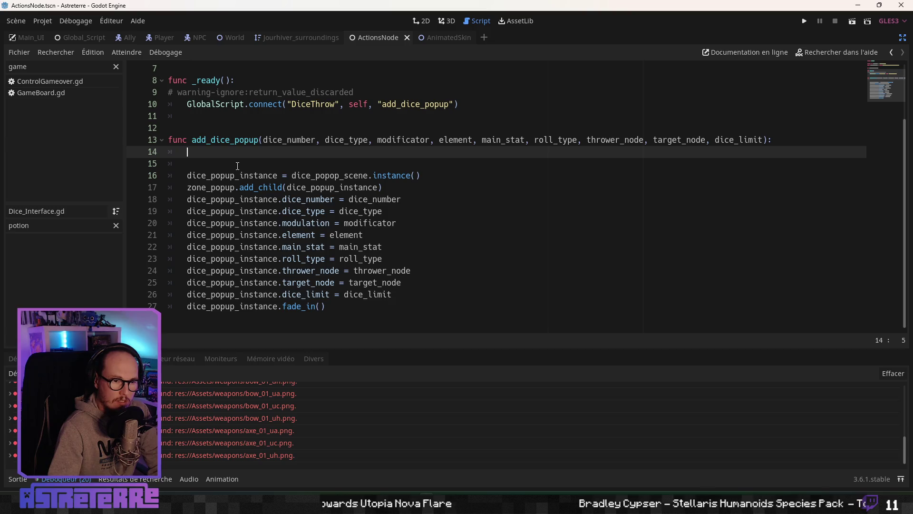
pyautogui.press('Return')
pyautogui.write('print ("eleme')
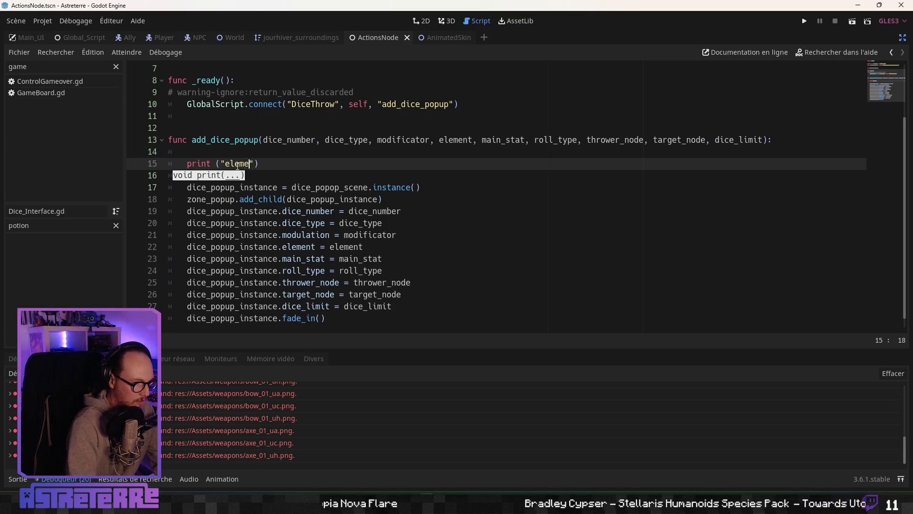
pyautogui.write(' "')
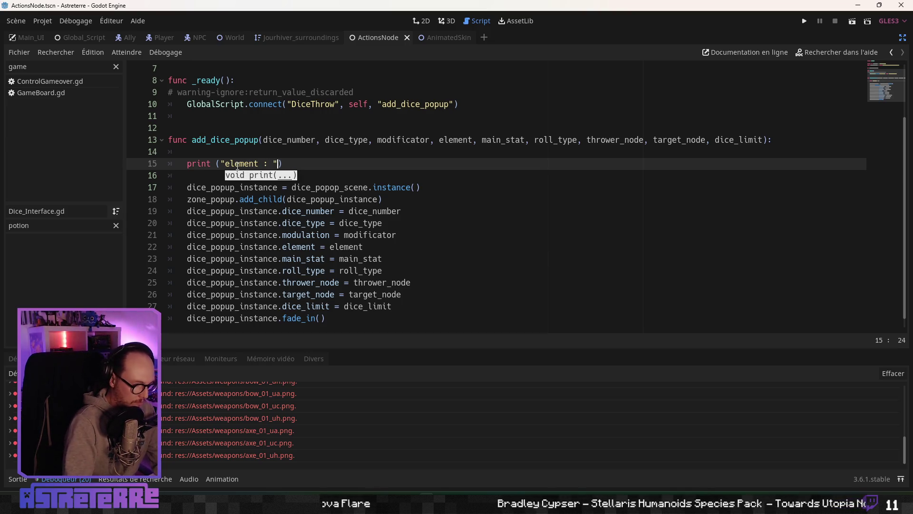
pyautogui.click(335, 235)
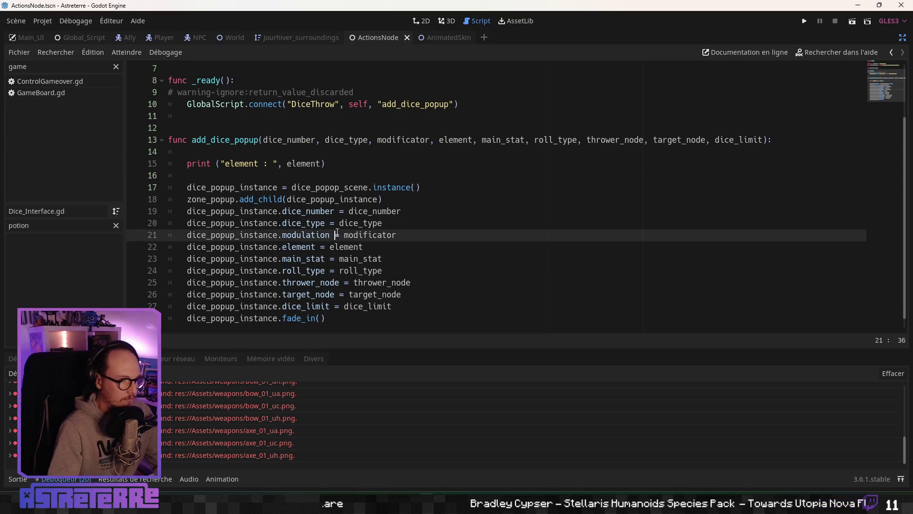
pyautogui.click(803, 22)
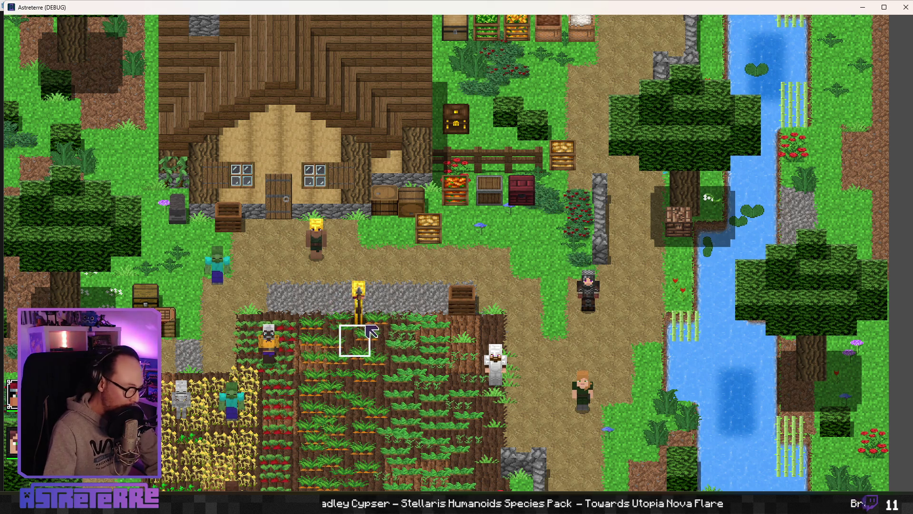
# - Drink the hotbar potion to reproduce the null modificator break, then bring up the Actions_Catalog sheet
pyautogui.press('i')
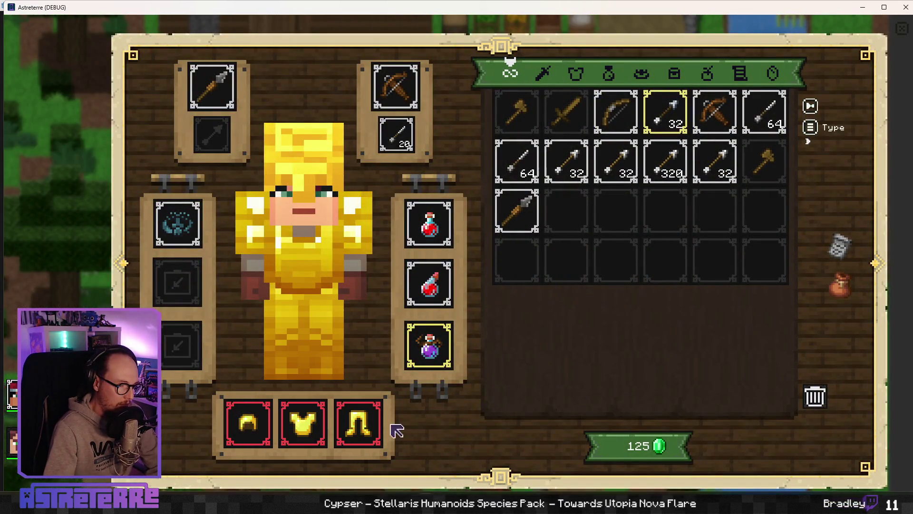
pyautogui.press('i')
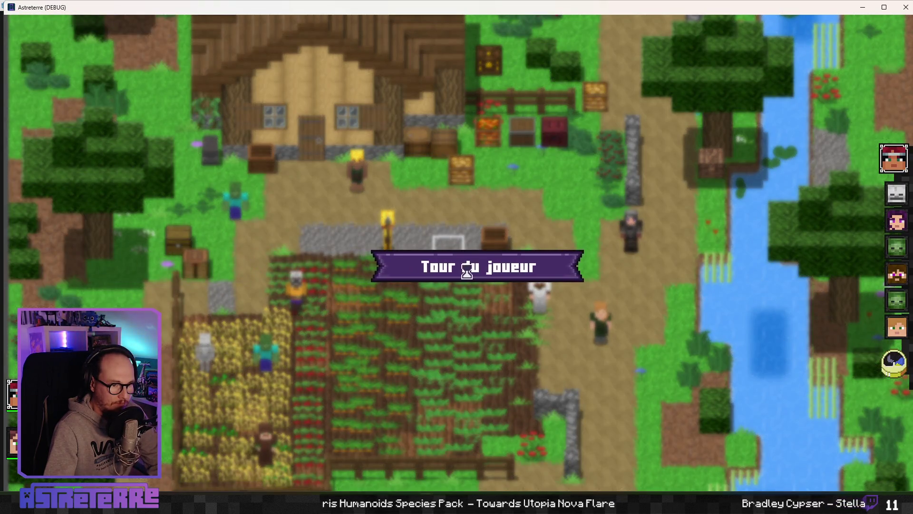
pyautogui.click(485, 481)
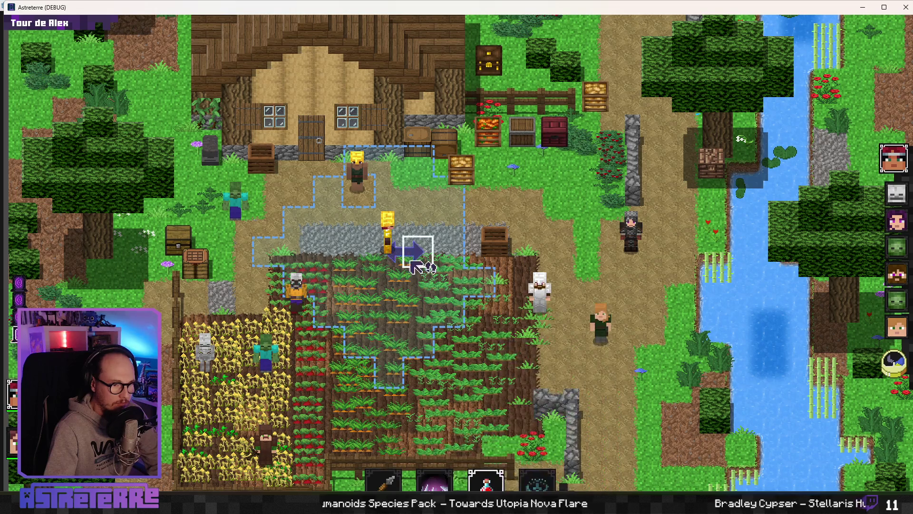
pyautogui.click(385, 240)
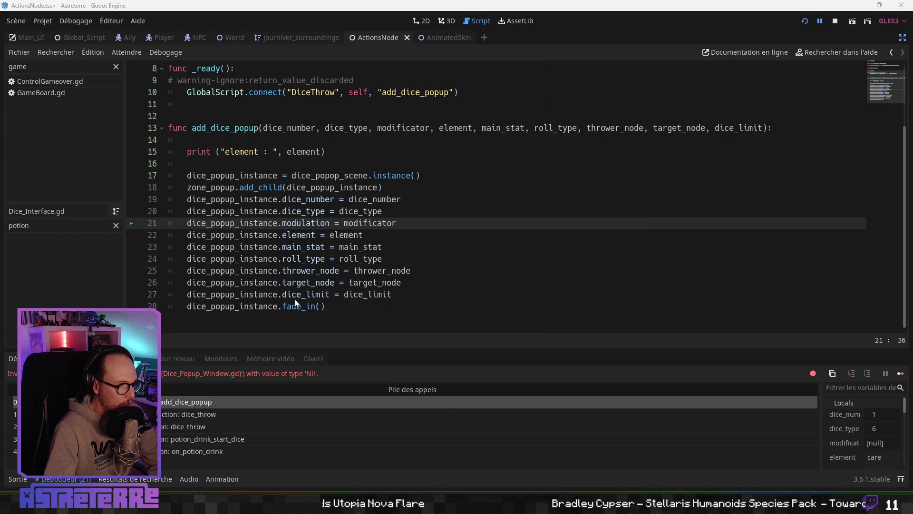
pyautogui.moveTo(426, 504)
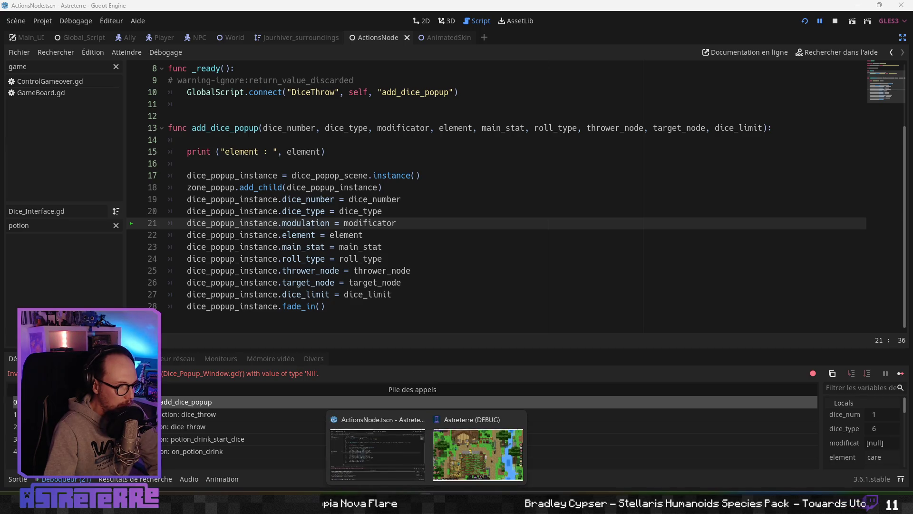
pyautogui.click(328, 452)
# - Enter modulation 0 in Q70, Q71 and the following minor drinkable potion rows
pyautogui.click(537, 292)
pyautogui.press('Right')
pyautogui.press('Right')
pyautogui.press('Right')
pyautogui.press('Up')
pyautogui.press('Up')
pyautogui.press('Up')
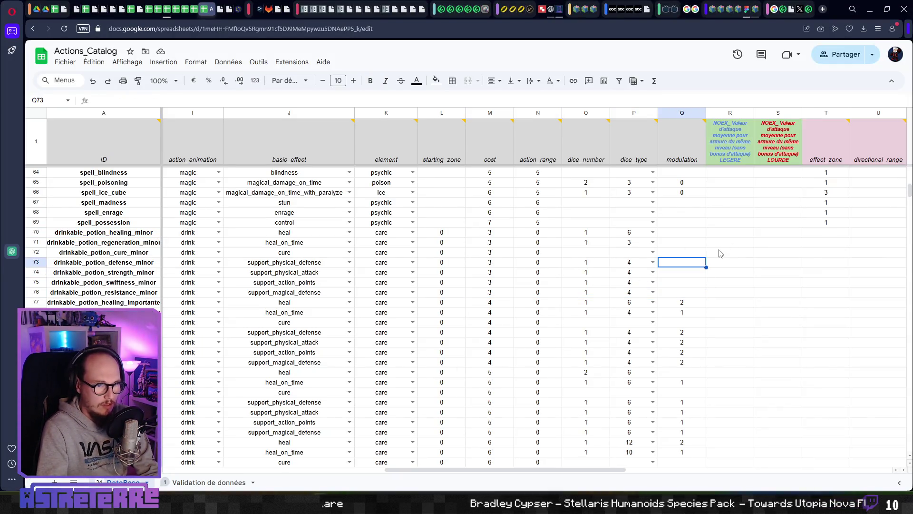
pyautogui.scroll(7, 704, 237)
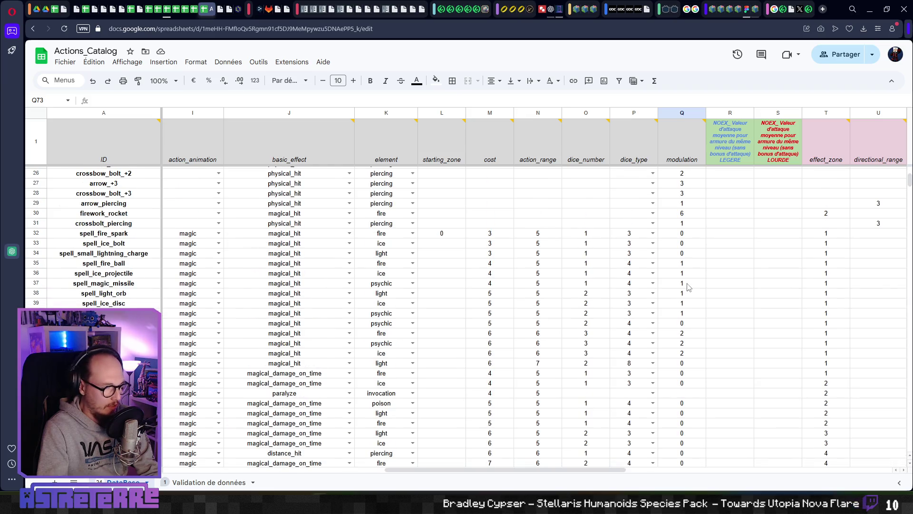
pyautogui.scroll(4, 690, 287)
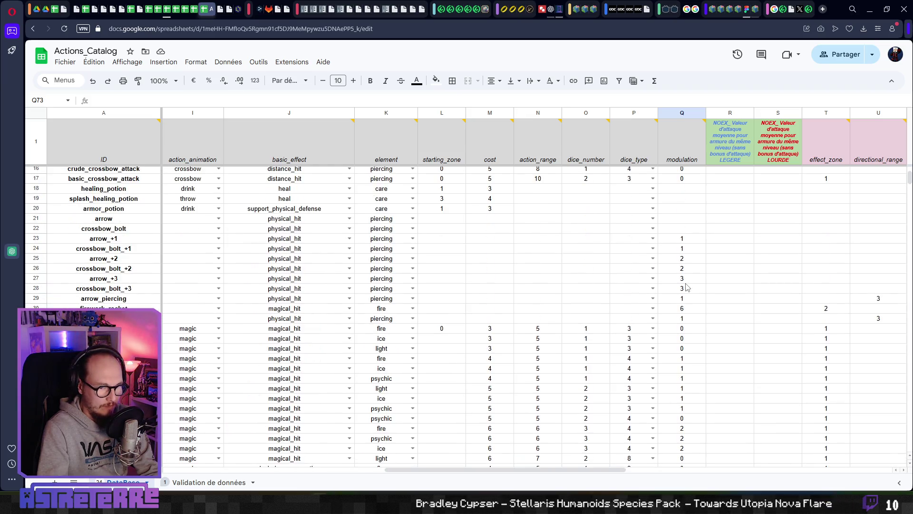
pyautogui.scroll(3, 700, 291)
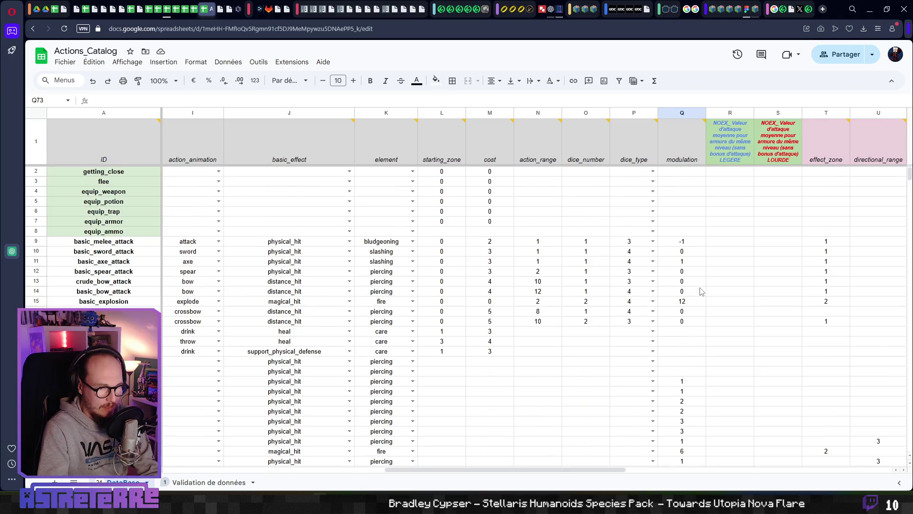
pyautogui.scroll(-12, 701, 292)
pyautogui.click(685, 281)
pyautogui.write('0')
pyautogui.press('Return')
pyautogui.write('0')
pyautogui.press('Return')
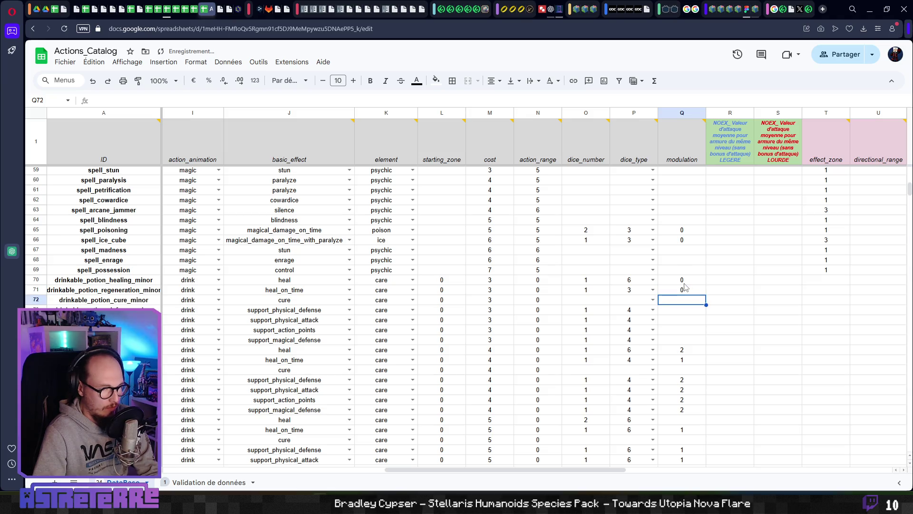
pyautogui.press('Return')
pyautogui.write('0')
pyautogui.press('Return')
pyautogui.write('0')
pyautogui.press('Return')
pyautogui.write('0')
pyautogui.press('Return')
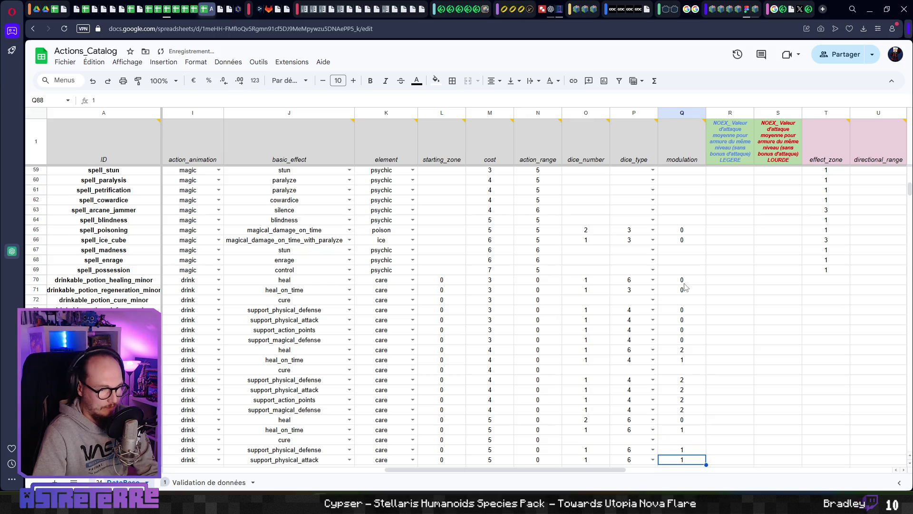
# - Fill 0 into the splash potion rows Q105 through Q119, correcting a misplaced value in Q111
pyautogui.press('Down')
pyautogui.press('Down')
pyautogui.press('Down')
pyautogui.press('Down')
pyautogui.press('Down')
pyautogui.press('Down')
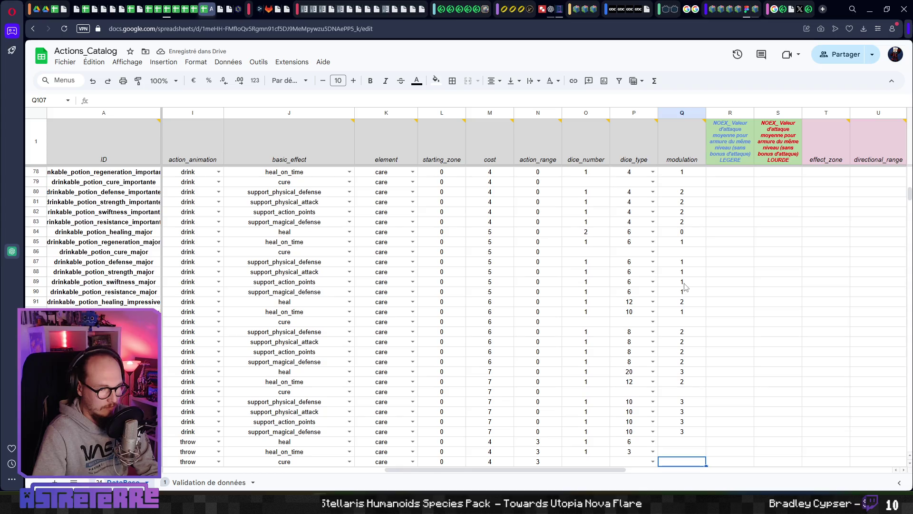
pyautogui.press('Return')
pyautogui.write('0')
pyautogui.press('Return')
pyautogui.press('Down')
pyautogui.press('Down')
pyautogui.press('Down')
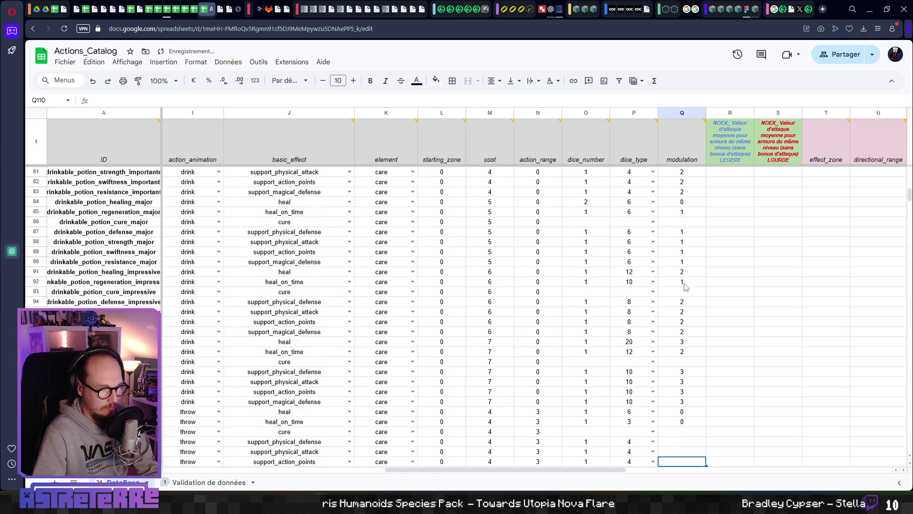
pyautogui.write('0')
pyautogui.press('Return')
pyautogui.write('0')
pyautogui.press('Return')
pyautogui.write('0')
pyautogui.press('Return')
pyautogui.press('Up')
pyautogui.write('2')
pyautogui.press('Up')
pyautogui.press('Delete')
pyautogui.write('0')
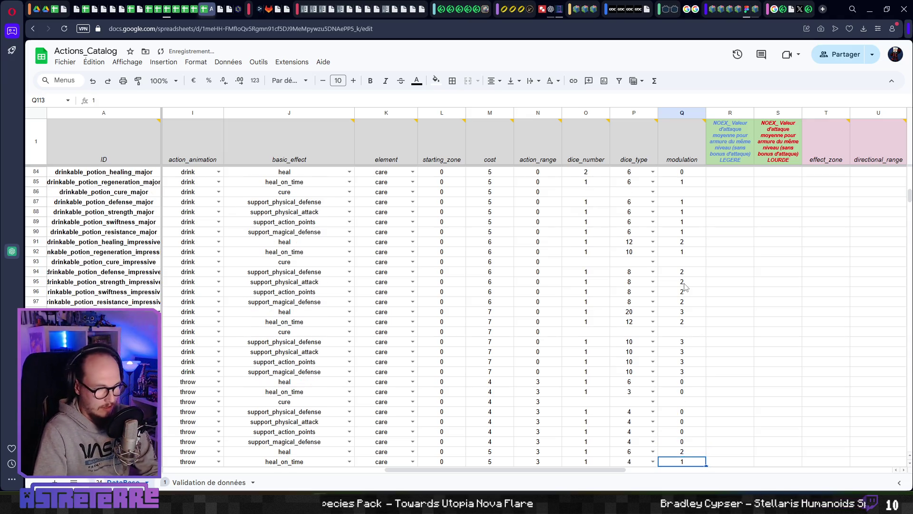
pyautogui.press('Return')
pyautogui.press('Down')
pyautogui.press('Down')
pyautogui.press('Down')
pyautogui.press('Down')
pyautogui.press('Down')
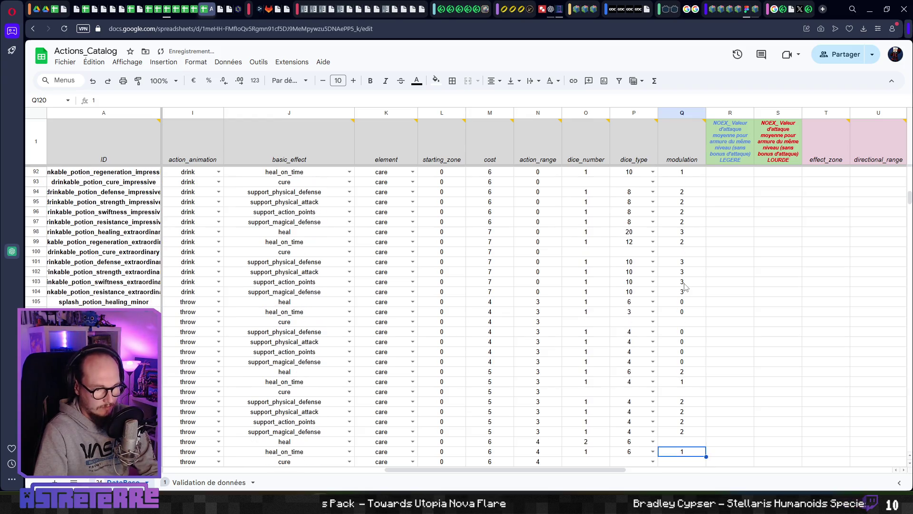
pyautogui.press('Return')
pyautogui.press('Down')
pyautogui.press('Down')
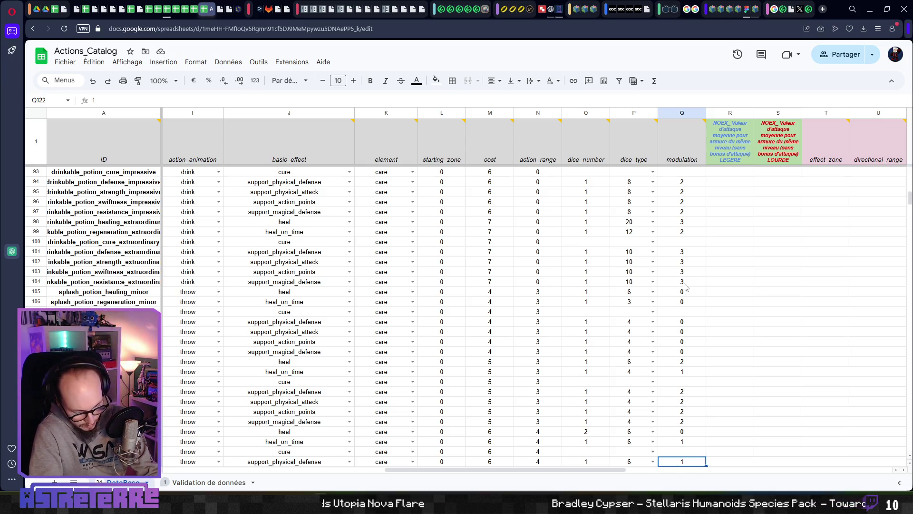
# - Set modulation 0 for the trap rows, including wolf_trap Q140, buzzy_nest Q144 and Q146
pyautogui.press('Down')
pyautogui.press('Down')
pyautogui.press('Down')
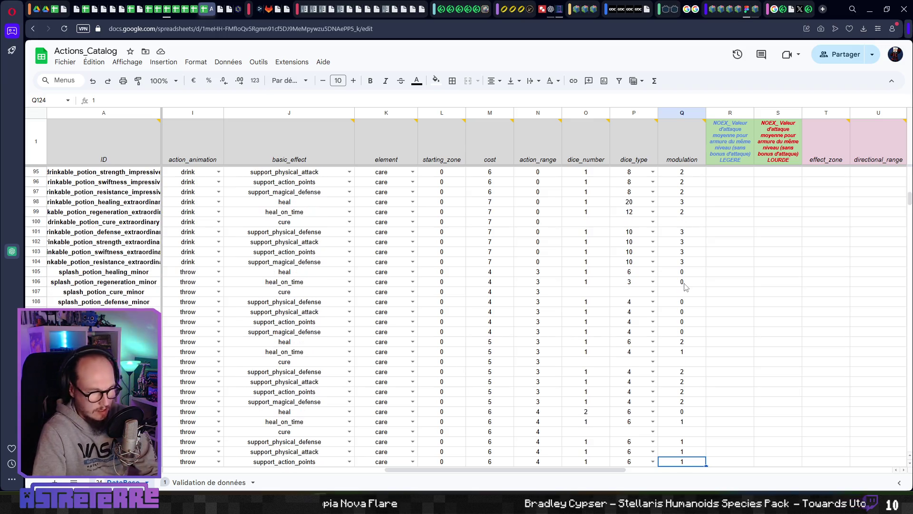
pyautogui.press('Down')
pyautogui.press('Down')
pyautogui.press('Down')
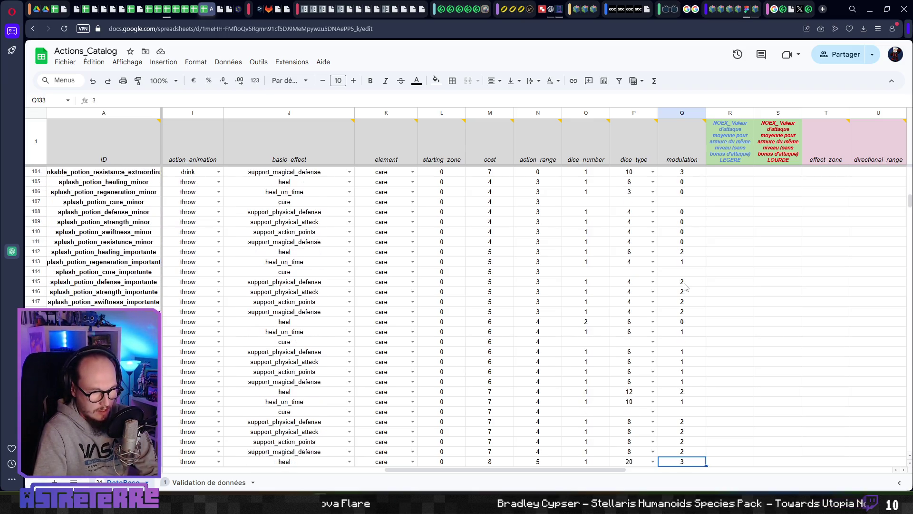
pyautogui.press('Down')
pyautogui.press('Down')
pyautogui.press('Down')
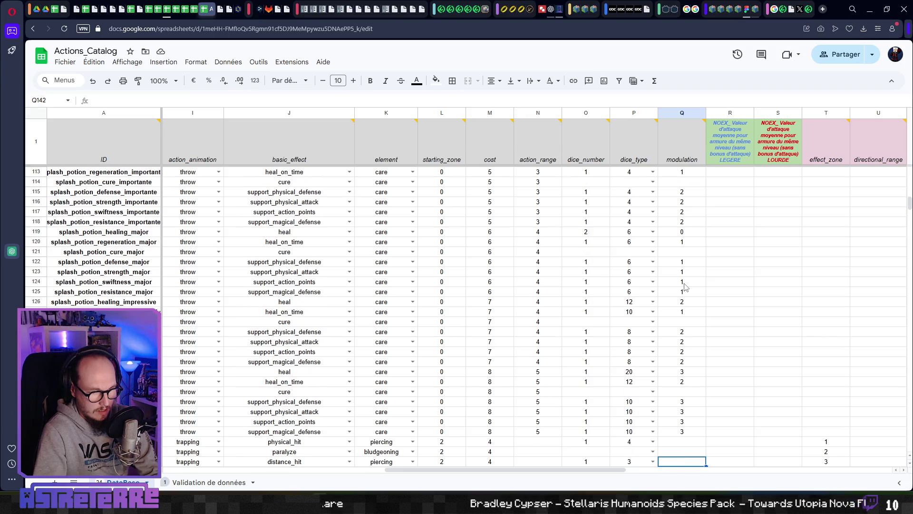
pyautogui.press('Return')
pyautogui.write('0')
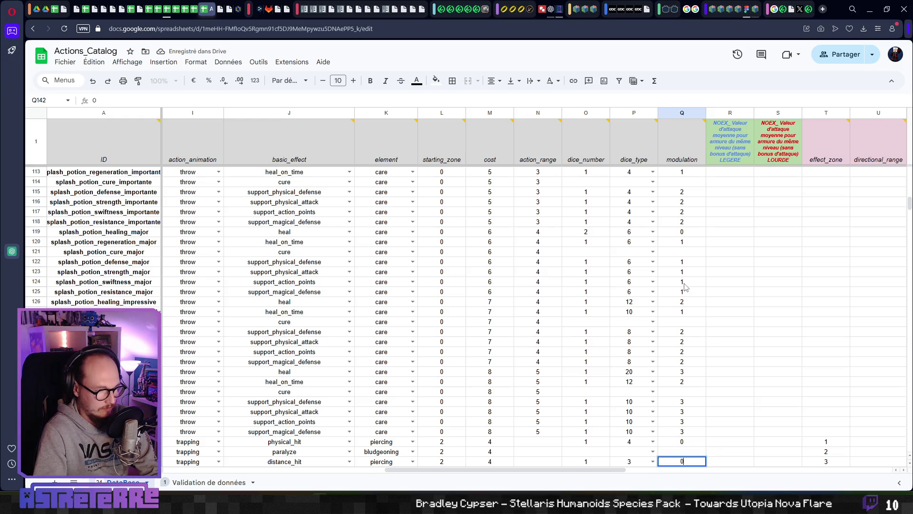
pyautogui.press('Down')
pyautogui.press('Down')
pyautogui.press('Down')
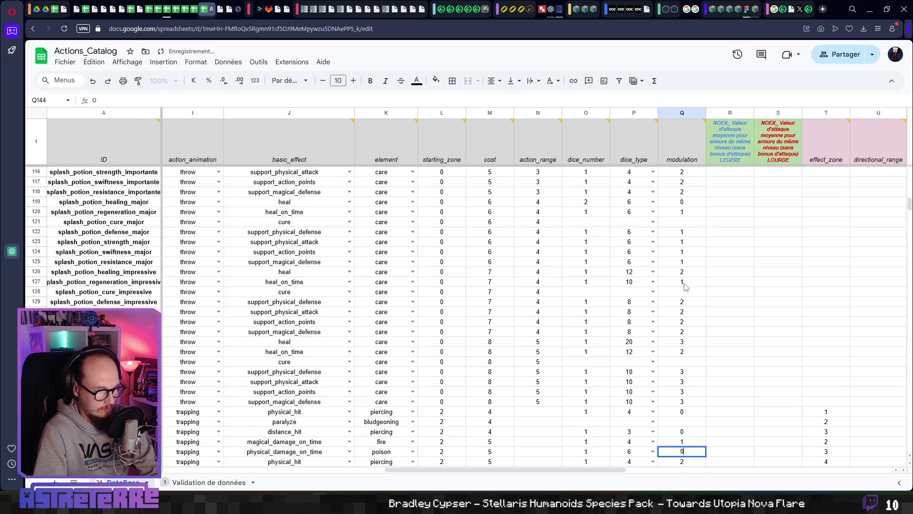
pyautogui.press('Down')
pyautogui.press('Down')
pyautogui.press('Down')
pyautogui.press('Down')
pyautogui.press('Down')
pyautogui.press('Down')
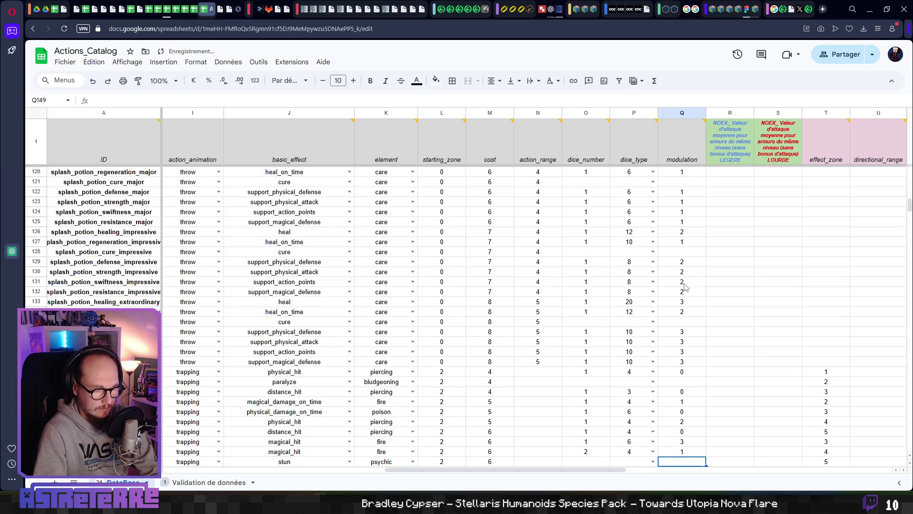
pyautogui.press('Down')
pyautogui.press('Down')
pyautogui.press('Down')
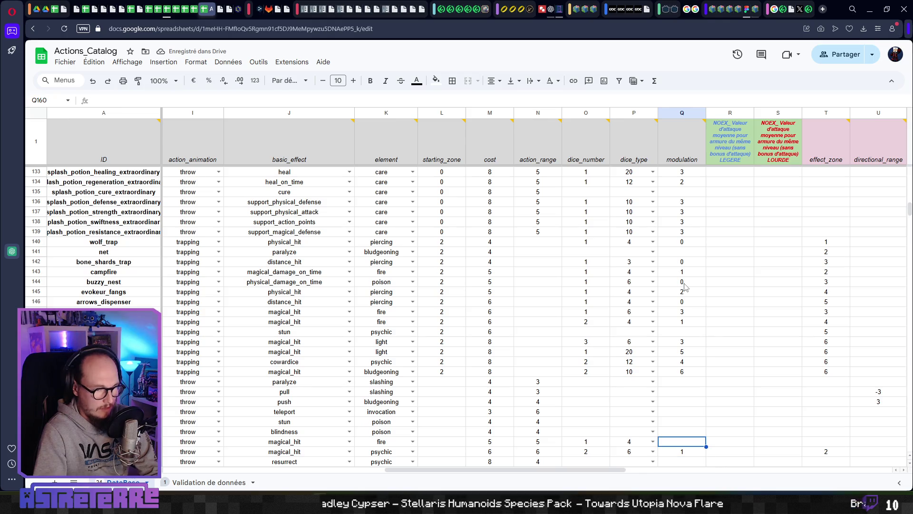
pyautogui.press('Down')
pyautogui.press('Down')
pyautogui.press('Down')
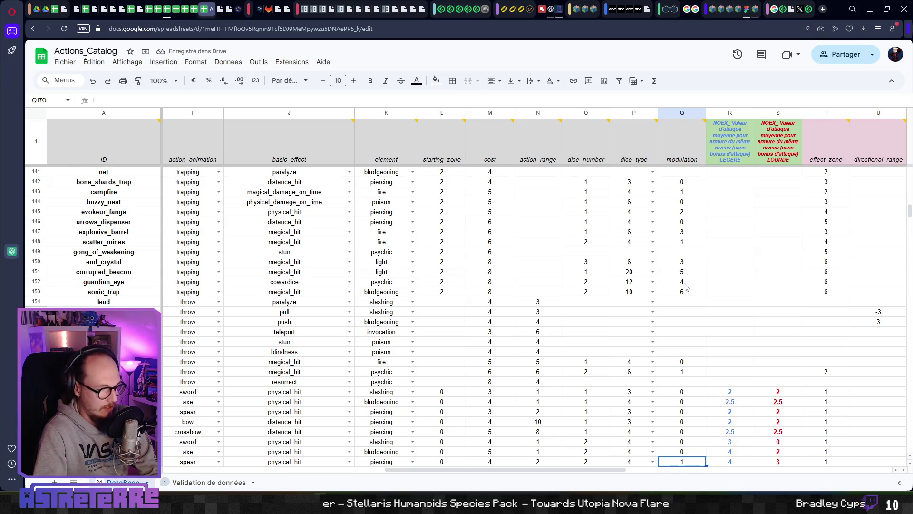
pyautogui.press('Down')
pyautogui.press('Down')
pyautogui.press('Down')
pyautogui.press('Down')
pyautogui.press('Down')
pyautogui.press('Down')
pyautogui.press('Up')
pyautogui.press('Up')
pyautogui.press('Up')
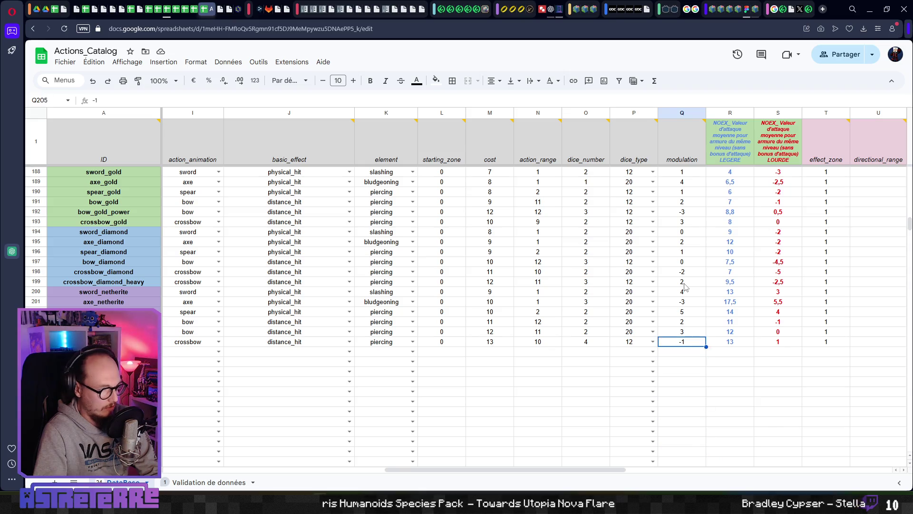
pyautogui.press('Up')
pyautogui.press('Up')
pyautogui.press('Up')
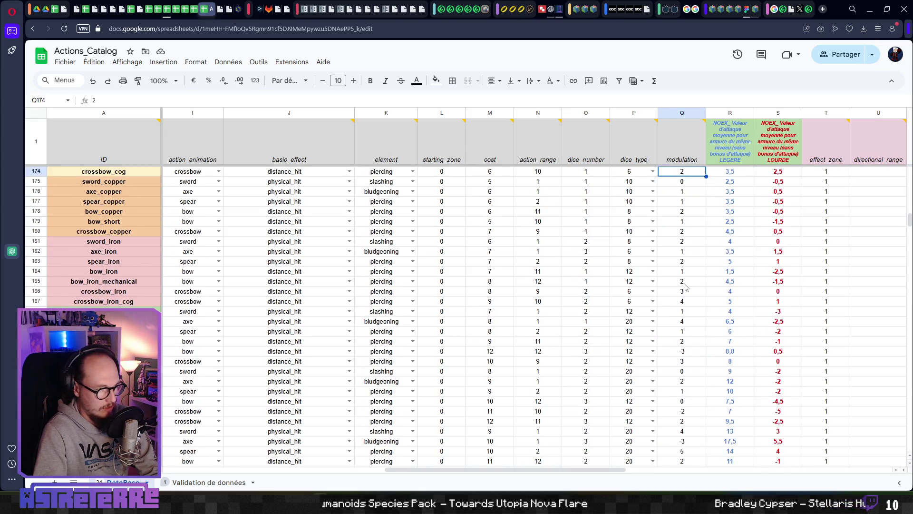
pyautogui.press('Up')
pyautogui.press('Up')
pyautogui.press('Up')
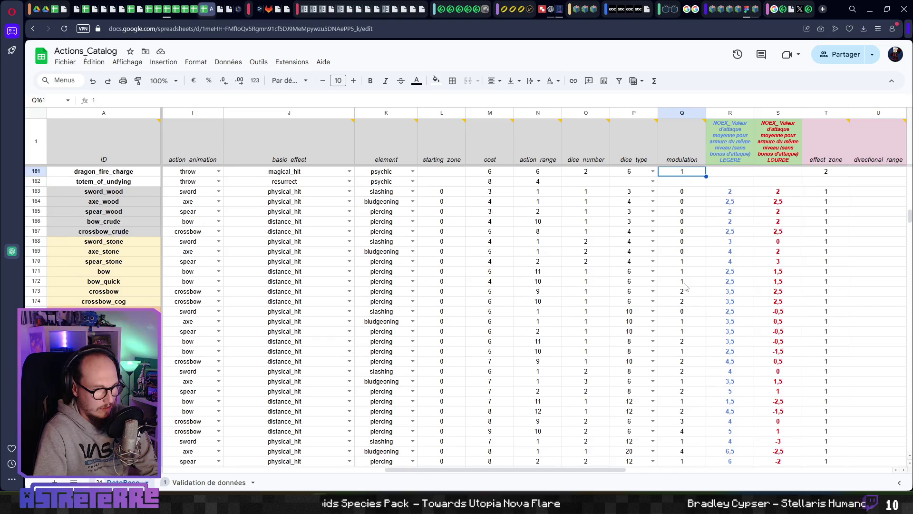
pyautogui.press('Down')
pyautogui.press('Down')
pyautogui.press('Down')
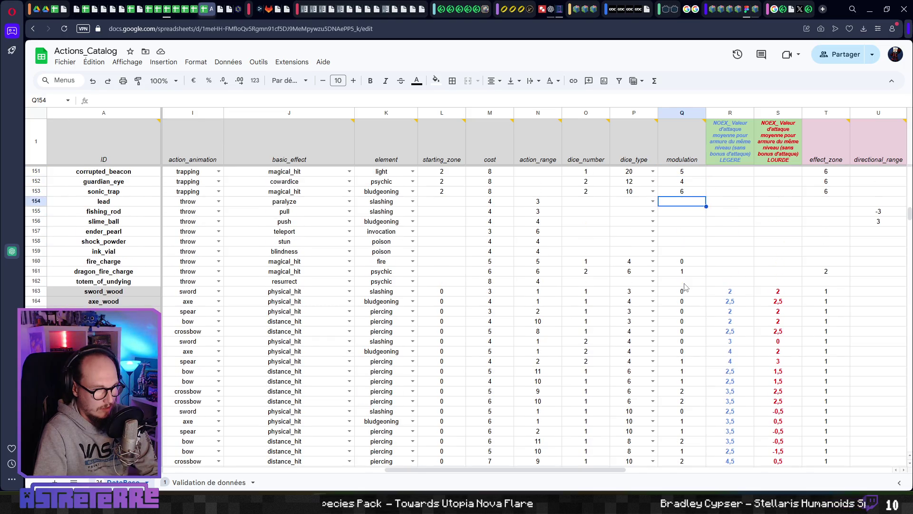
pyautogui.press('Up')
pyautogui.press('Up')
pyautogui.press('Up')
pyautogui.press('Up')
pyautogui.press('Up')
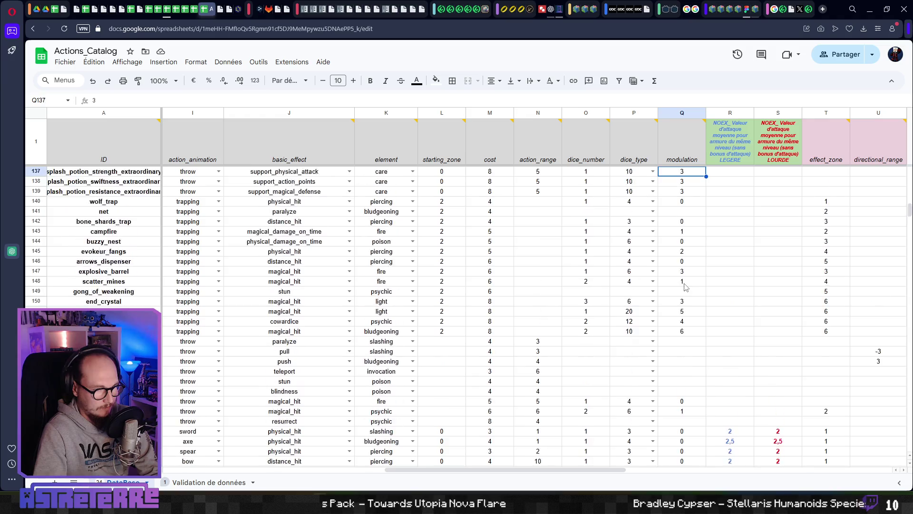
pyautogui.press('Up')
pyautogui.press('Up')
pyautogui.press('Up')
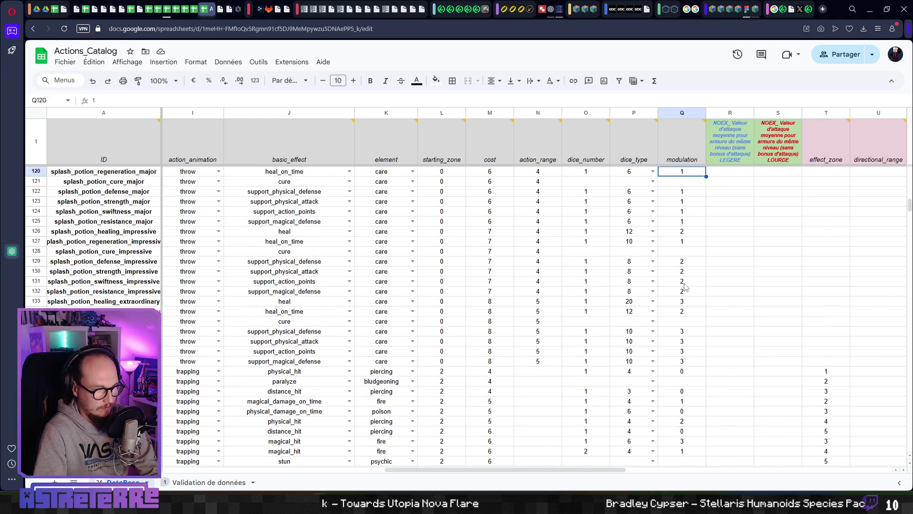
pyautogui.press('Up')
pyautogui.press('Up')
pyautogui.press('Up')
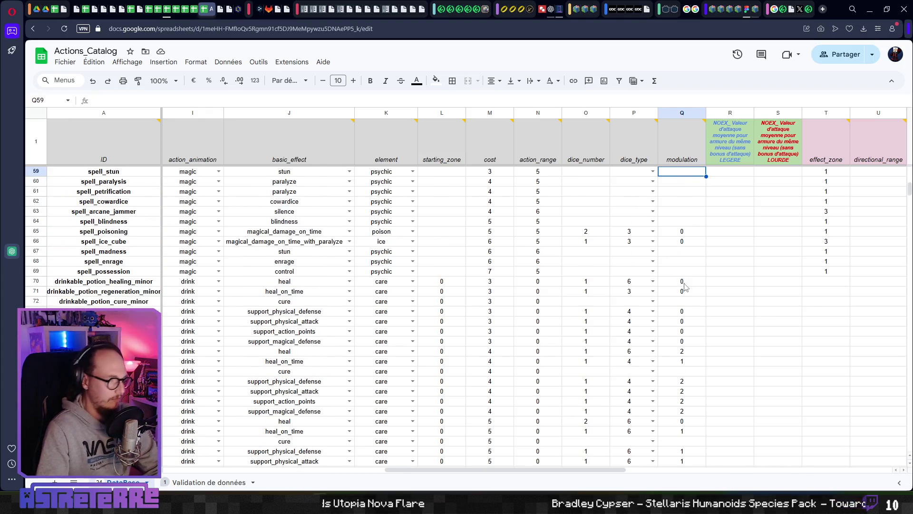
# - Export the sheet as JSON, download Actions_Catalog - DataBase.json, then bring the game window forward
pyautogui.click(65, 62)
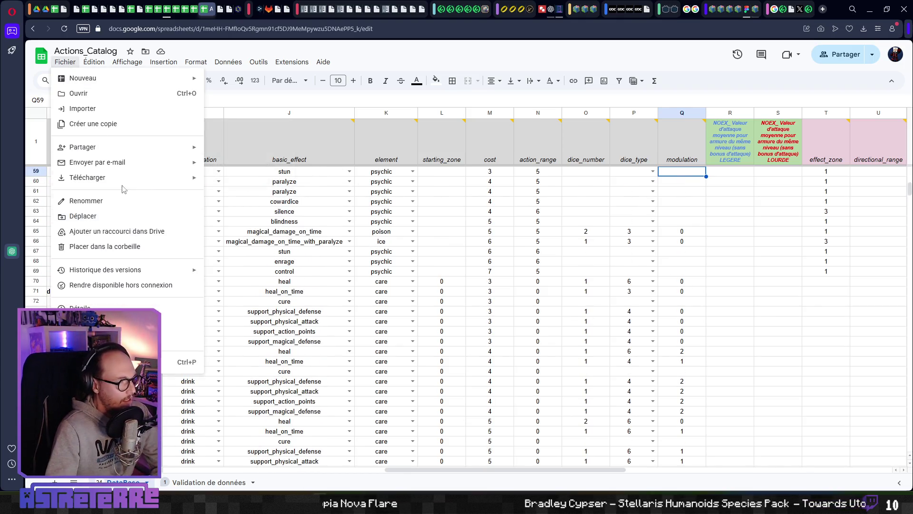
pyautogui.moveTo(292, 62)
pyautogui.moveTo(342, 171)
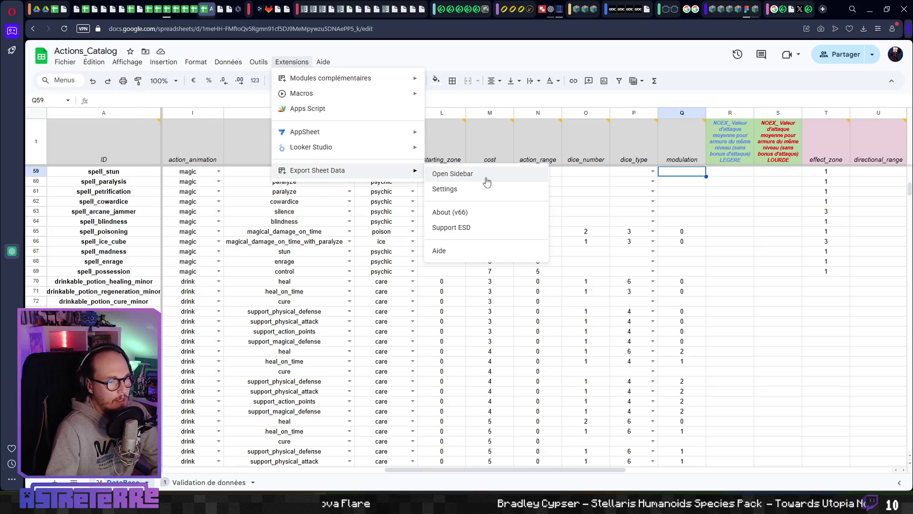
pyautogui.click(476, 174)
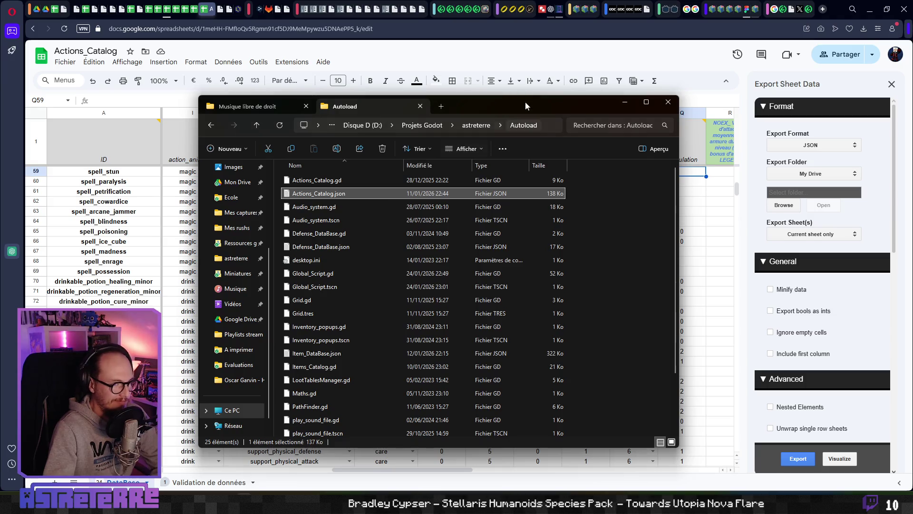
pyautogui.moveTo(525, 101); pyautogui.dragTo(486, 114)
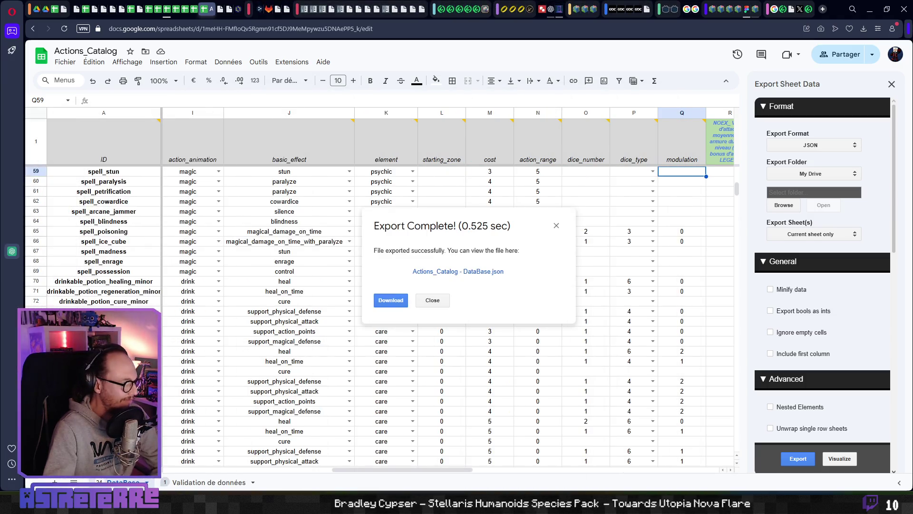
pyautogui.click(390, 300)
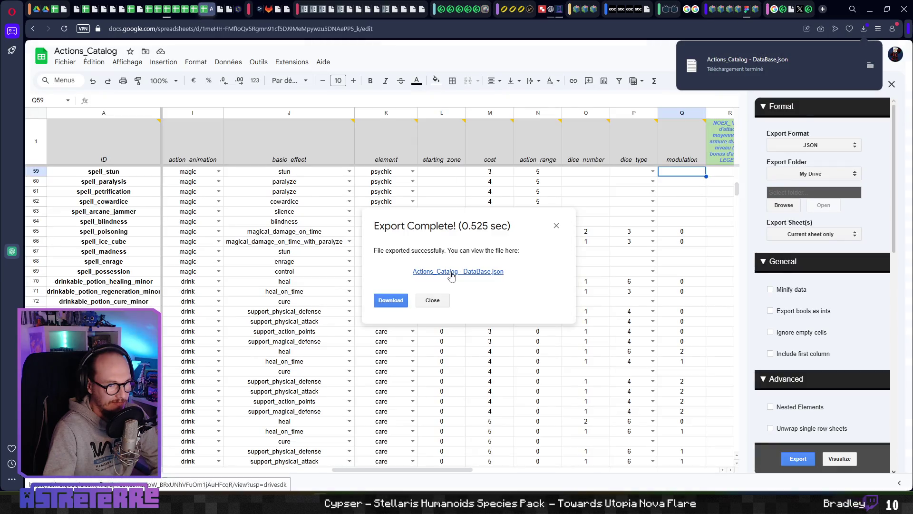
pyautogui.click(870, 66)
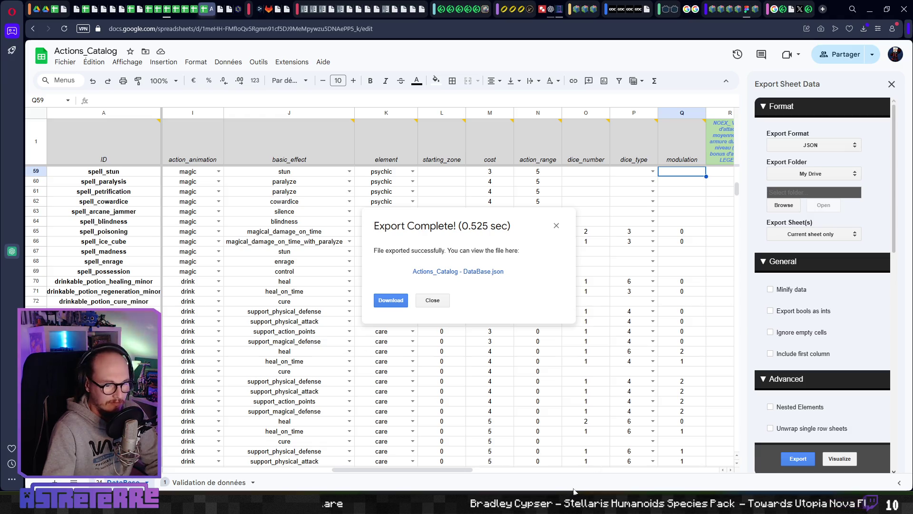
pyautogui.click(498, 418)
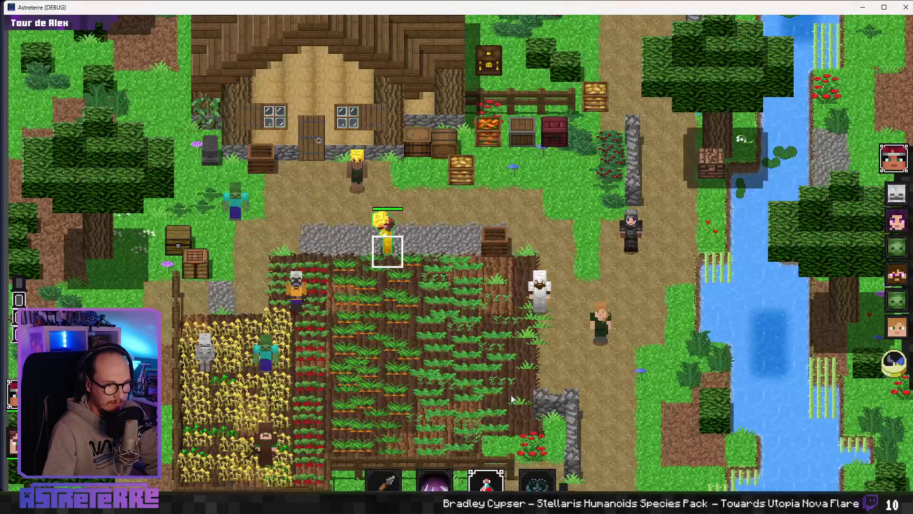
# - Switch back to the Godot editor and relaunch the Astreterre project with F5
pyautogui.click(906, 7)
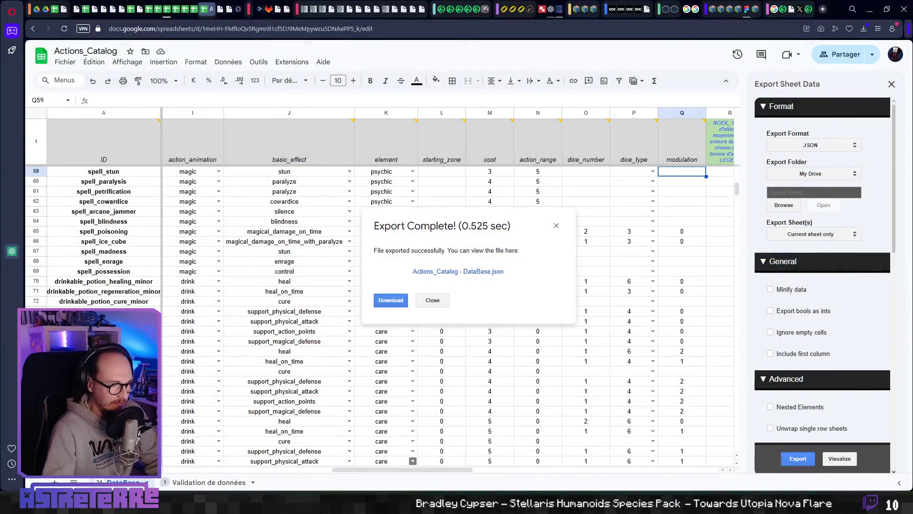
pyautogui.hotkey('alt', 'Tab')
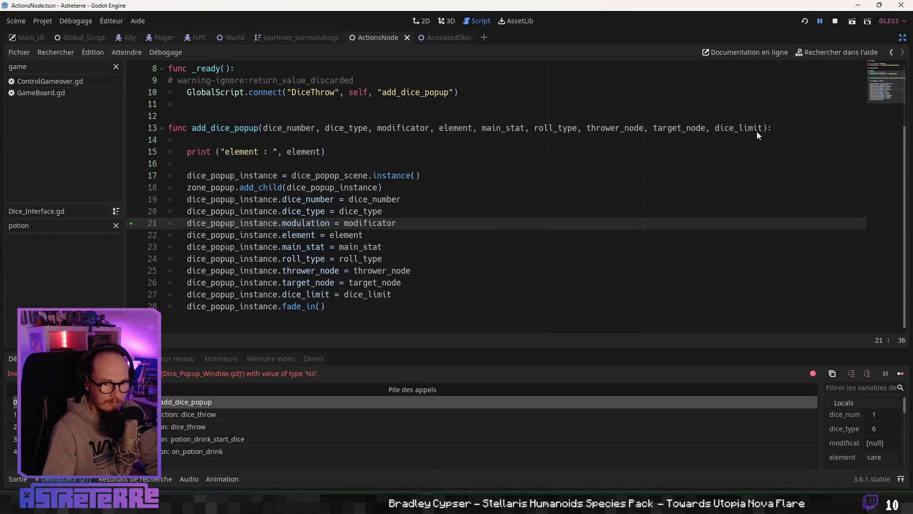
pyautogui.press('F5')
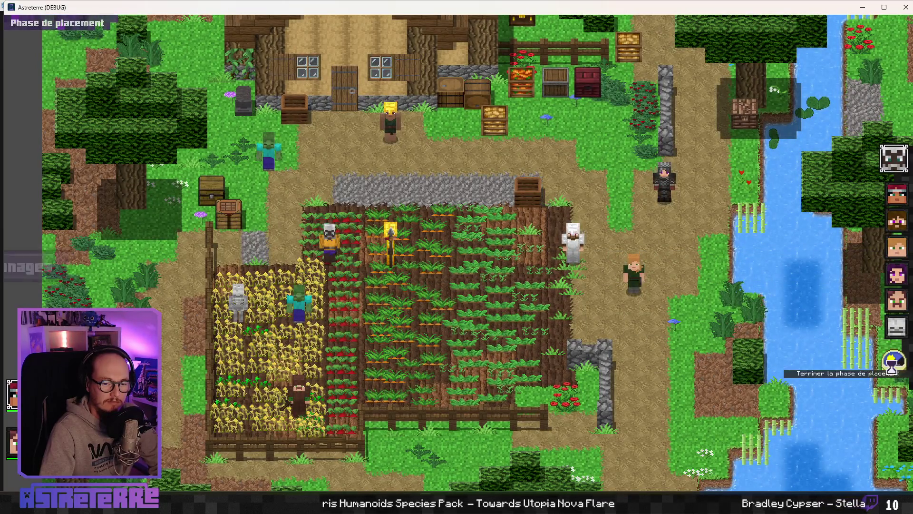
# - End placement, throw the potion at a target so its 1d6 die rolls, then quit the game
pyautogui.click(893, 364)
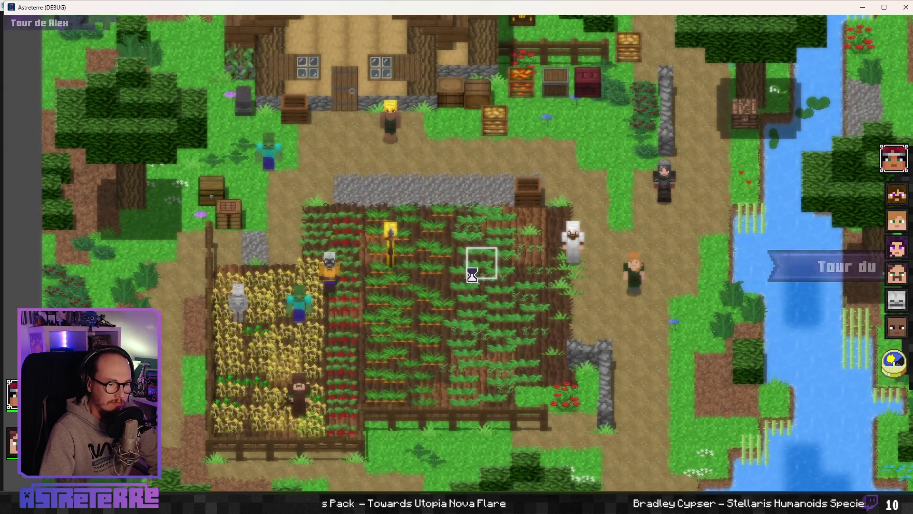
pyautogui.click(486, 483)
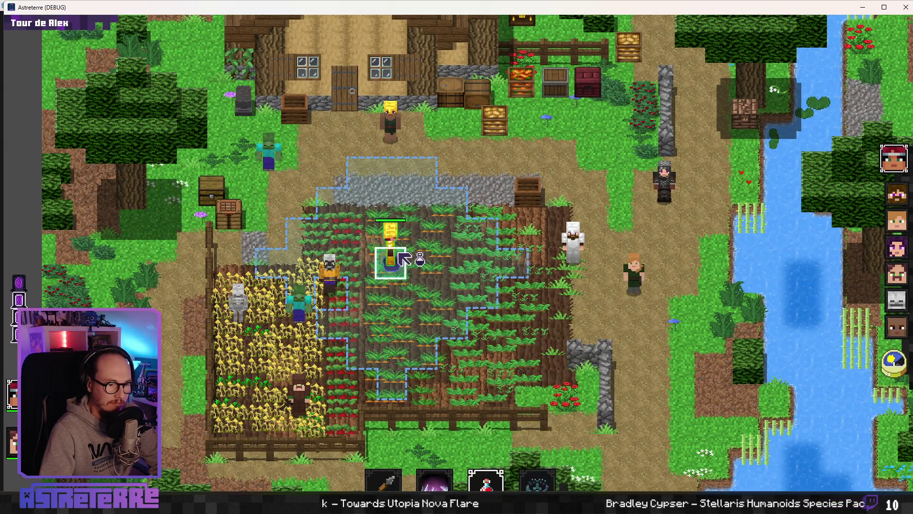
pyautogui.click(481, 304)
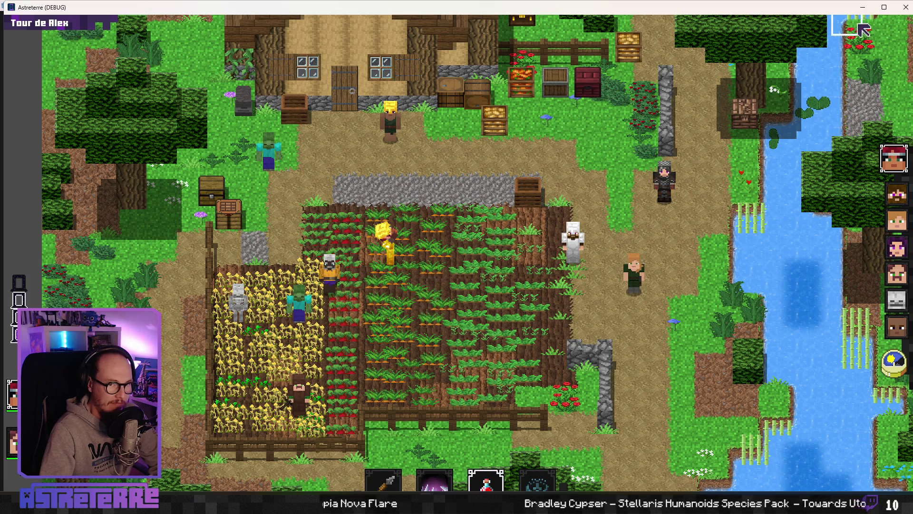
pyautogui.hotkey('alt', 'F4')
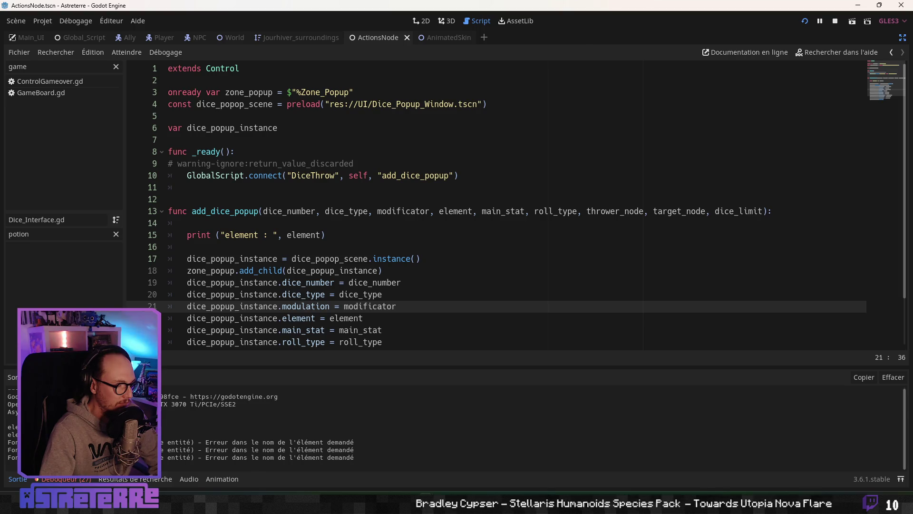
# - Delete the print("element : ", element) debug line and its blank line from add_dice_popup
pyautogui.moveTo(325, 235); pyautogui.dragTo(106, 232)
pyautogui.press('BackSpace')
pyautogui.press('Delete')
pyautogui.press('Delete')
pyautogui.press('Down')
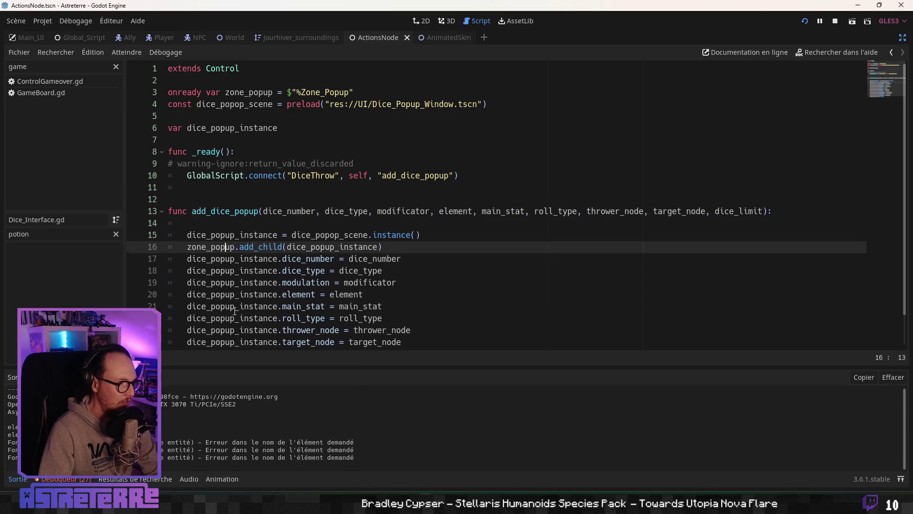
pyautogui.scroll(-1, 233, 286)
pyautogui.click(235, 305)
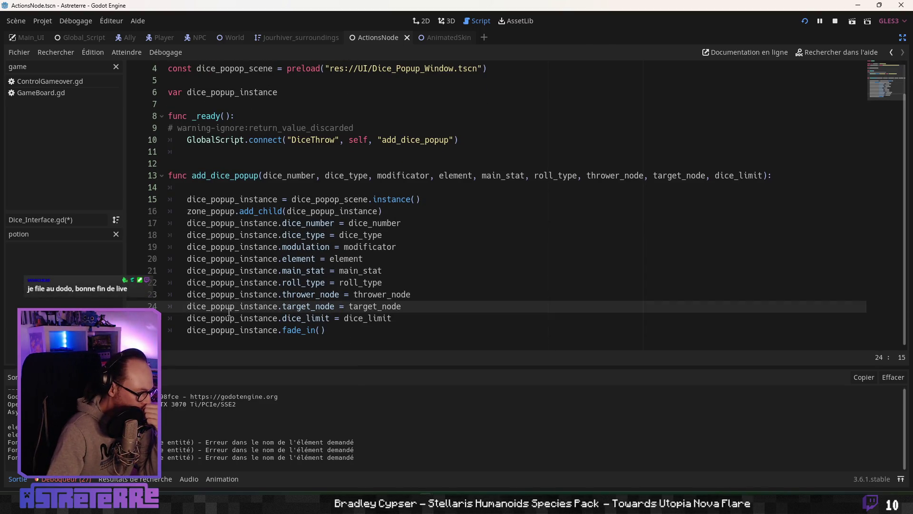
pyautogui.scroll(1, 230, 295)
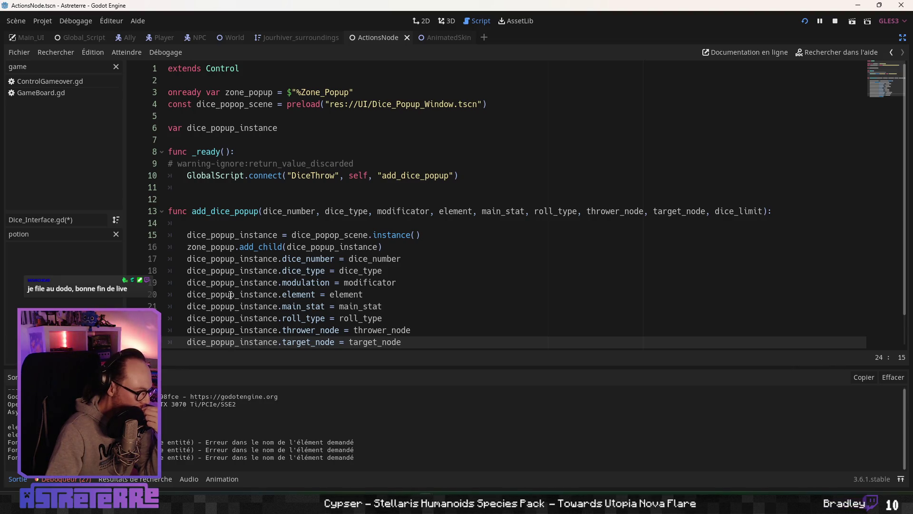
pyautogui.click(235, 259)
pyautogui.scroll(-1, 231, 288)
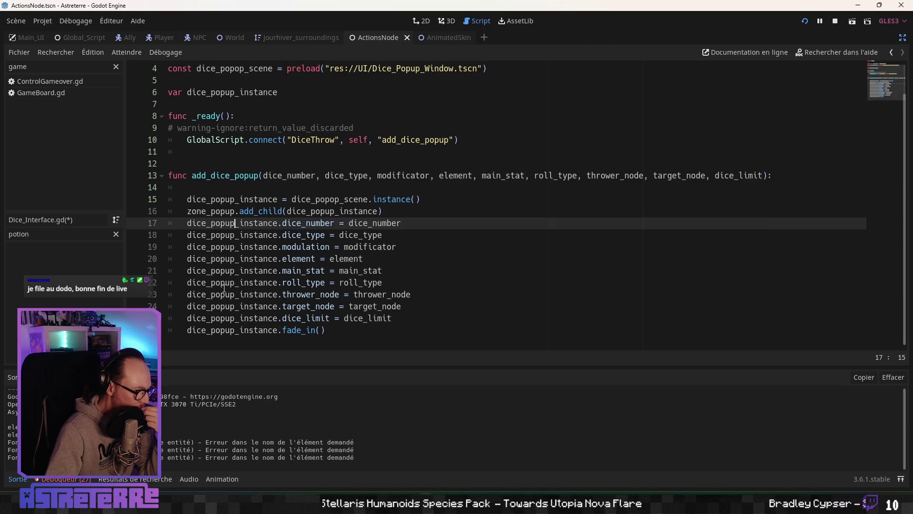
pyautogui.click(216, 295)
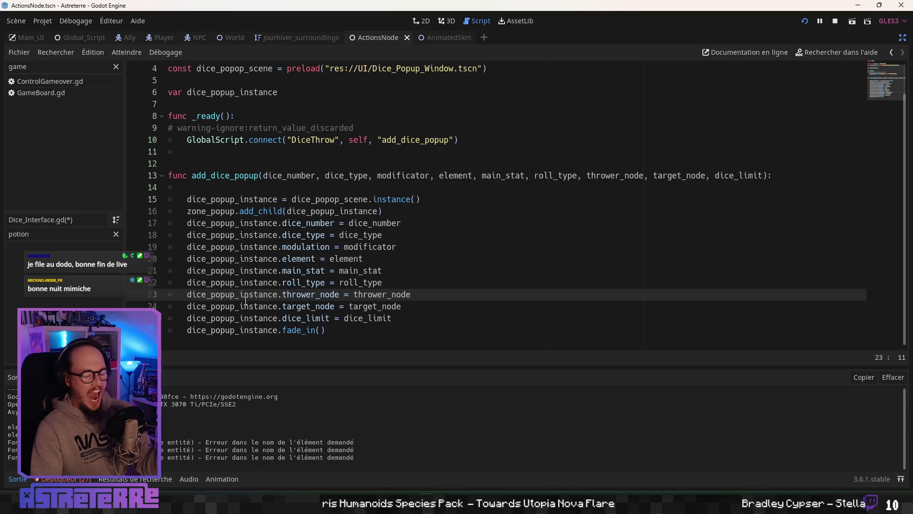
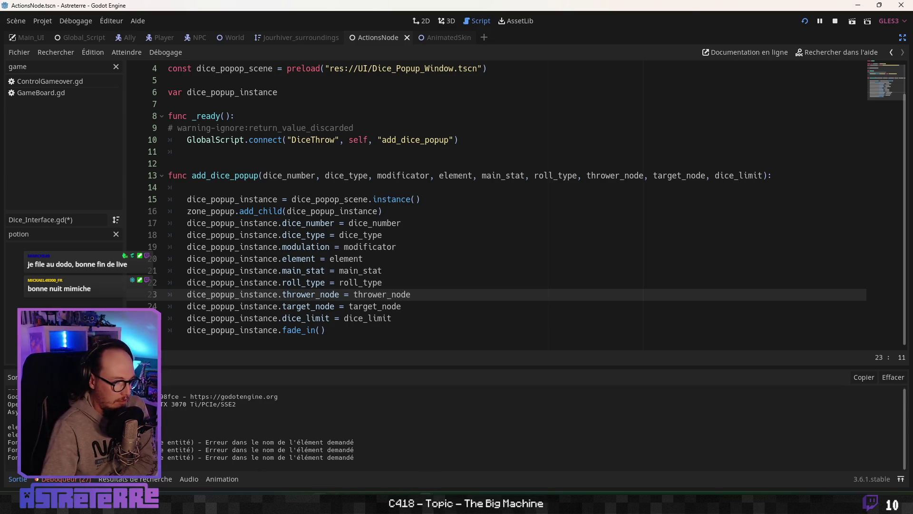
# - Dismiss the Actions_Catalog Export Complete message and inspect element cell K139 in column K
pyautogui.hotkey('alt', 'Tab')
pyautogui.click(432, 302)
pyautogui.click(381, 391)
pyautogui.scroll(-15, 382, 393)
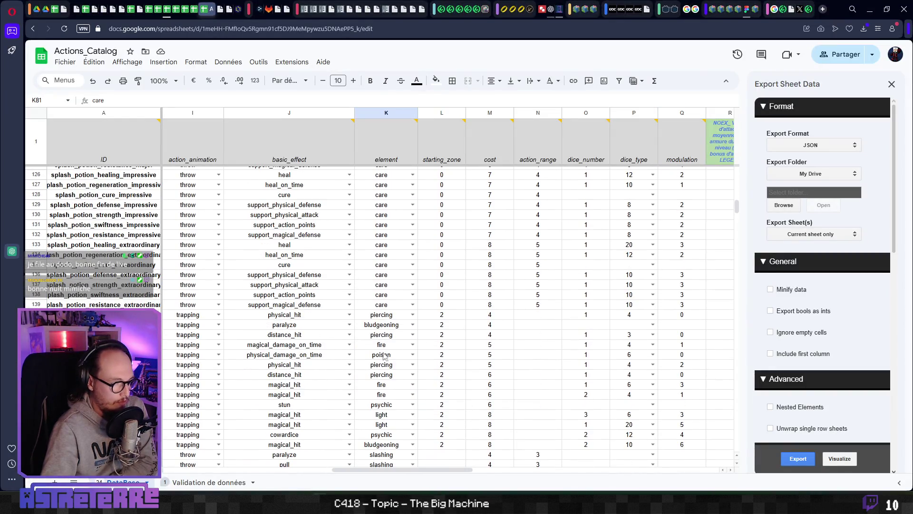
pyautogui.click(381, 304)
pyautogui.scroll(12, 382, 324)
# - Check the potion element cells K70 and K73, then bring up the astreterre folder in File Explorer
pyautogui.click(382, 291)
pyautogui.scroll(5, 382, 305)
pyautogui.click(381, 281)
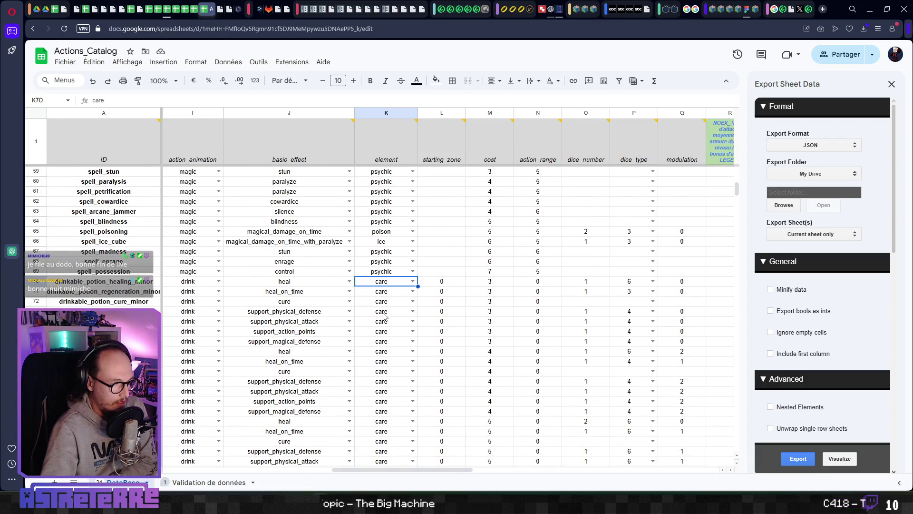
pyautogui.scroll(3, 384, 315)
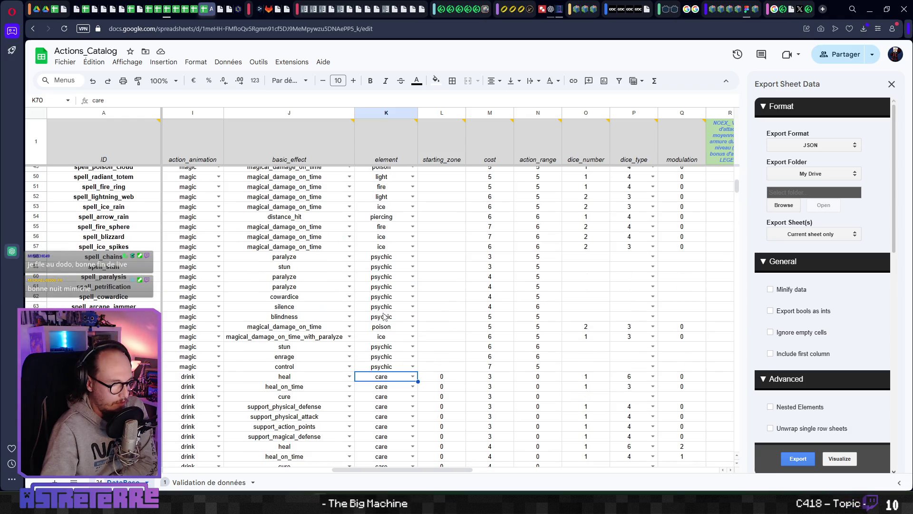
pyautogui.scroll(-2, 384, 315)
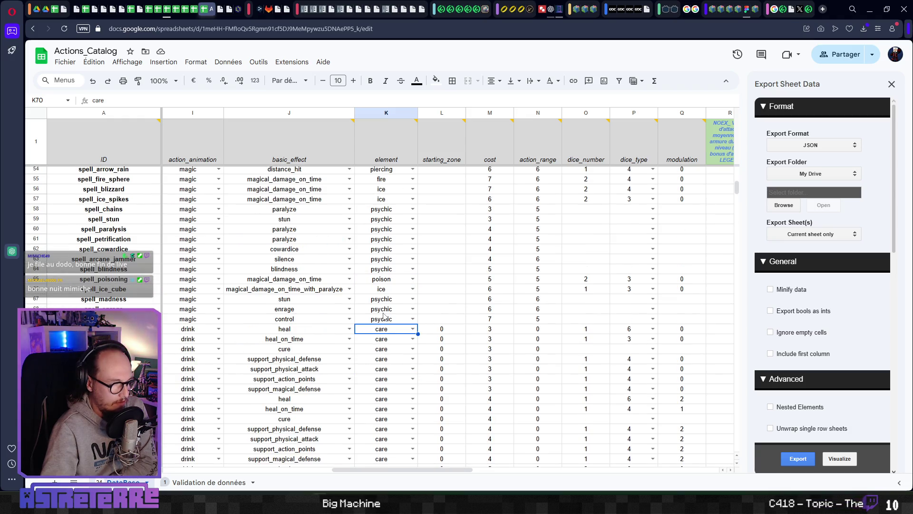
pyautogui.scroll(-2, 383, 316)
pyautogui.click(383, 315)
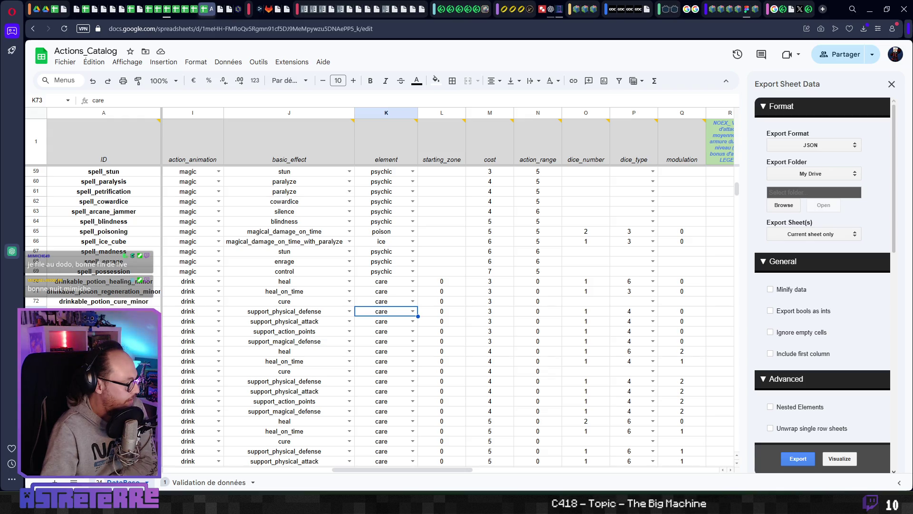
pyautogui.hotkey('alt', 'Tab')
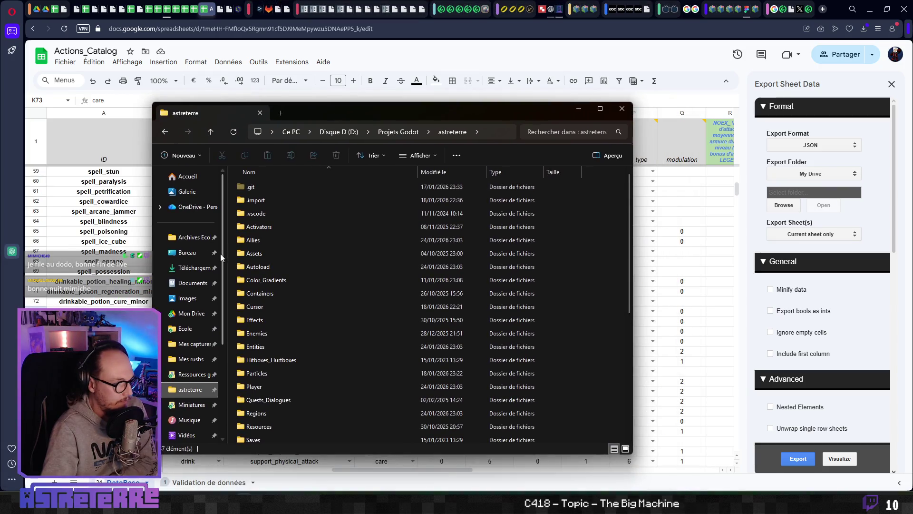
# - Open astreterre's Assets/UI folder and browse the dice sprite-sheet thumbnails
pyautogui.doubleClick(253, 260)
pyautogui.scroll(-4, 285, 309)
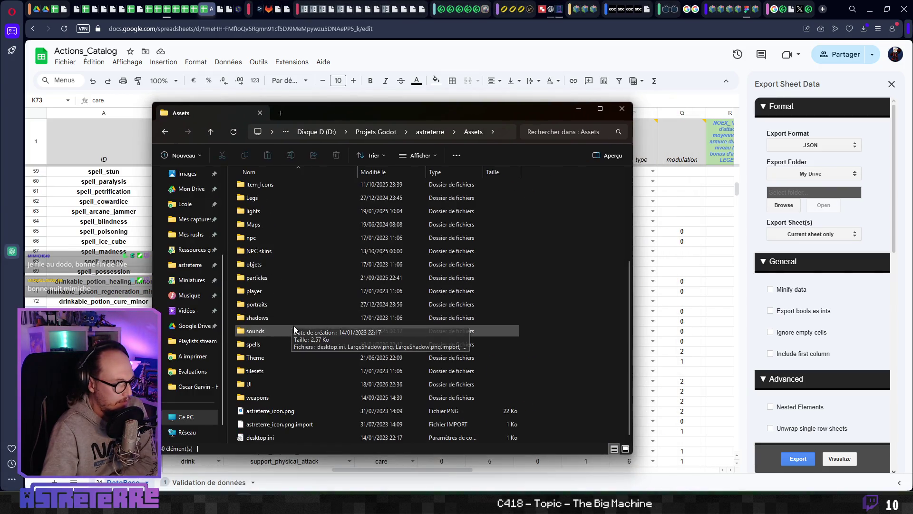
pyautogui.doubleClick(252, 388)
pyautogui.scroll(-3, 361, 352)
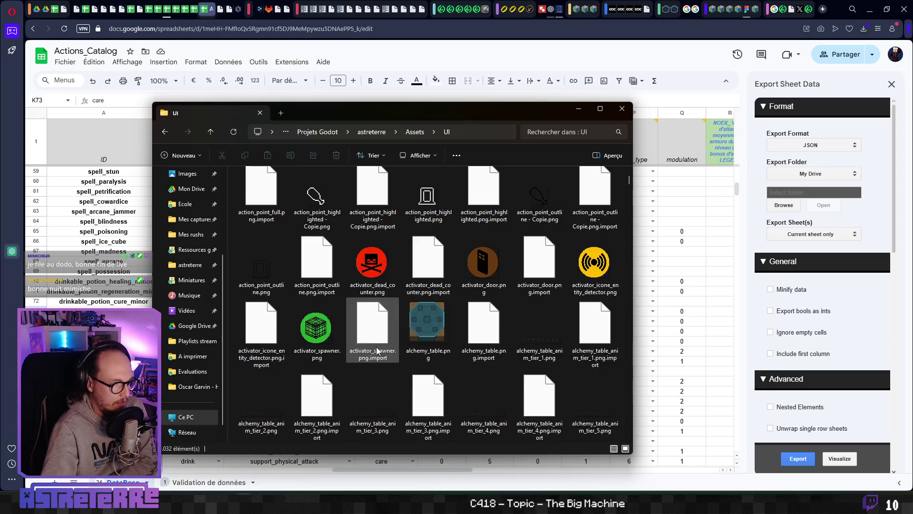
pyautogui.scroll(-3, 375, 351)
pyautogui.scroll(-3, 374, 350)
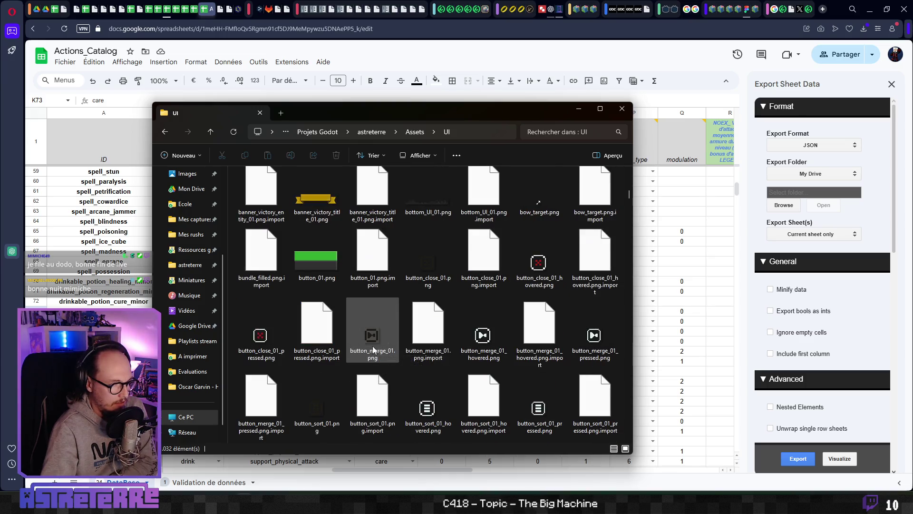
pyautogui.scroll(-15, 376, 347)
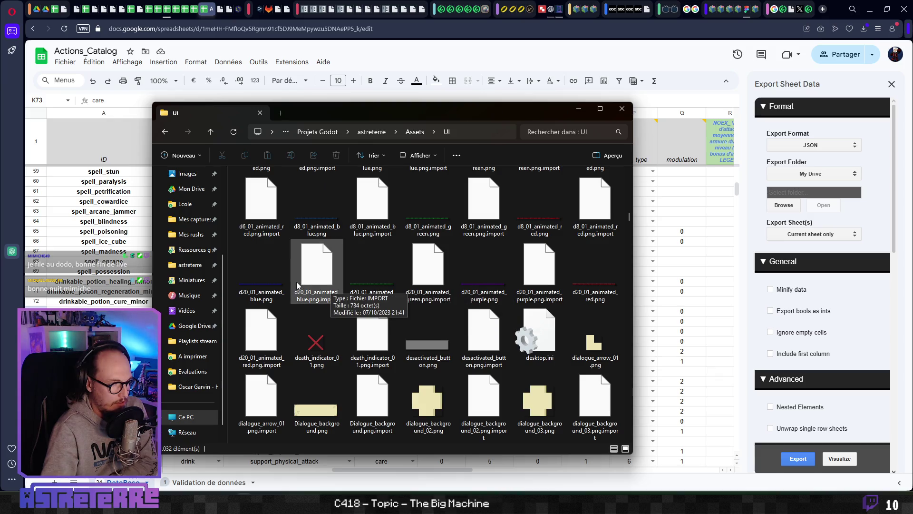
# - Open d20_01_animated_purple.png in the image viewer
pyautogui.scroll(3, 264, 284)
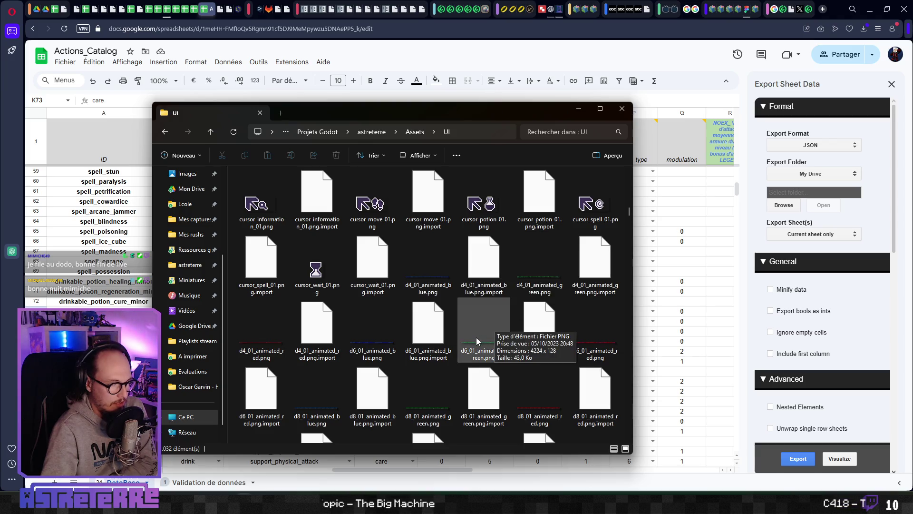
pyautogui.scroll(-3, 477, 340)
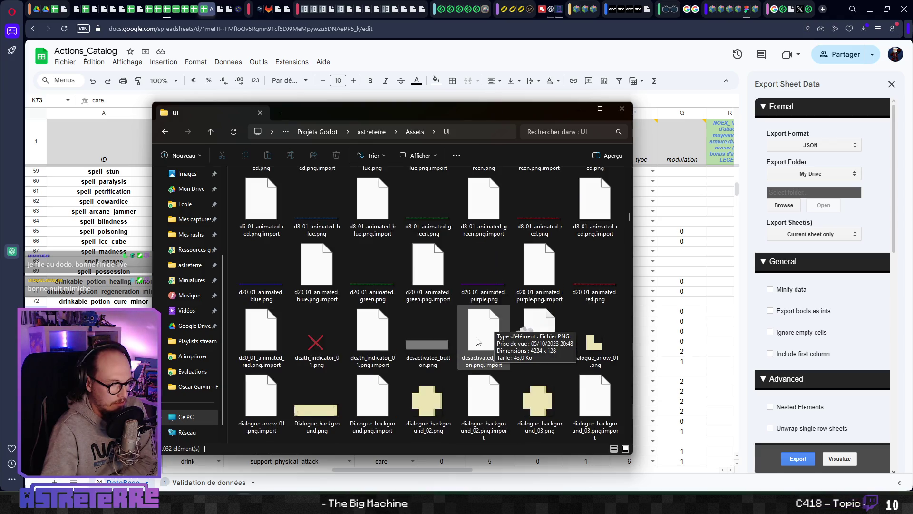
pyautogui.click(493, 282)
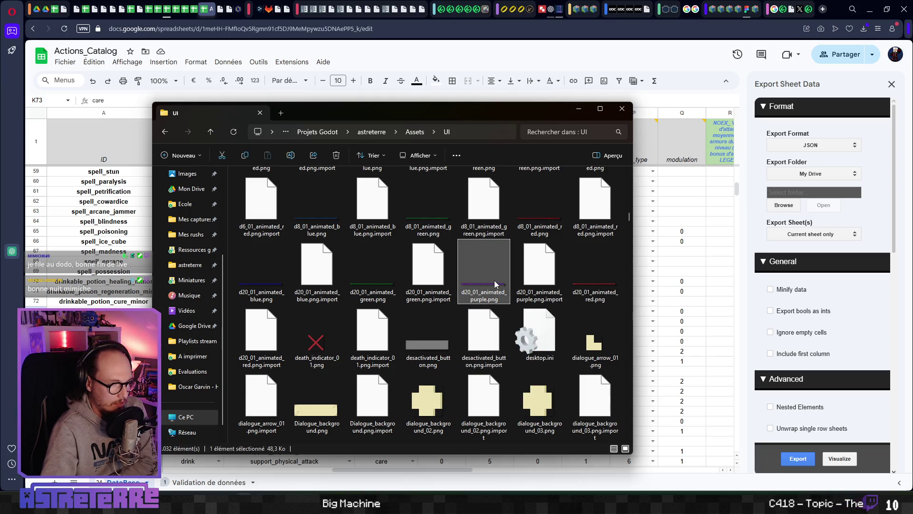
pyautogui.doubleClick(494, 284)
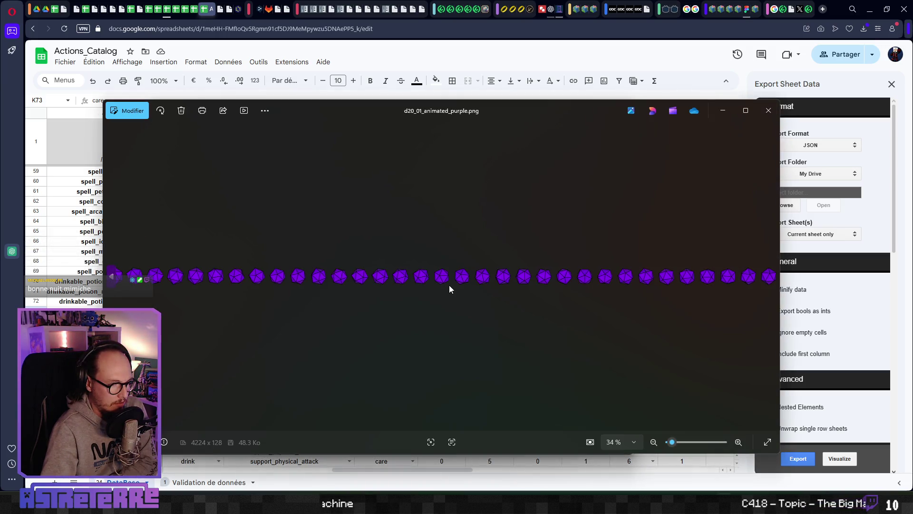
pyautogui.scroll(3, 405, 285)
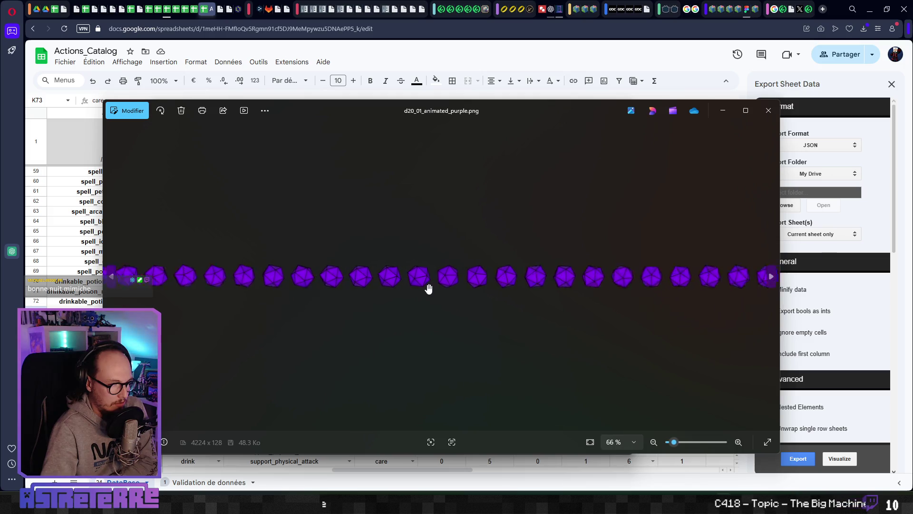
pyautogui.scroll(4, 426, 288)
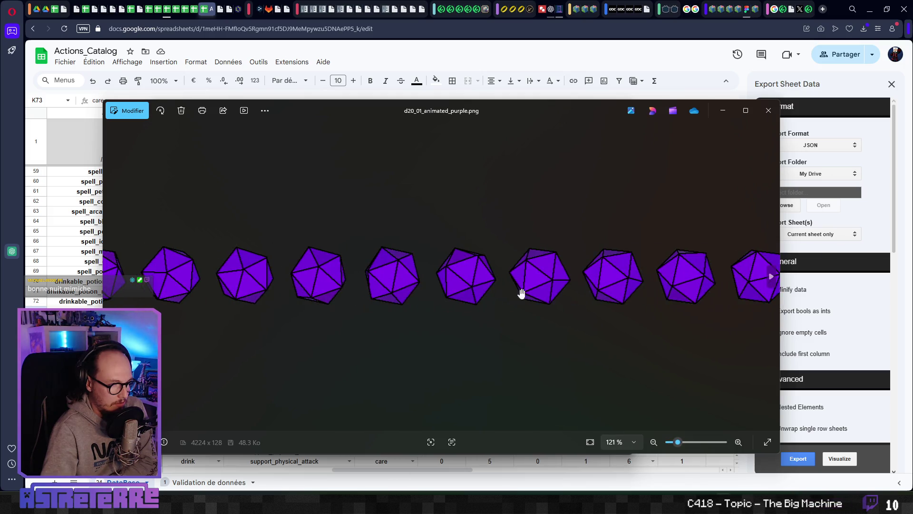
pyautogui.scroll(-5, 647, 288)
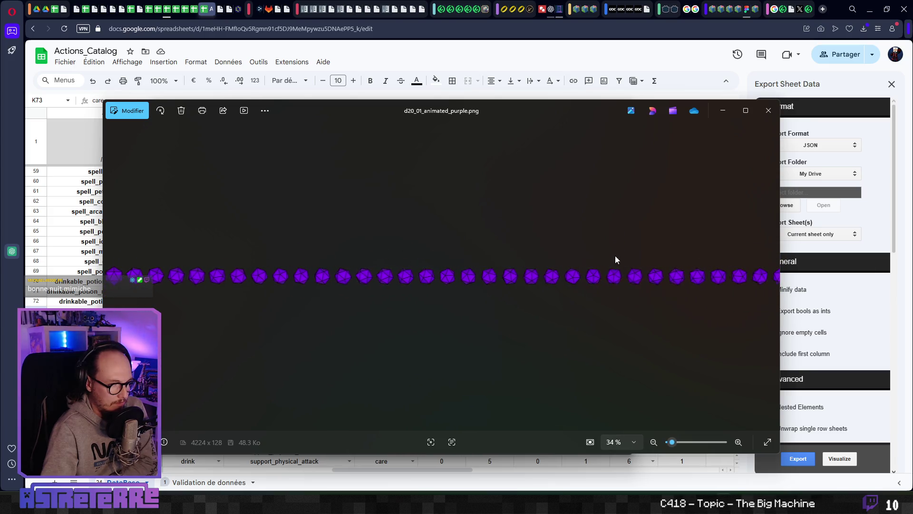
pyautogui.click(768, 110)
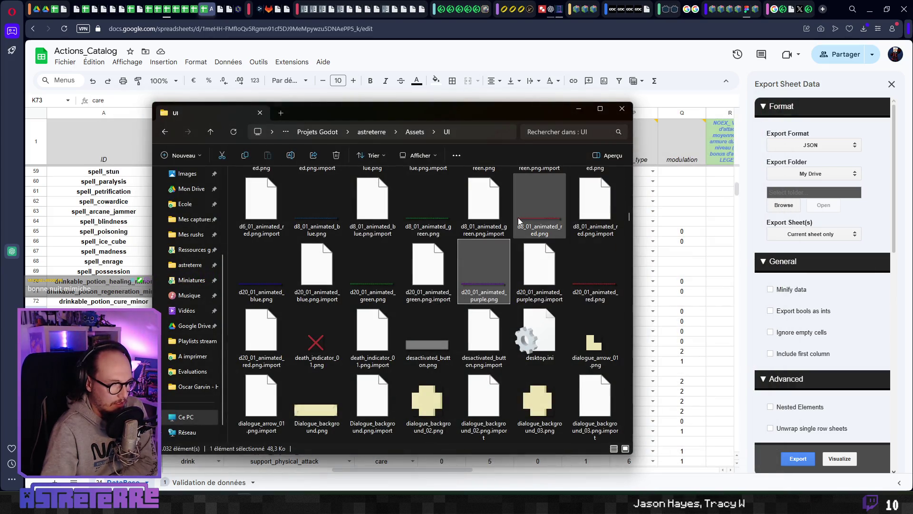
pyautogui.click(537, 205)
pyautogui.doubleClick(425, 218)
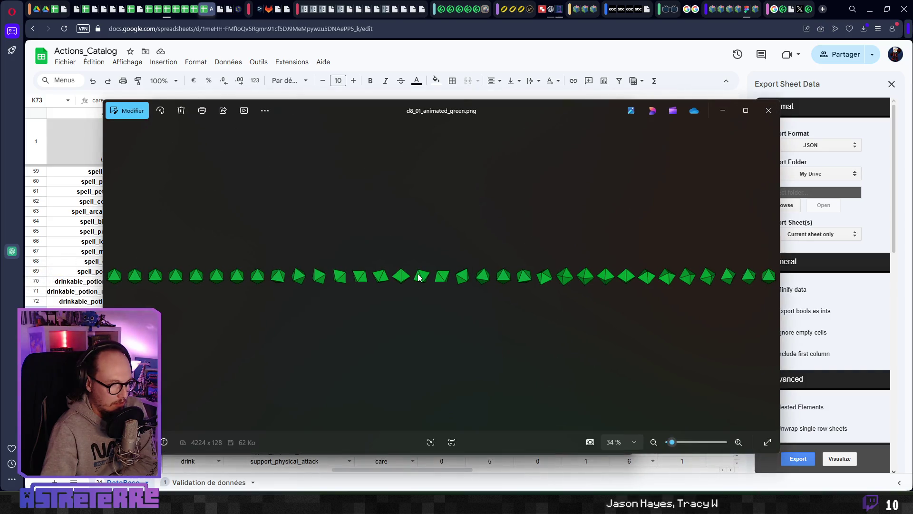
pyautogui.click(768, 111)
pyautogui.click(272, 276)
pyautogui.doubleClick(273, 277)
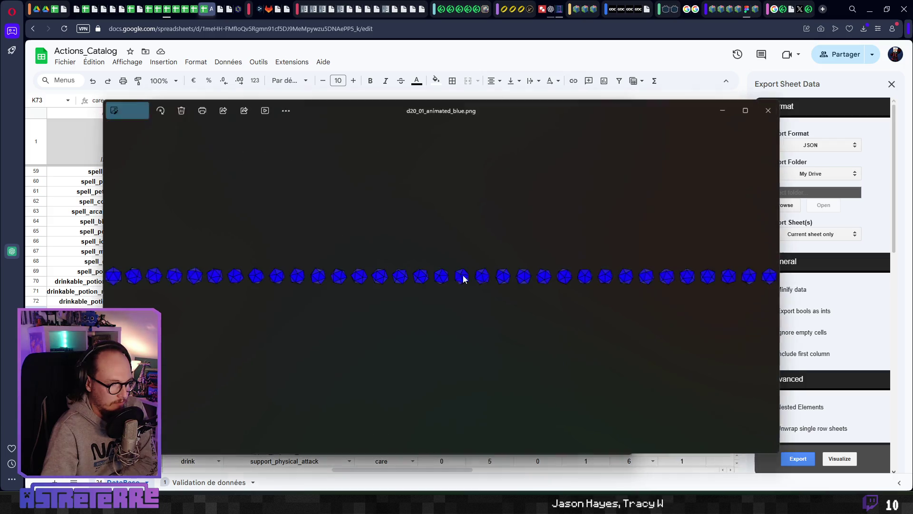
pyautogui.click(768, 110)
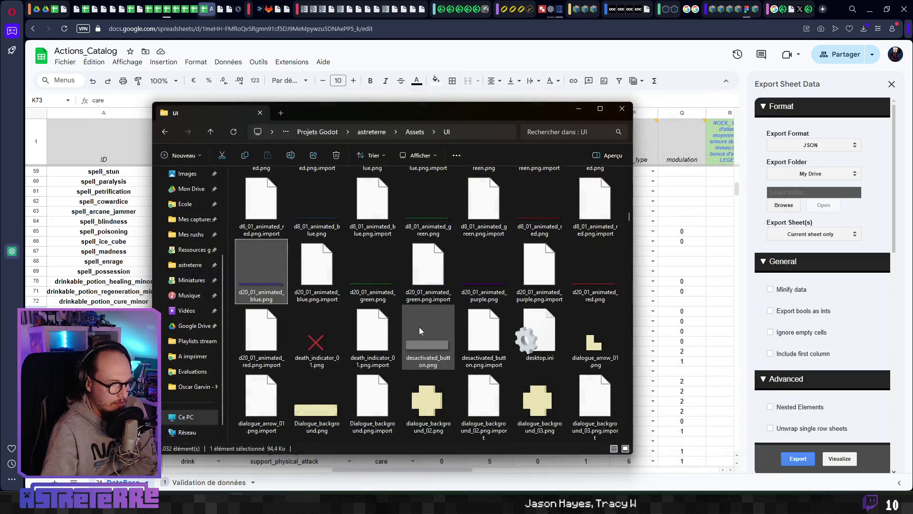
pyautogui.click(493, 281)
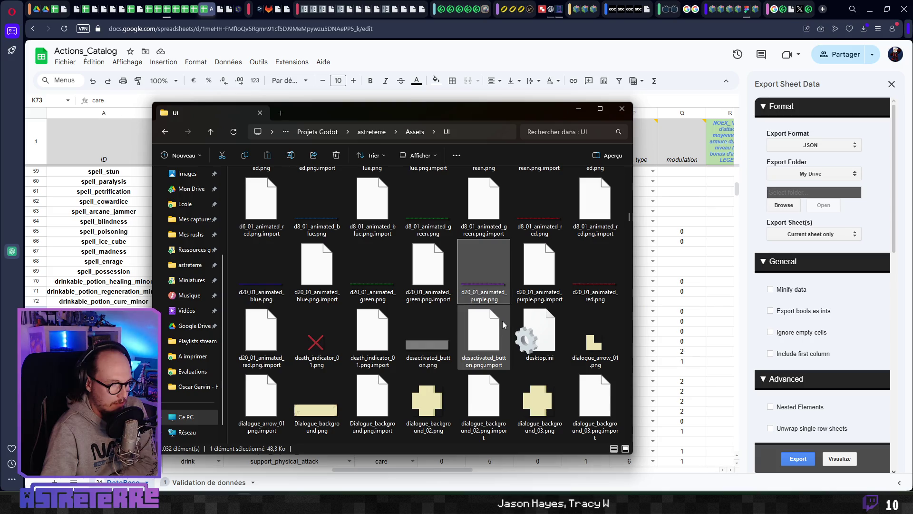
pyautogui.scroll(3, 501, 319)
pyautogui.scroll(-3, 530, 331)
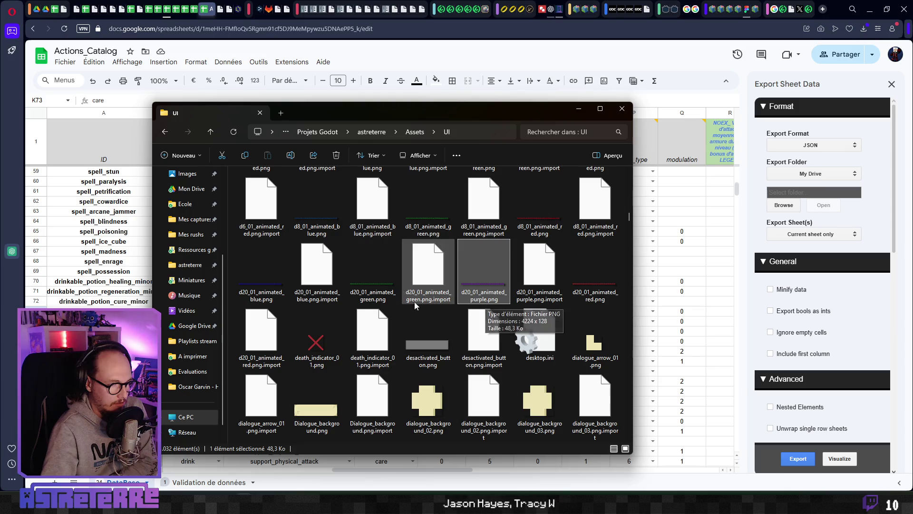
pyautogui.scroll(3, 442, 304)
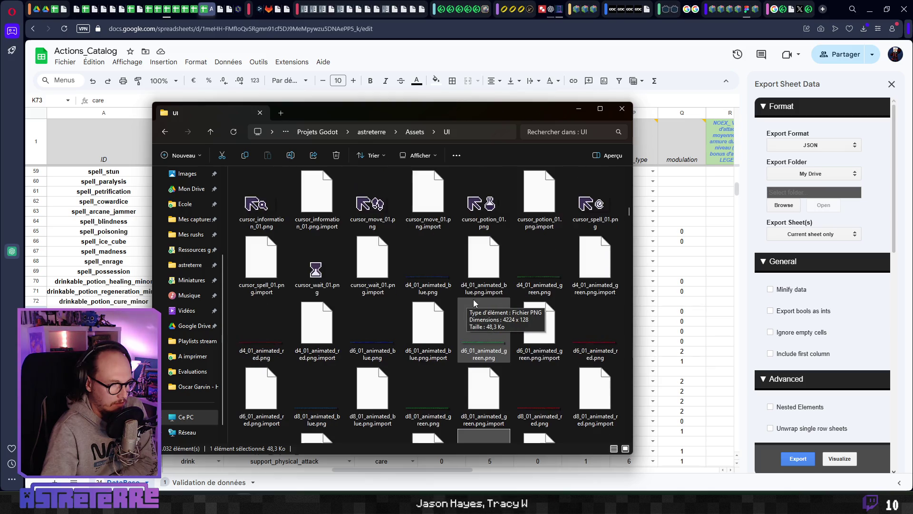
pyautogui.scroll(-3, 570, 365)
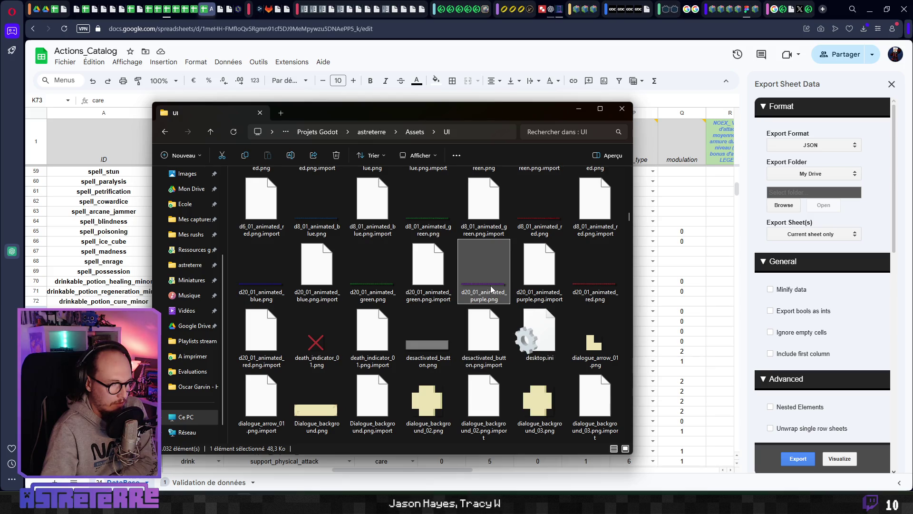
pyautogui.scroll(3, 492, 300)
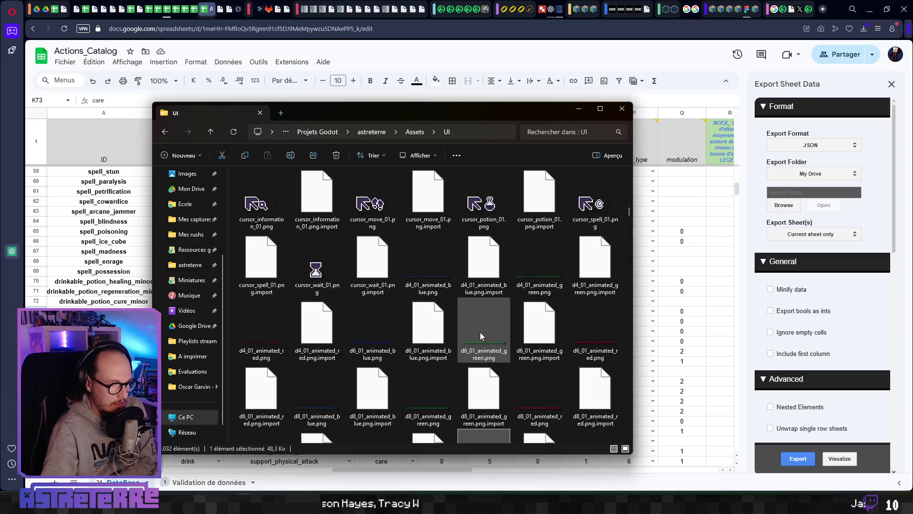
pyautogui.scroll(-3, 470, 338)
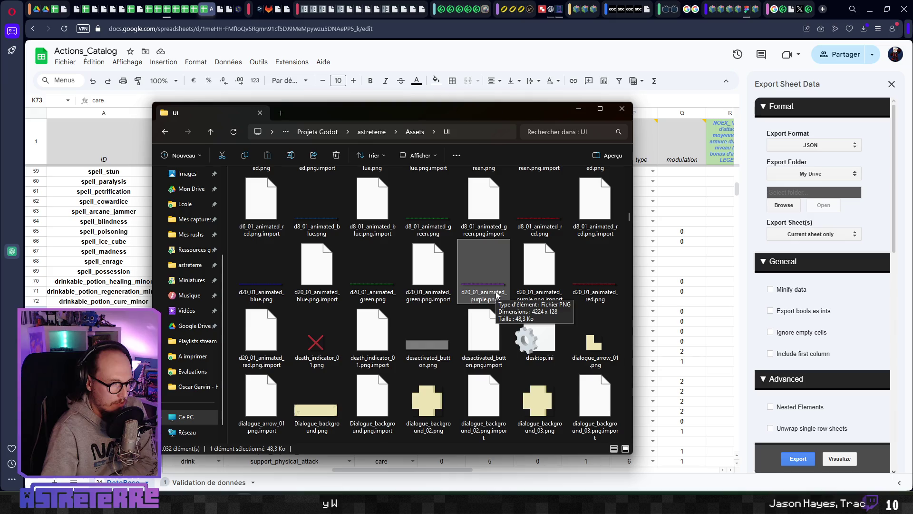
pyautogui.scroll(3, 428, 342)
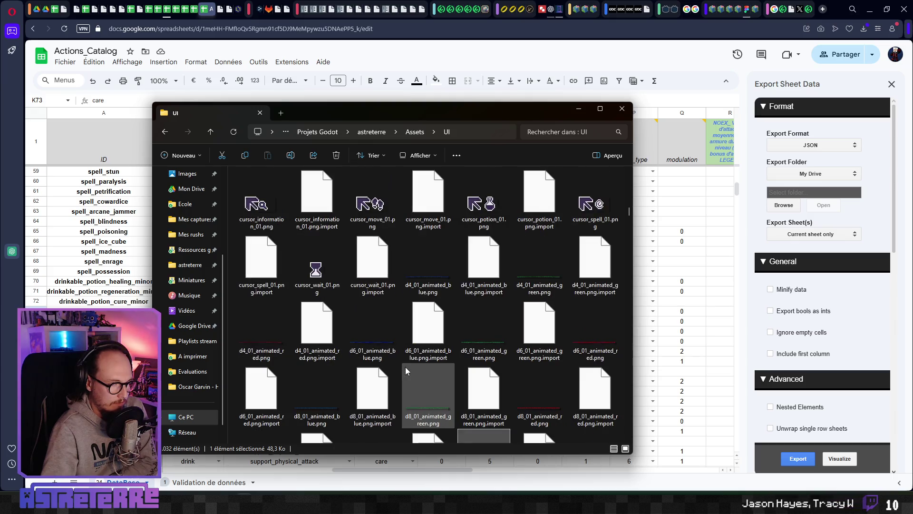
pyautogui.click(677, 264)
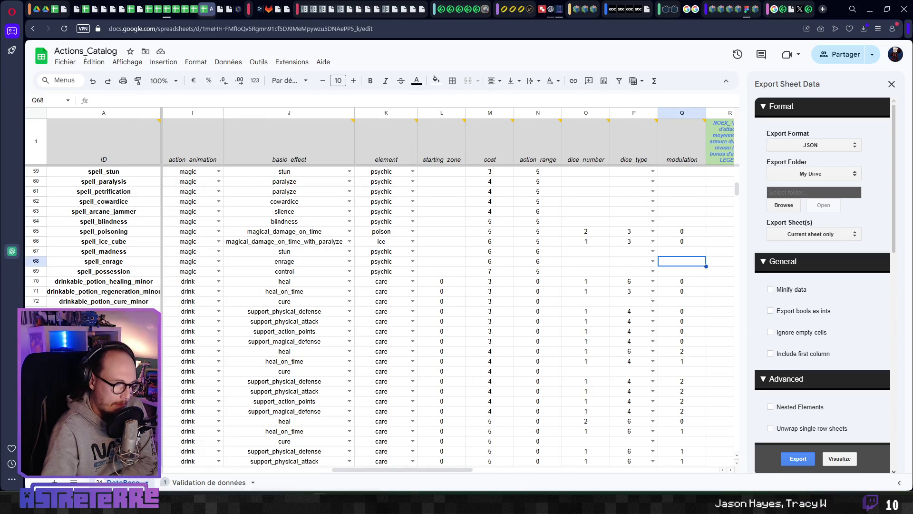
# - Back in Godot, restore the panels, filter files by 'dice_pop' and open the Dice_Popup_Window scene
pyautogui.click(398, 467)
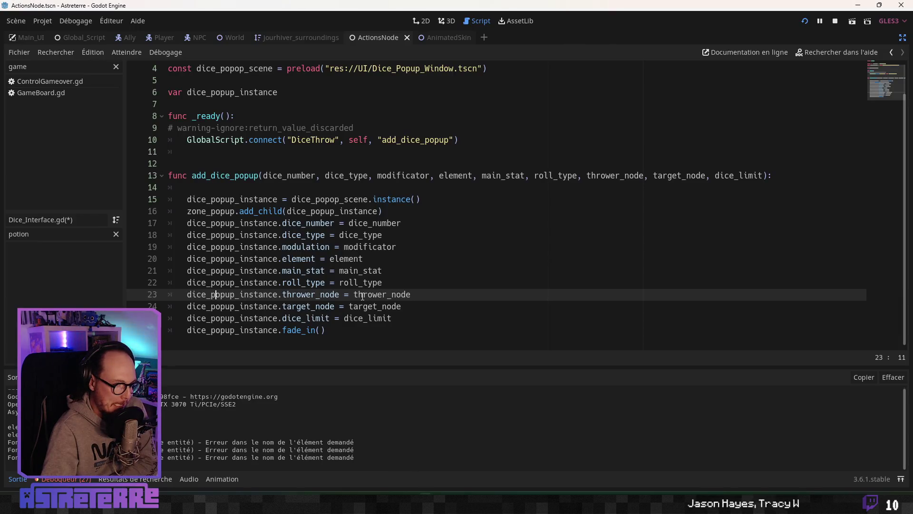
pyautogui.click(902, 38)
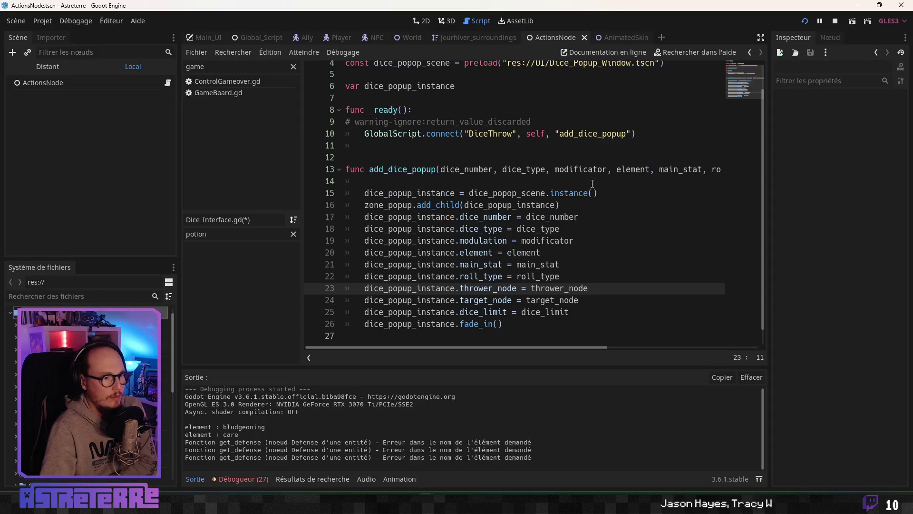
pyautogui.click(63, 297)
pyautogui.write('dice_')
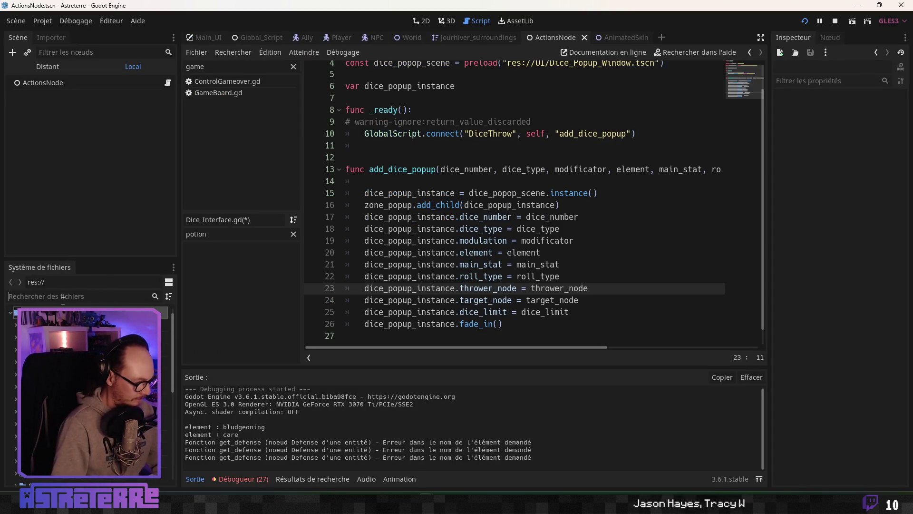
pyautogui.write('pop')
pyautogui.doubleClick(96, 362)
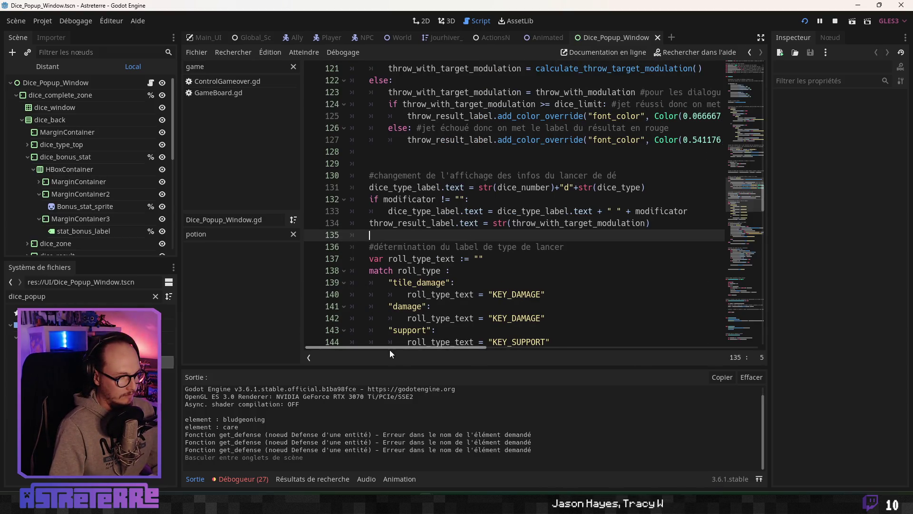
# - Preview the dice popup window layout in the 2D view, then return to its script
pyautogui.scroll(10, 461, 257)
pyautogui.scroll(2, 460, 257)
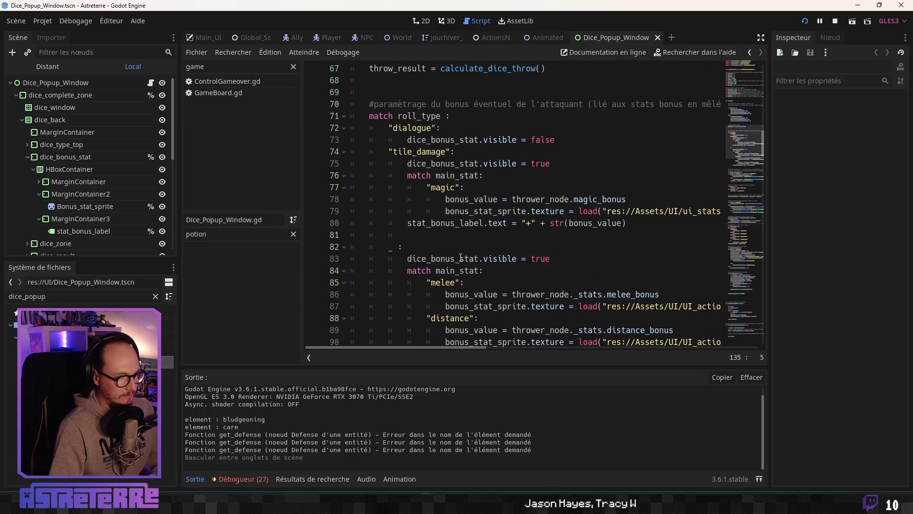
pyautogui.scroll(-1, 528, 244)
pyautogui.moveTo(735, 189); pyautogui.dragTo(749, 62)
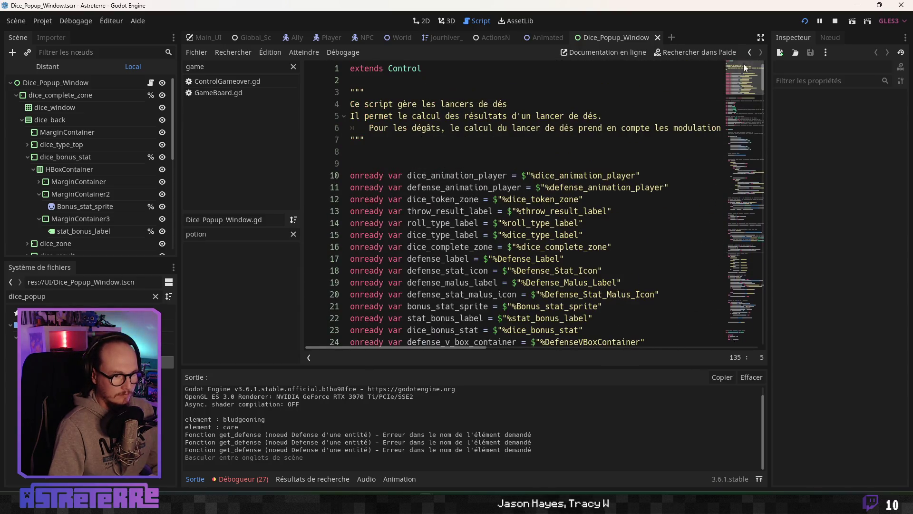
pyautogui.click(420, 22)
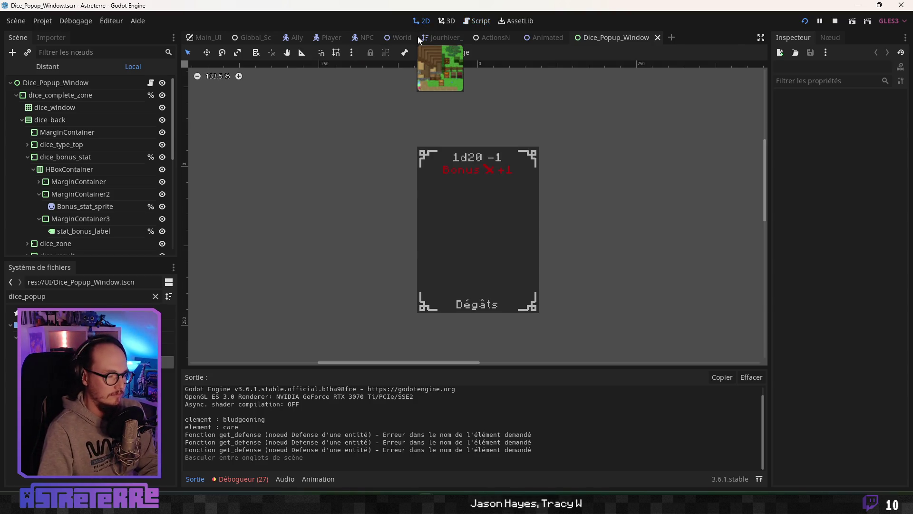
pyautogui.click(481, 22)
# - Hide the side panels and review the roll_type and dice_limit declarations on lines 35–38
pyautogui.click(436, 236)
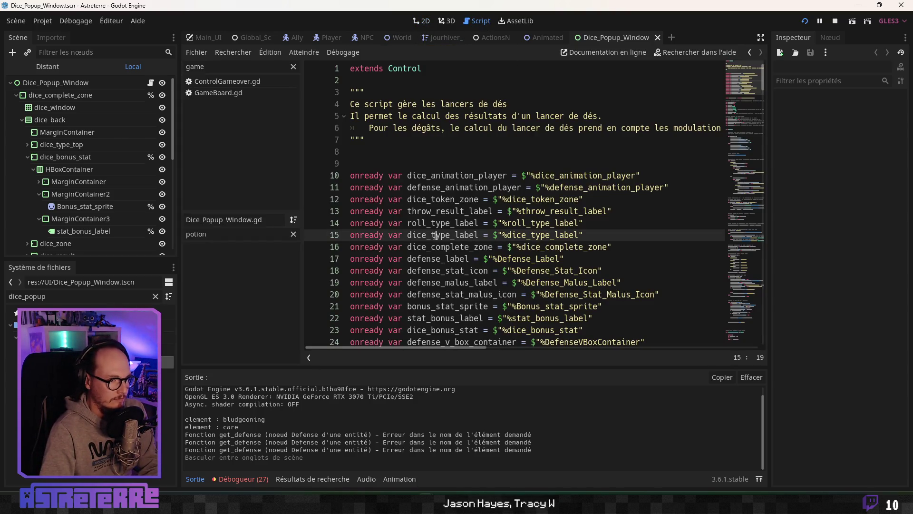
pyautogui.hotkey('ctrl', 'shift', 'F11')
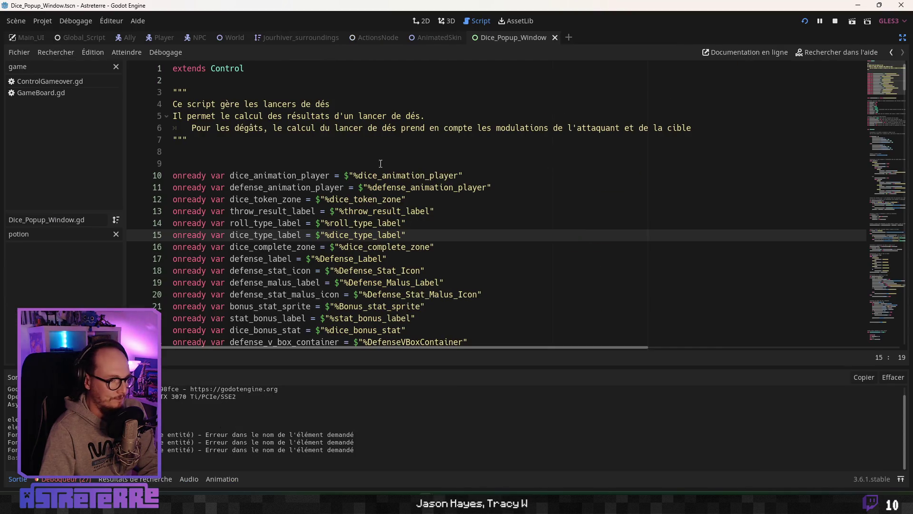
pyautogui.click(348, 211)
pyautogui.scroll(-4, 351, 214)
pyautogui.click(295, 254)
pyautogui.scroll(-2, 296, 255)
pyautogui.click(296, 255)
pyautogui.scroll(-1, 297, 255)
pyautogui.click(321, 257)
# - Review the dialogue branch: success check on line 124, failed-roll branch, and KEY_DIALOGUE assignment
pyautogui.scroll(-8, 319, 259)
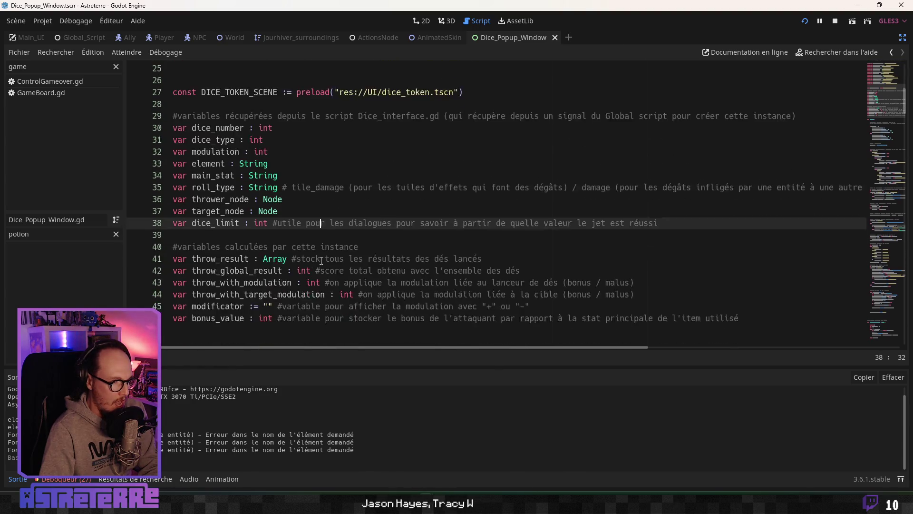
pyautogui.scroll(-6, 315, 265)
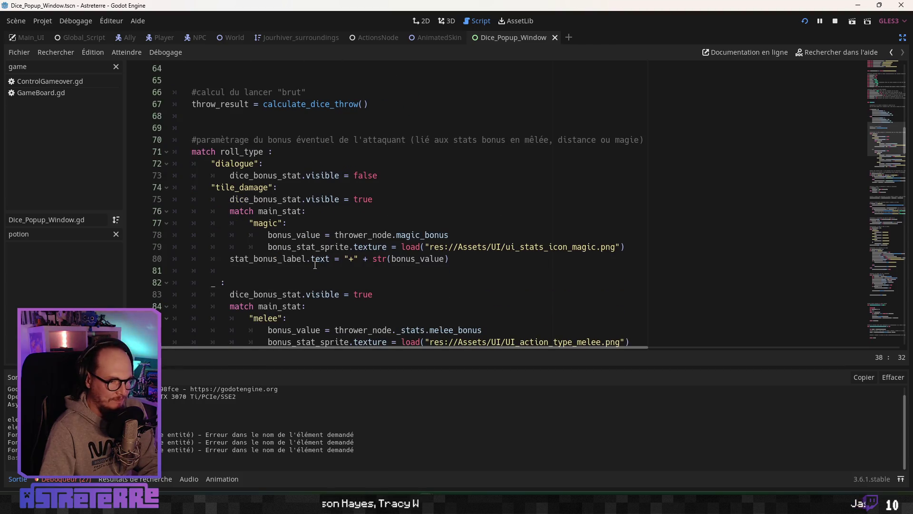
pyautogui.scroll(-3, 314, 265)
pyautogui.scroll(-4, 315, 265)
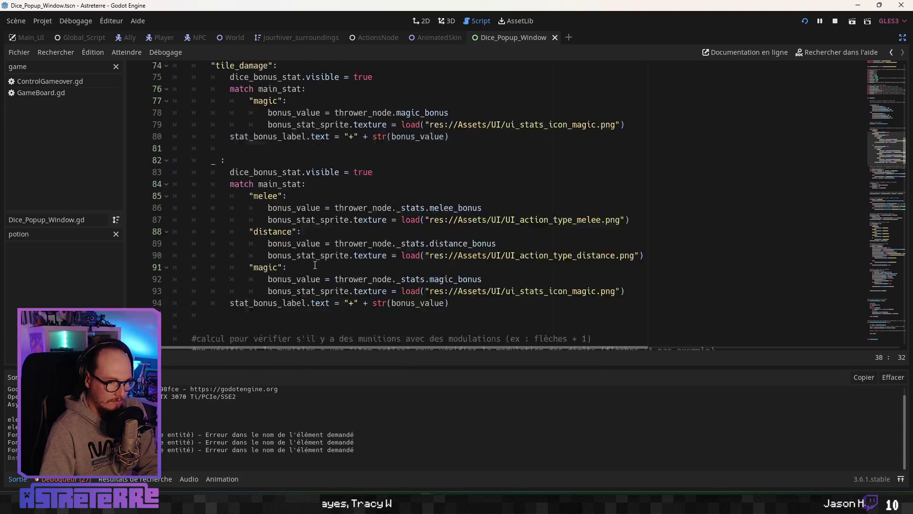
pyautogui.scroll(-8, 314, 265)
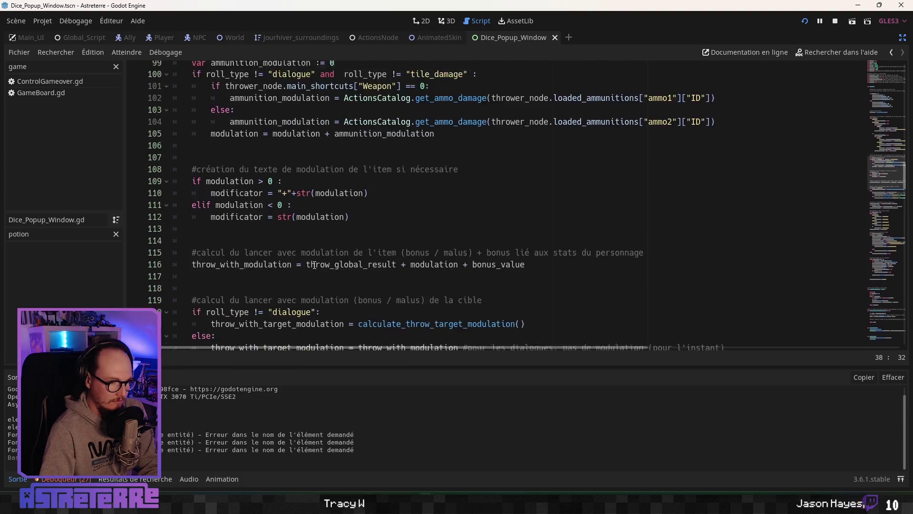
pyautogui.scroll(-1, 314, 265)
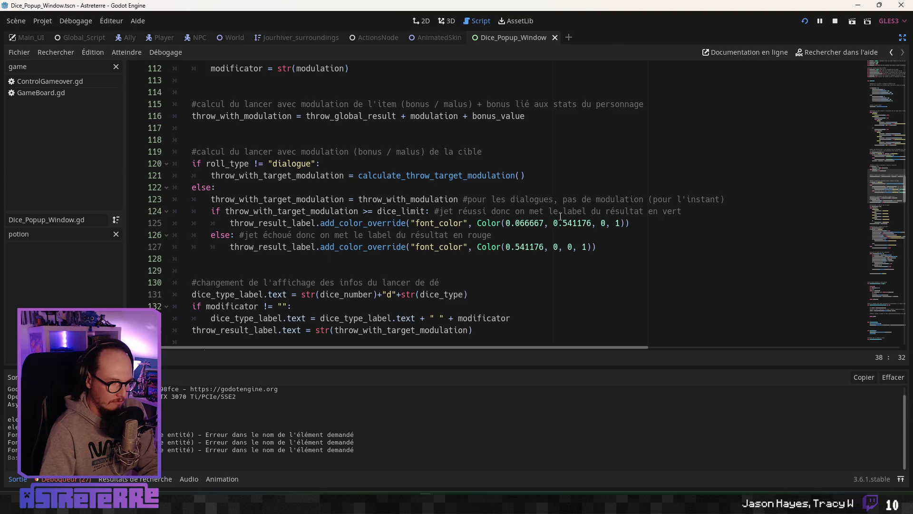
pyautogui.click(578, 211)
pyautogui.click(454, 236)
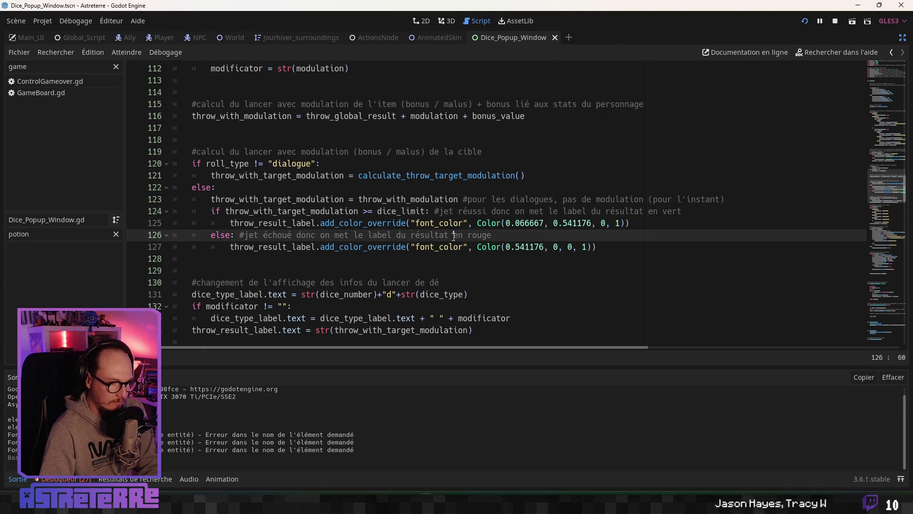
pyautogui.click(346, 262)
pyautogui.scroll(-4, 346, 262)
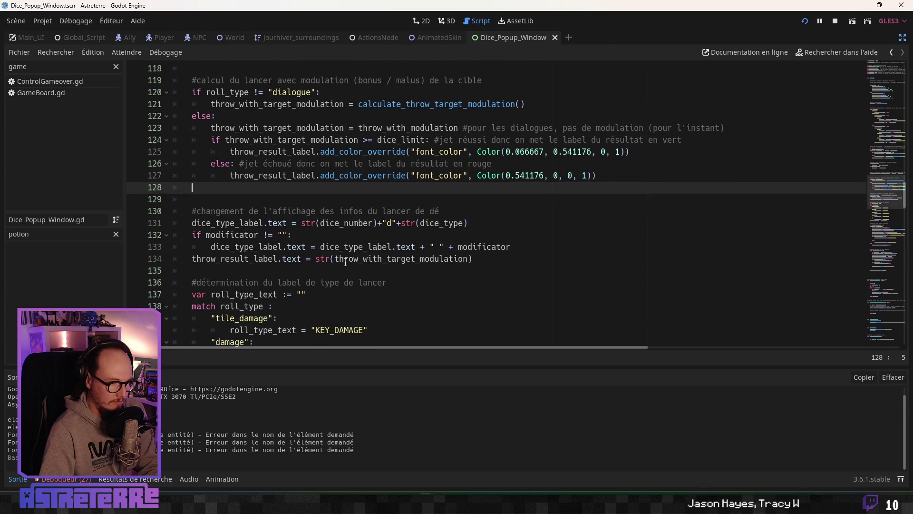
pyautogui.scroll(-2, 313, 260)
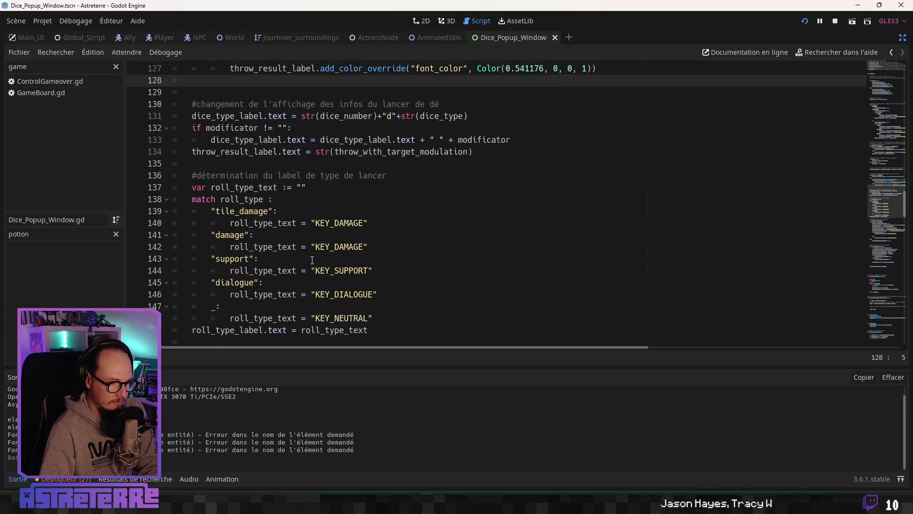
pyautogui.click(308, 259)
# - Inspect the support case's roll_type_text and KEY_NEUTRAL lines
pyautogui.scroll(-1, 309, 260)
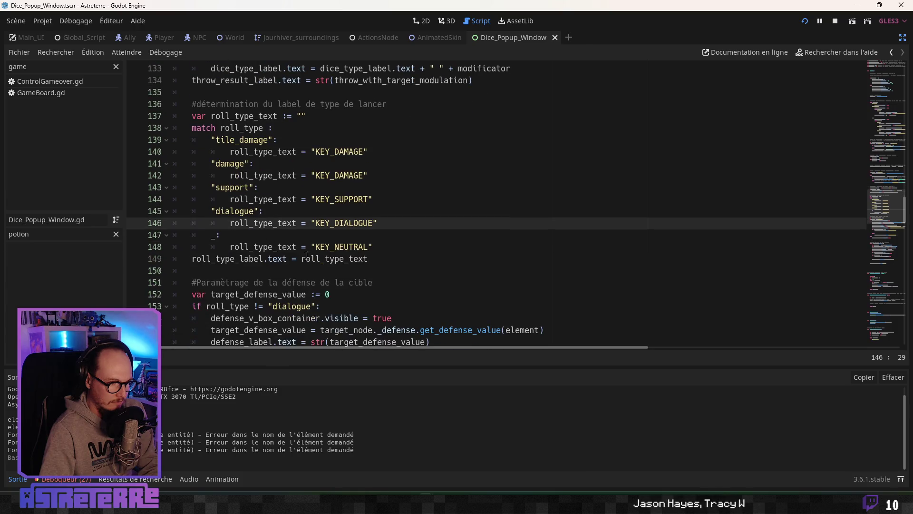
pyautogui.doubleClick(264, 199)
pyautogui.click(312, 246)
pyautogui.scroll(2, 312, 247)
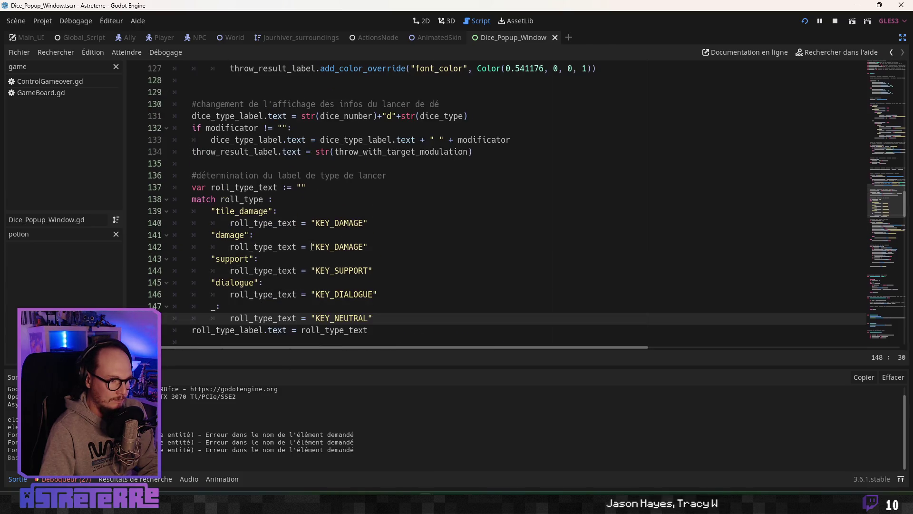
pyautogui.scroll(-2, 311, 246)
pyautogui.click(271, 267)
pyautogui.scroll(-2, 271, 266)
# - Review the defense_label assignment and the defense_bonus and defense_malus animation calls
pyautogui.click(265, 268)
pyautogui.scroll(-2, 265, 268)
pyautogui.click(269, 259)
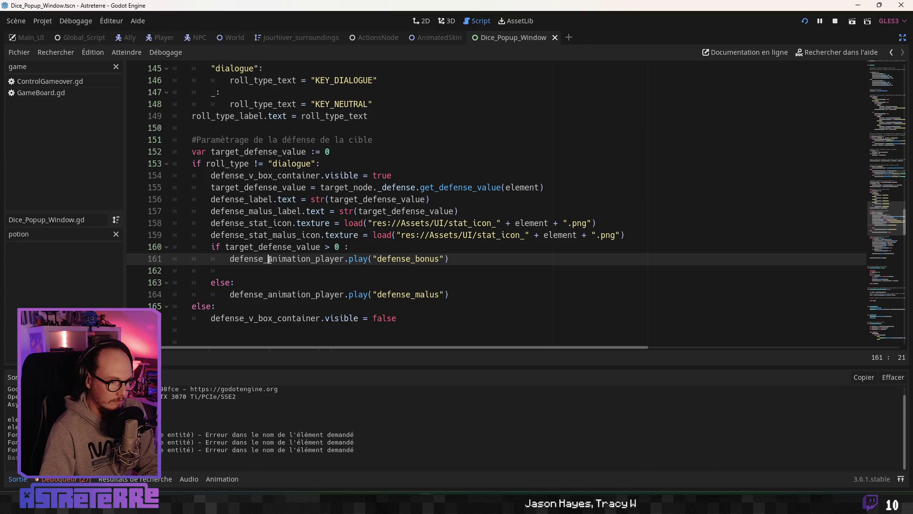
pyautogui.scroll(-1, 270, 260)
pyautogui.click(287, 258)
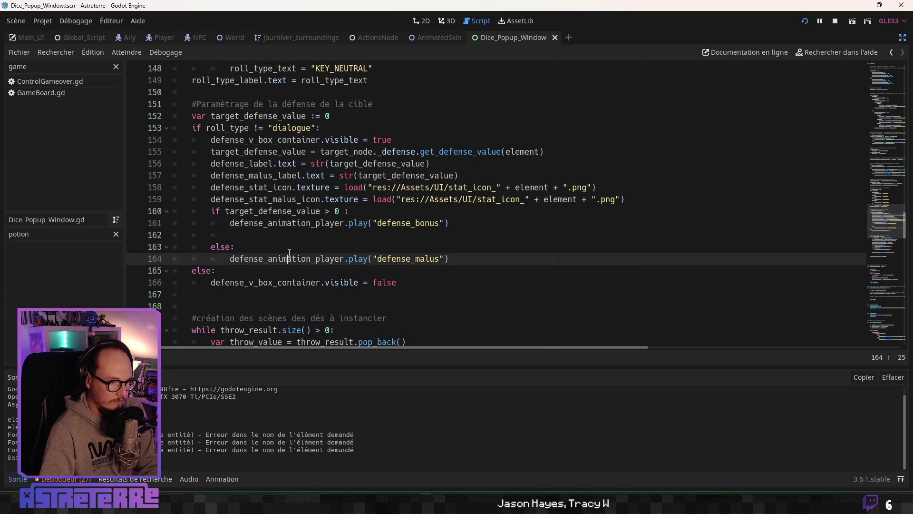
pyautogui.scroll(-1, 287, 257)
pyautogui.click(289, 253)
pyautogui.scroll(-2, 289, 253)
pyautogui.click(289, 252)
pyautogui.scroll(-2, 289, 252)
pyautogui.scroll(-7, 289, 252)
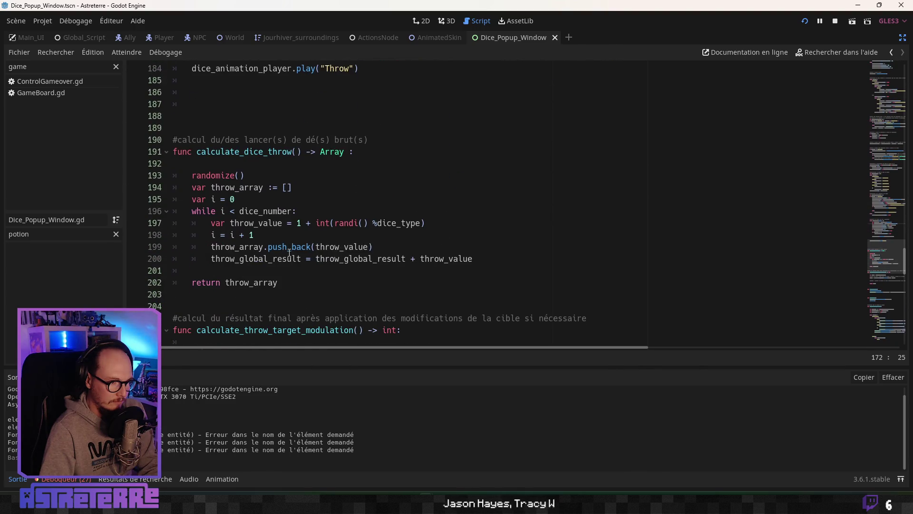
pyautogui.scroll(-7, 289, 253)
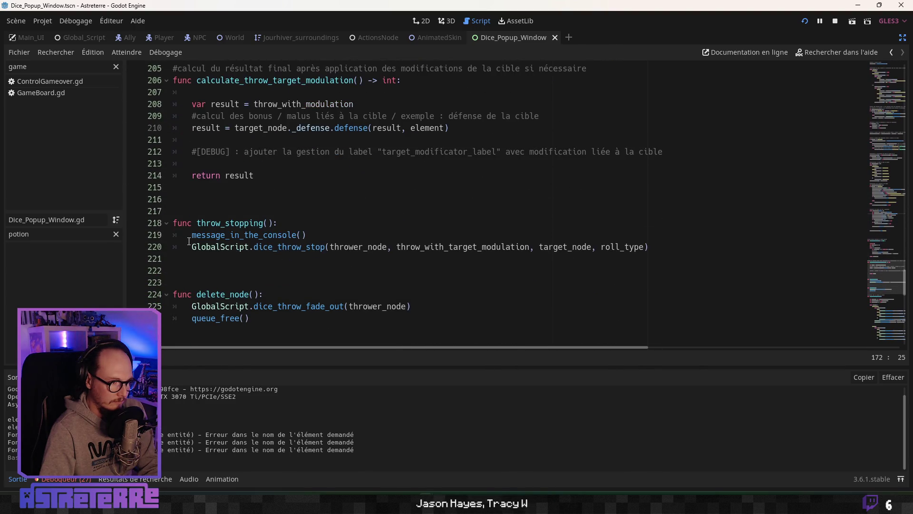
# - Clear the potion method filter and inspect the console_damage_done call and sound_defense comment
pyautogui.click(116, 234)
pyautogui.scroll(-1, 200, 299)
pyautogui.scroll(-6, 200, 300)
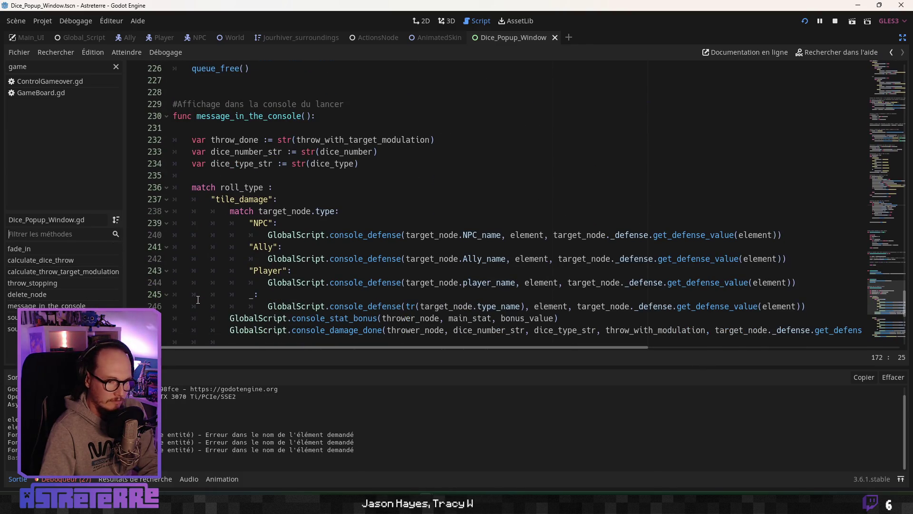
pyautogui.scroll(-6, 198, 299)
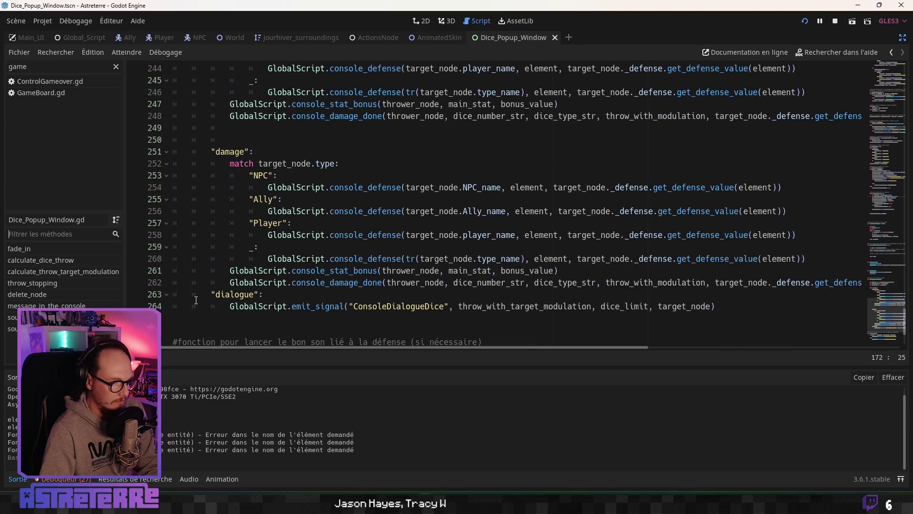
pyautogui.scroll(-2, 196, 300)
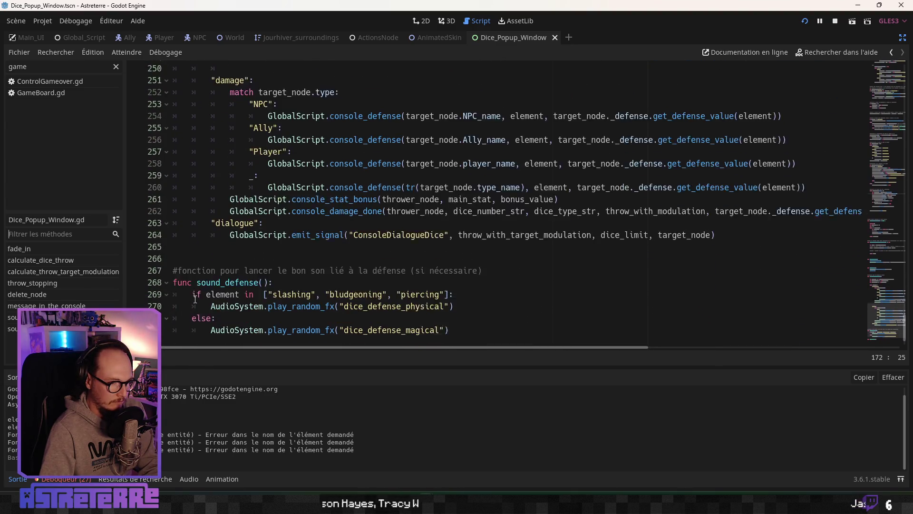
pyautogui.scroll(-1, 195, 300)
pyautogui.scroll(-1, 193, 299)
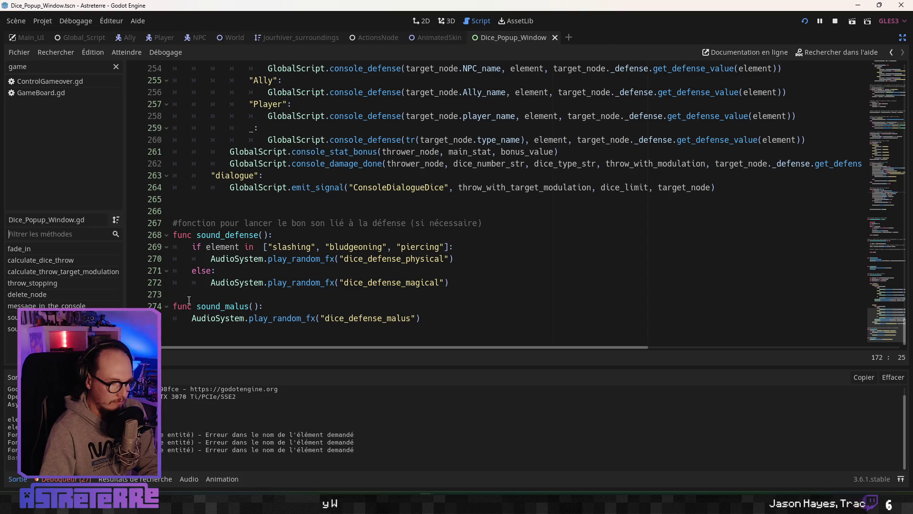
pyautogui.click(325, 222)
pyautogui.click(303, 241)
pyautogui.scroll(2, 300, 242)
pyautogui.click(290, 235)
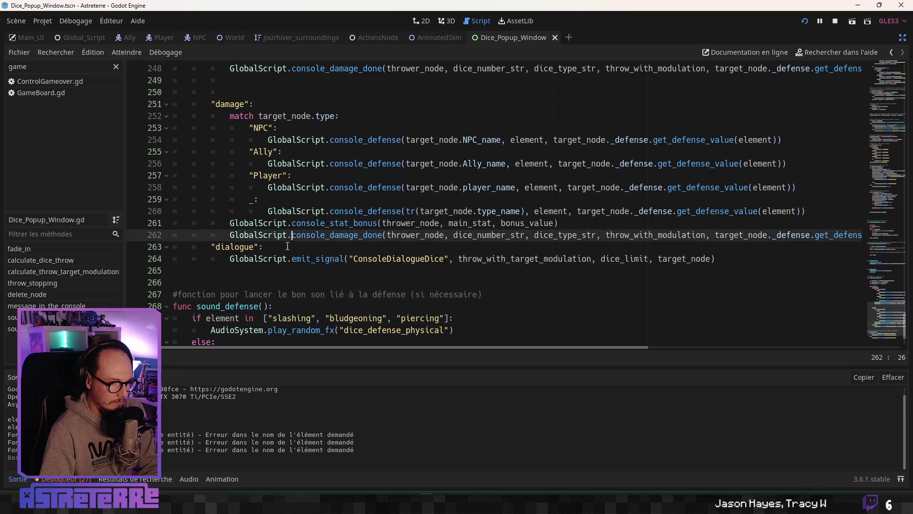
pyautogui.scroll(2, 282, 252)
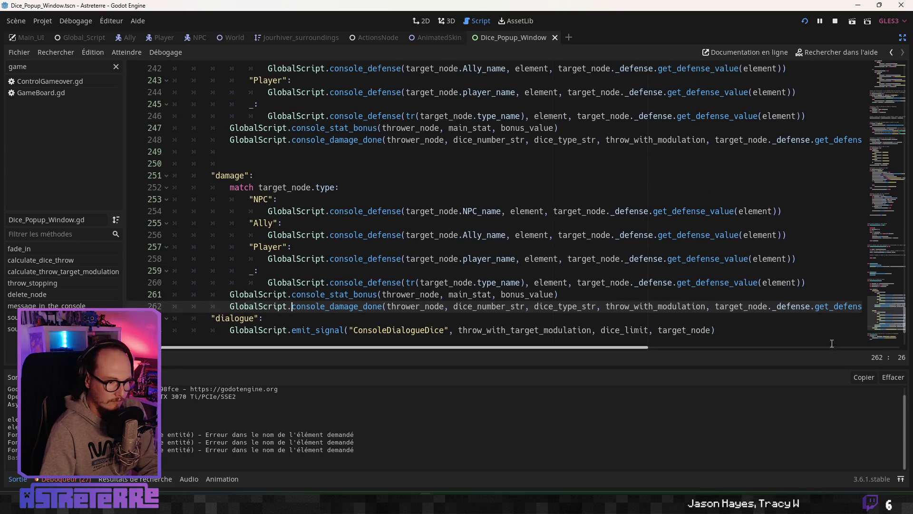
# - Jump to the script's top, glance at the Assets/UI folder, and return to the dice variable declarations
pyautogui.moveTo(887, 330); pyautogui.dragTo(887, 67)
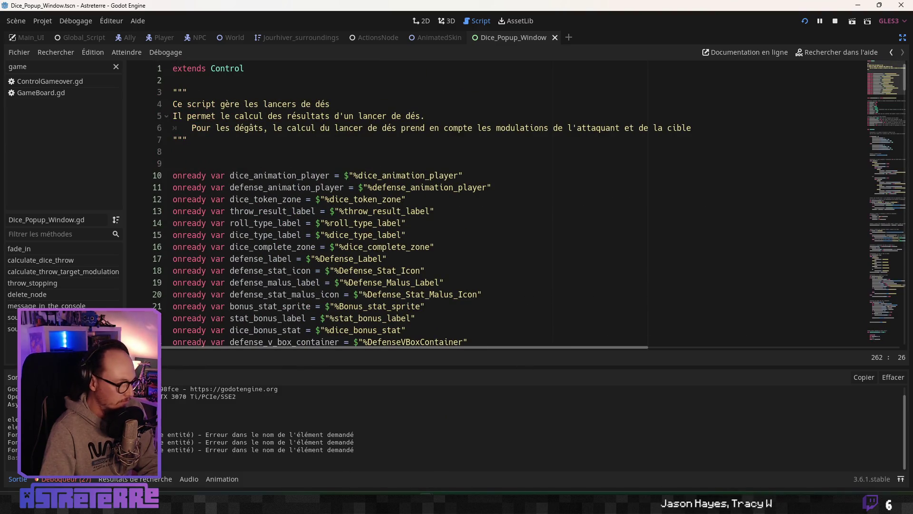
pyautogui.click(286, 504)
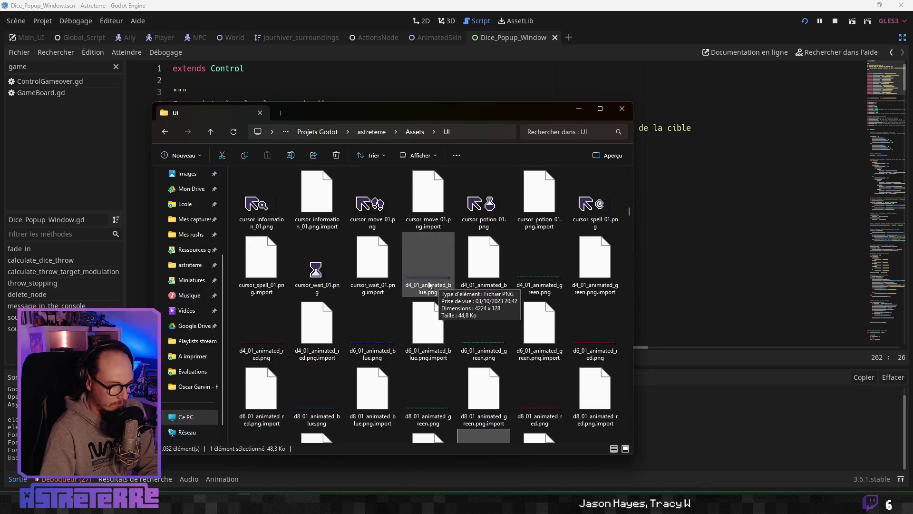
pyautogui.click(667, 256)
pyautogui.click(615, 250)
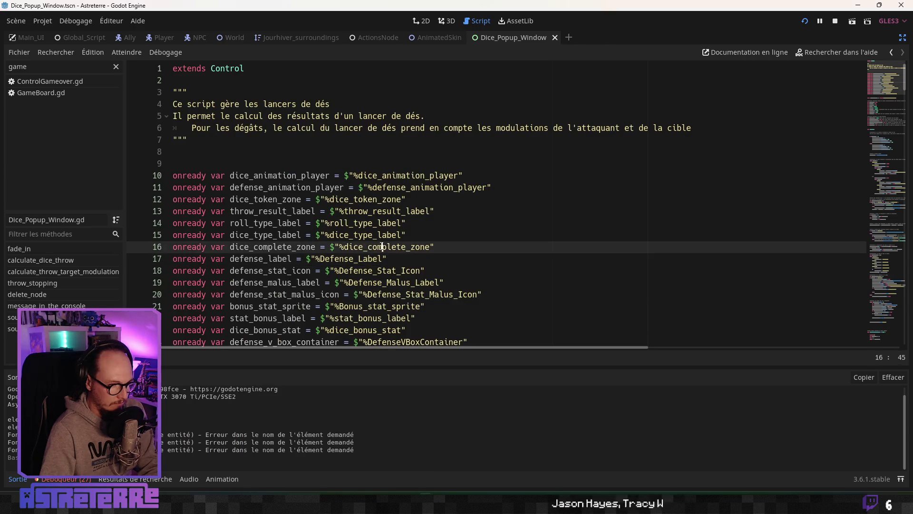
pyautogui.scroll(-5, 349, 262)
pyautogui.click(349, 259)
# - Restore the side panels, shorten the FileSystem filter to 'dice_', and open dice_token.tscn
pyautogui.scroll(-3, 349, 264)
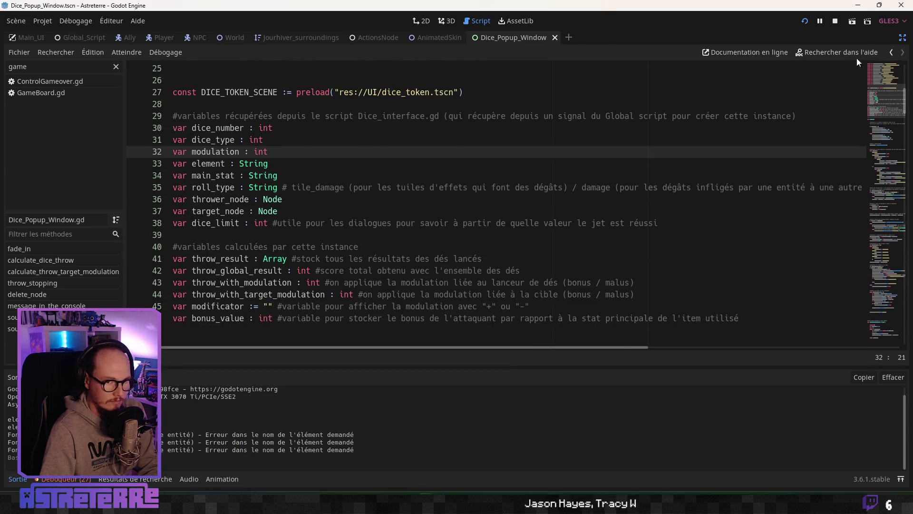
pyautogui.hotkey('ctrl', 'shift', 'F11')
pyautogui.scroll(-5, 104, 210)
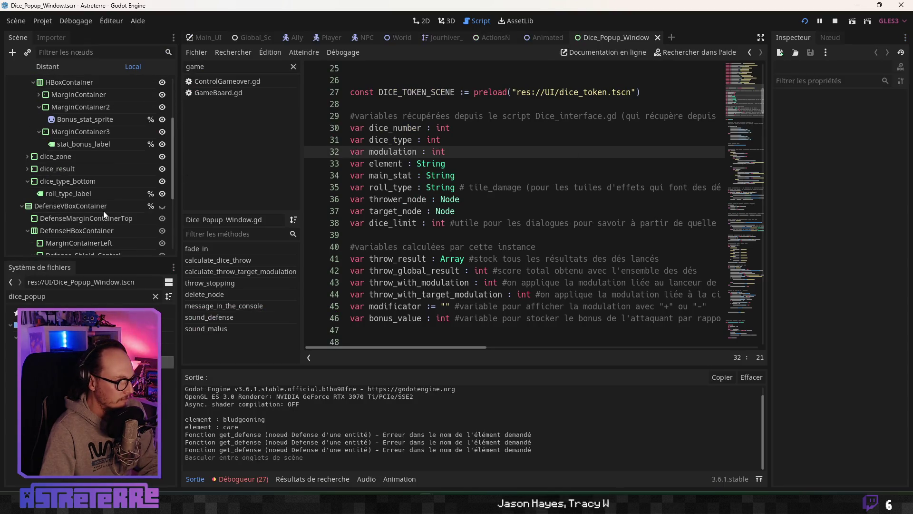
pyautogui.scroll(-5, 104, 210)
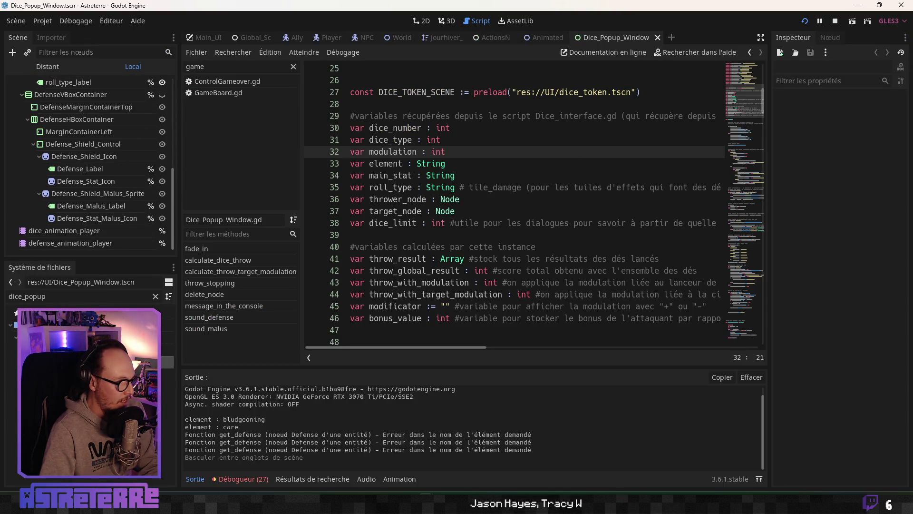
pyautogui.press('BackSpace')
pyautogui.press('BackSpace')
pyautogui.press('BackSpace')
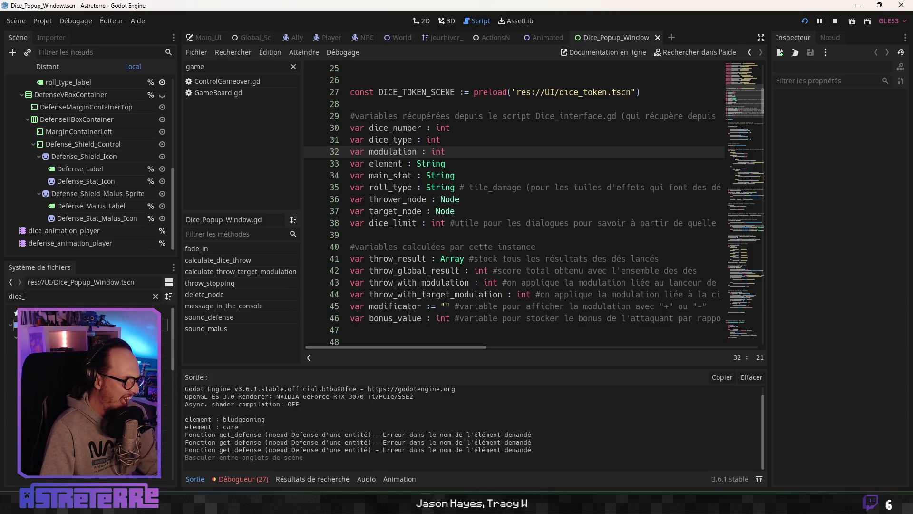
pyautogui.click(91, 374)
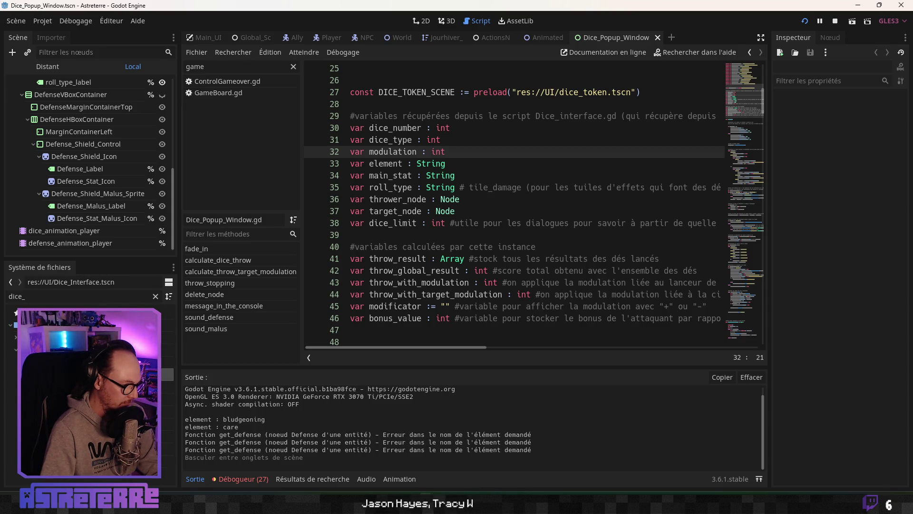
pyautogui.click(91, 423)
pyautogui.doubleClick(90, 423)
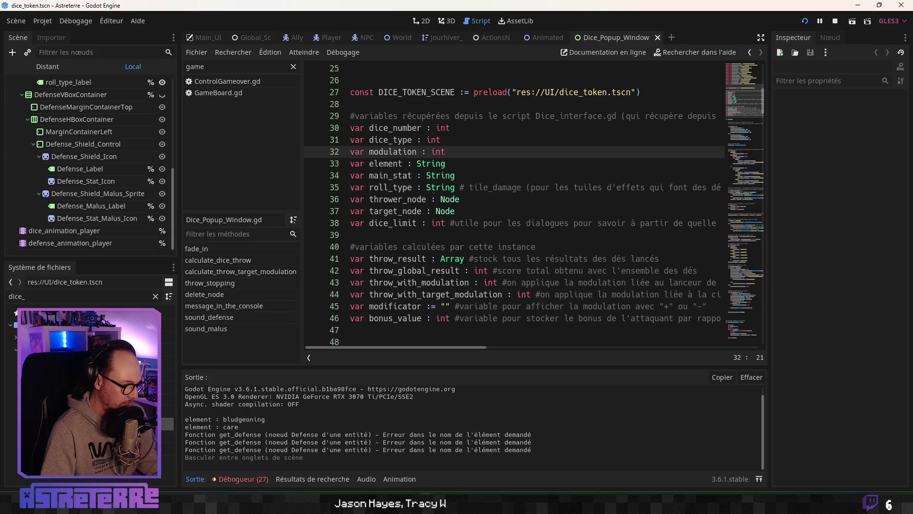
# - Select the DiceToken root node and read dice_token.gd's header and throw_type declaration
pyautogui.click(90, 87)
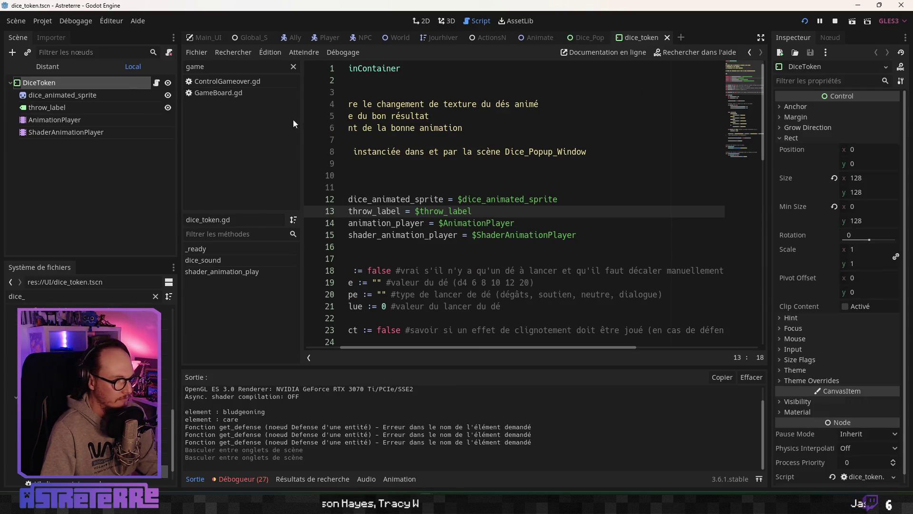
pyautogui.click(432, 235)
pyautogui.moveTo(409, 347); pyautogui.dragTo(376, 347)
pyautogui.click(464, 151)
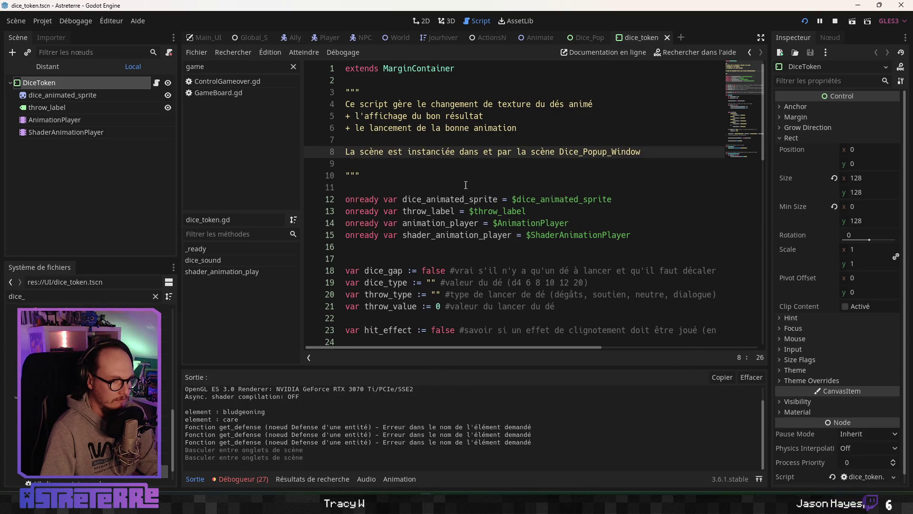
pyautogui.click(438, 185)
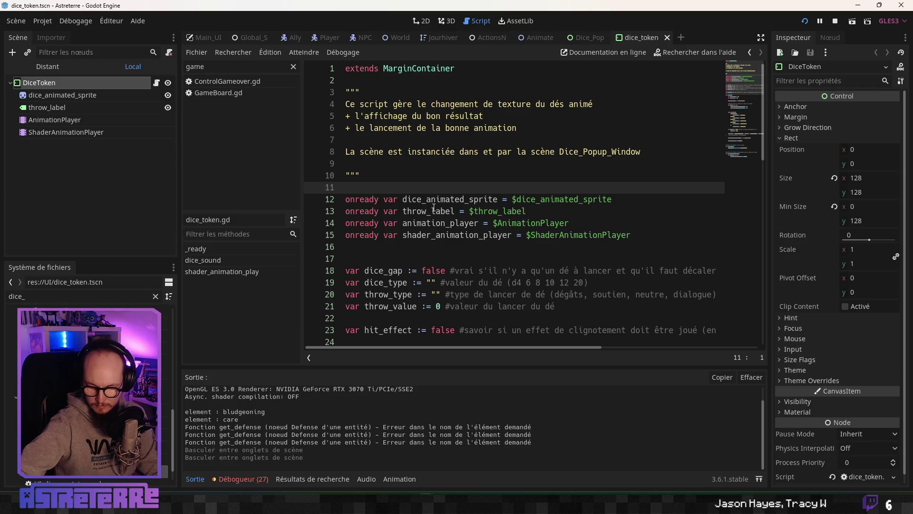
pyautogui.scroll(-1, 442, 233)
pyautogui.click(449, 259)
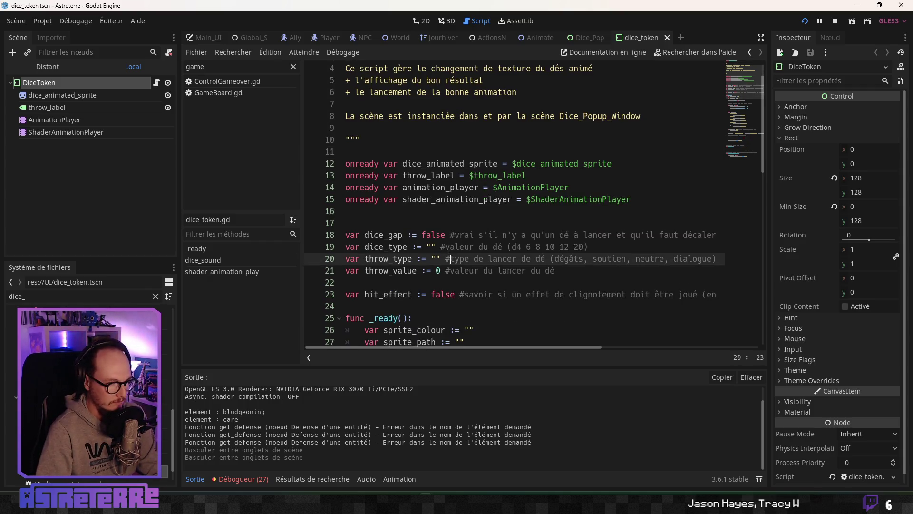
# - Read the throw_type colours: support green, dialogue purple, default blue
pyautogui.scroll(-5, 449, 256)
pyautogui.scroll(-2, 440, 208)
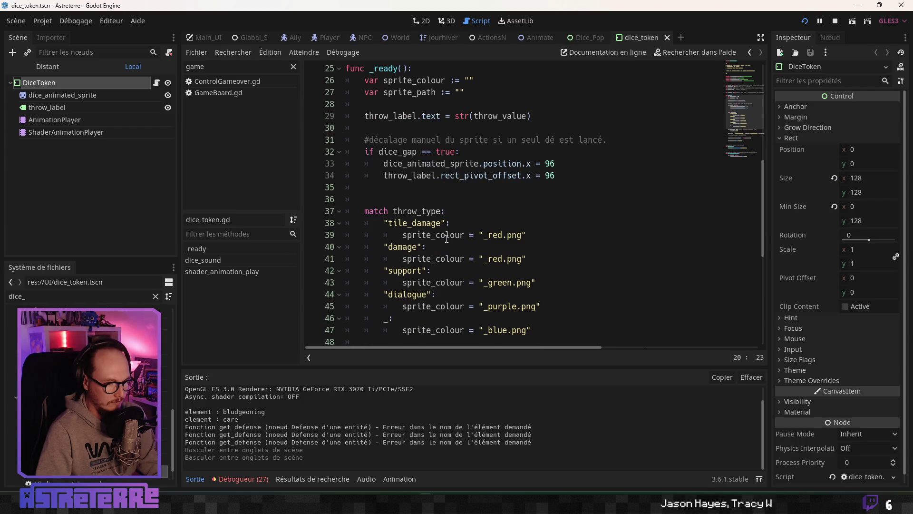
pyautogui.scroll(-2, 442, 261)
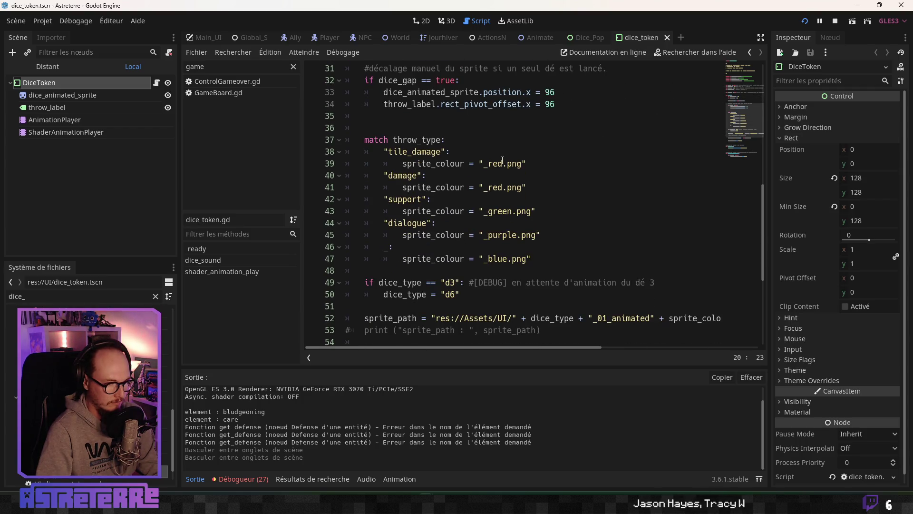
pyautogui.click(551, 211)
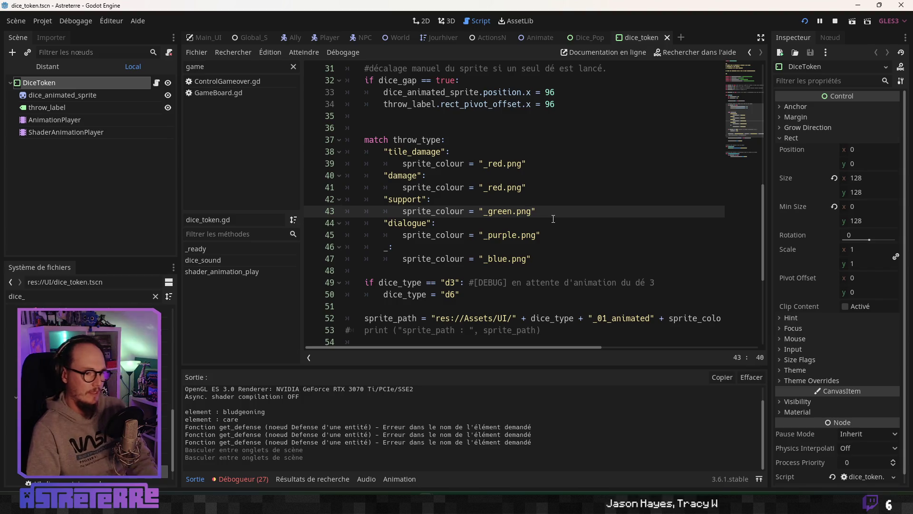
pyautogui.click(549, 233)
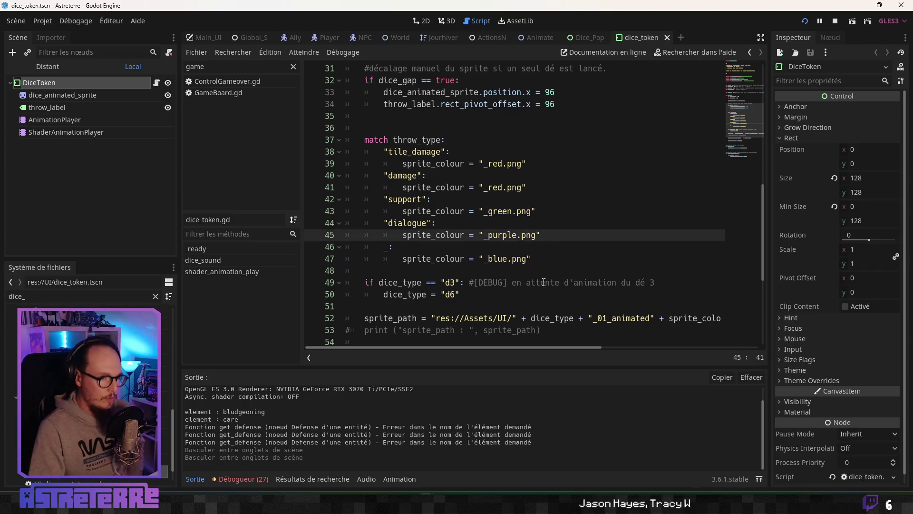
pyautogui.press('Down')
pyautogui.press('Down')
pyautogui.click(412, 211)
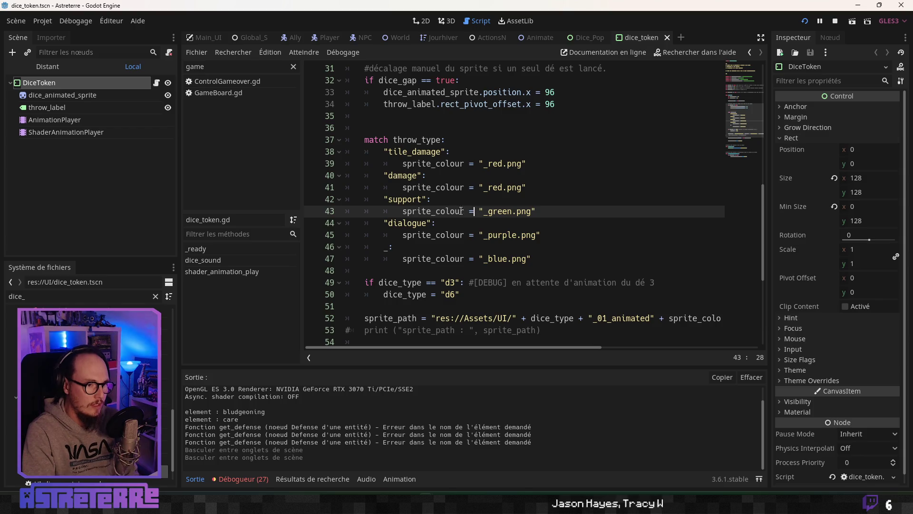
pyautogui.doubleClick(407, 200)
pyautogui.click(461, 219)
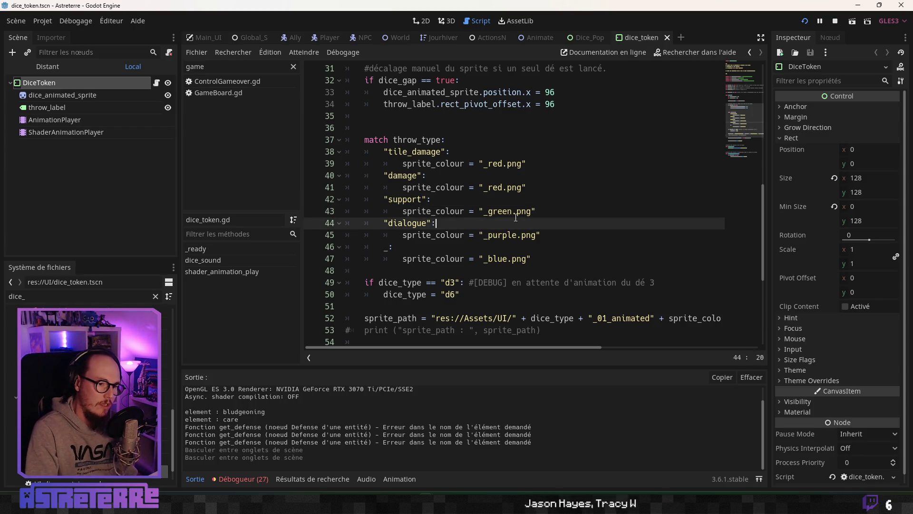
pyautogui.click(559, 212)
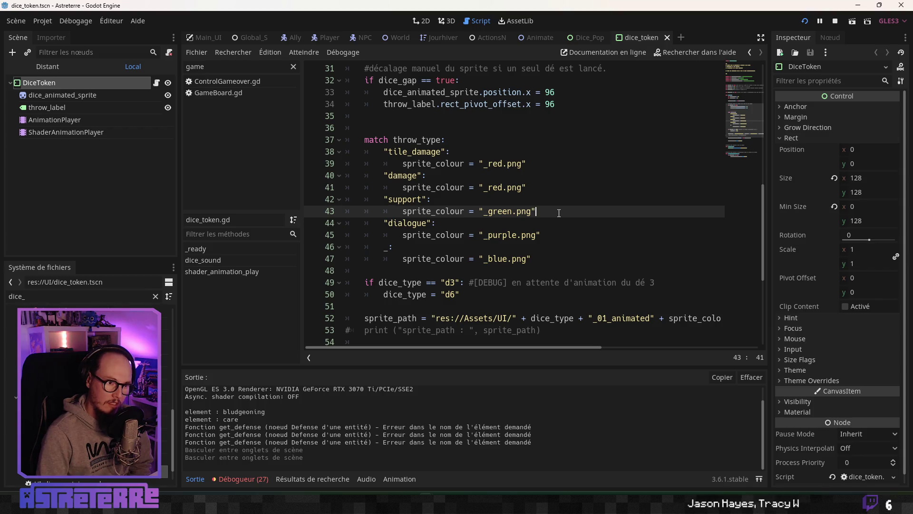
# - Return to the Dice_Popup_Window script's fade_in function that sizes dice zones by count
pyautogui.scroll(4, 543, 195)
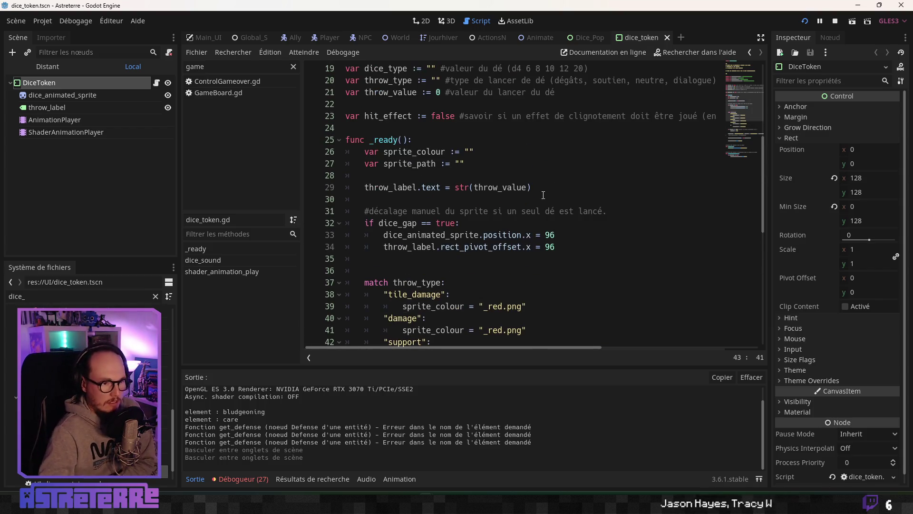
pyautogui.scroll(3, 542, 199)
pyautogui.scroll(3, 539, 215)
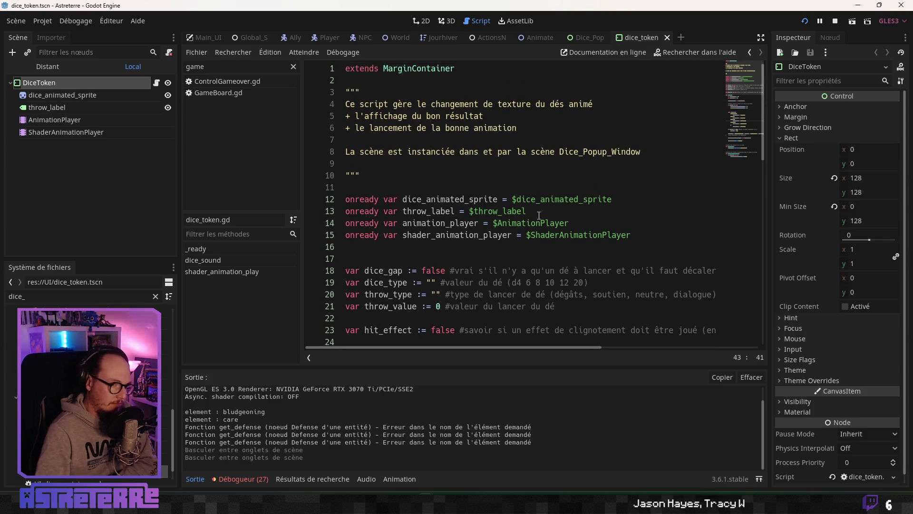
pyautogui.scroll(-8, 539, 215)
pyautogui.click(589, 38)
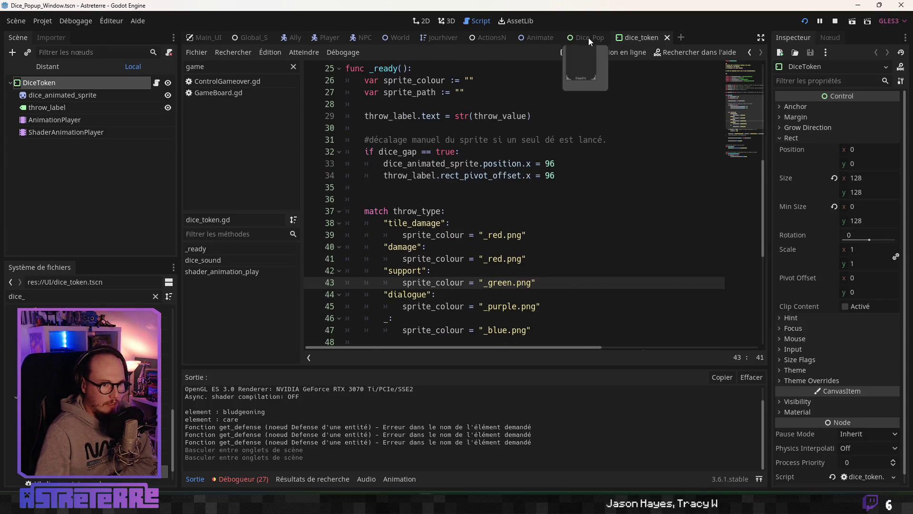
pyautogui.scroll(-9, 492, 214)
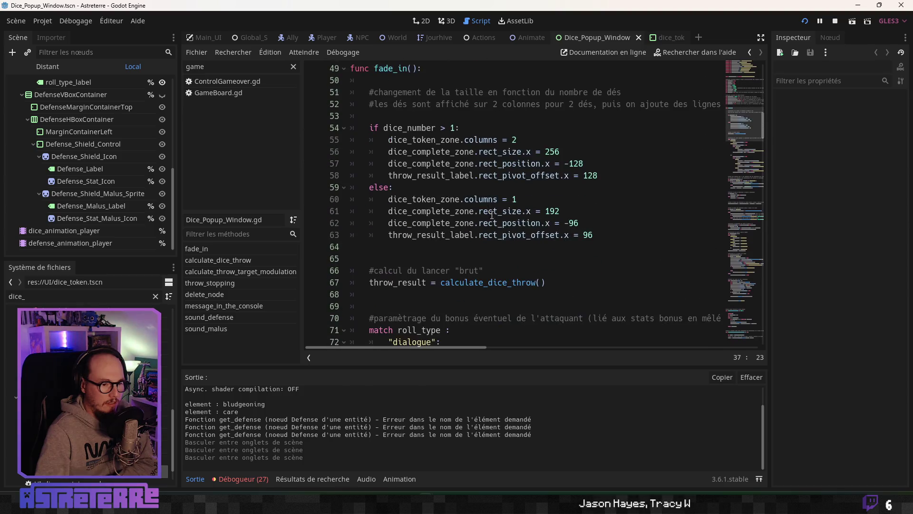
# - Check the dialogue bonus-visibility line, then bring the dice_token scene's colour-mapping script back up
pyautogui.scroll(-6, 493, 214)
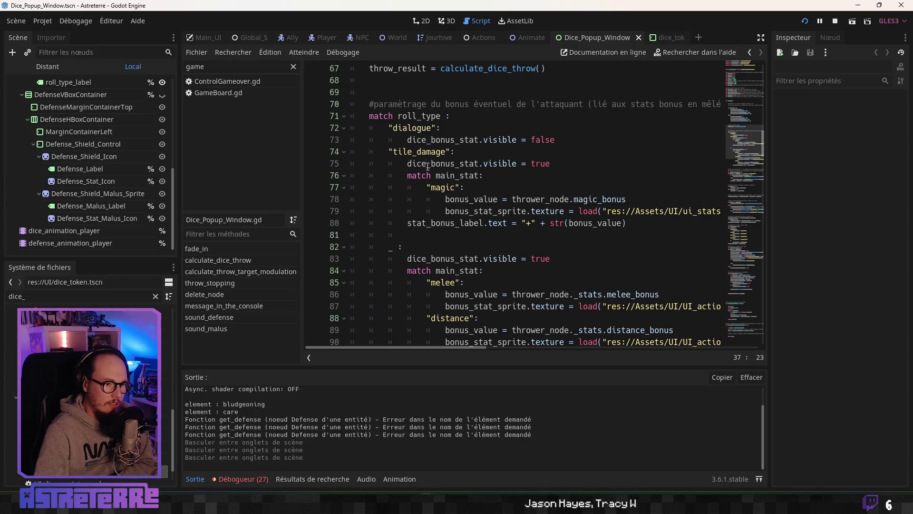
pyautogui.scroll(-5, 428, 163)
pyautogui.scroll(2, 449, 199)
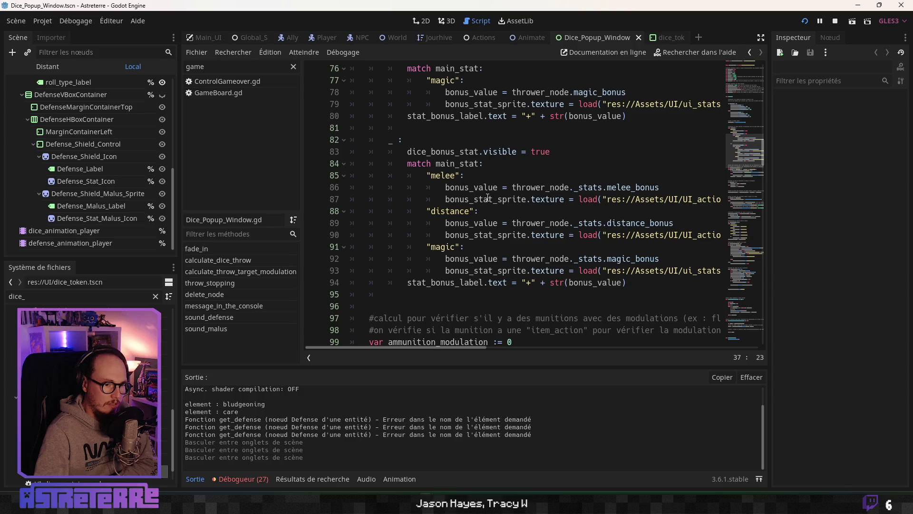
pyautogui.scroll(3, 488, 197)
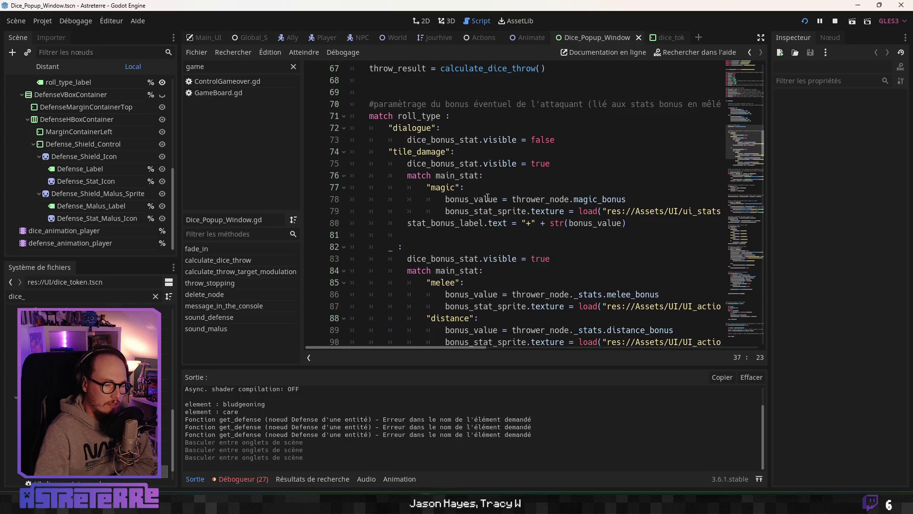
pyautogui.click(432, 139)
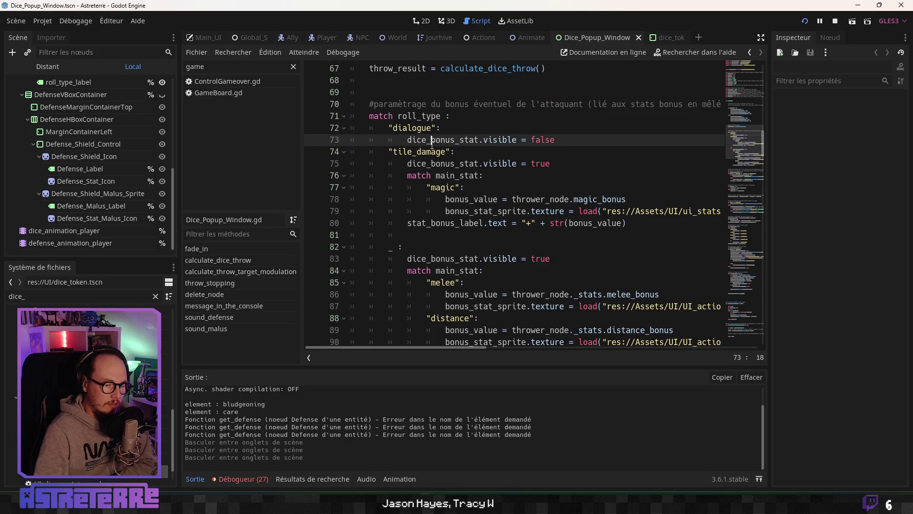
pyautogui.click(671, 38)
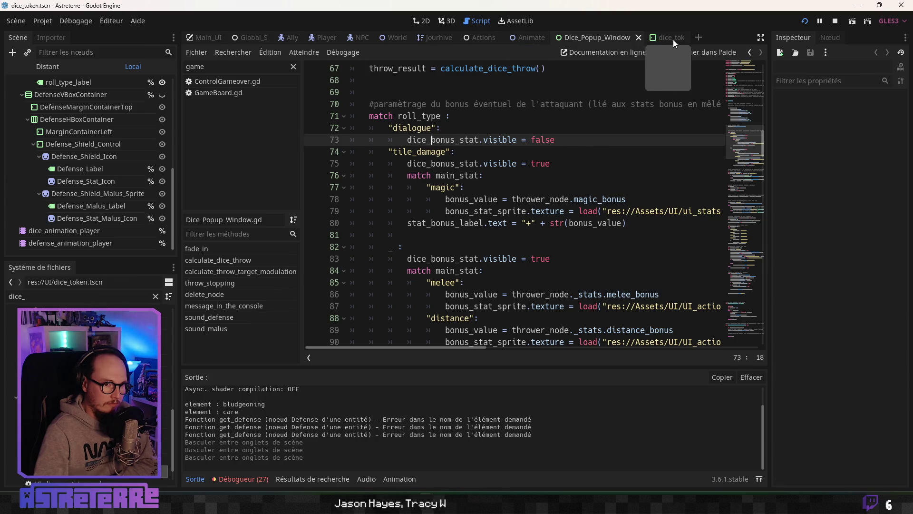
pyautogui.click(526, 36)
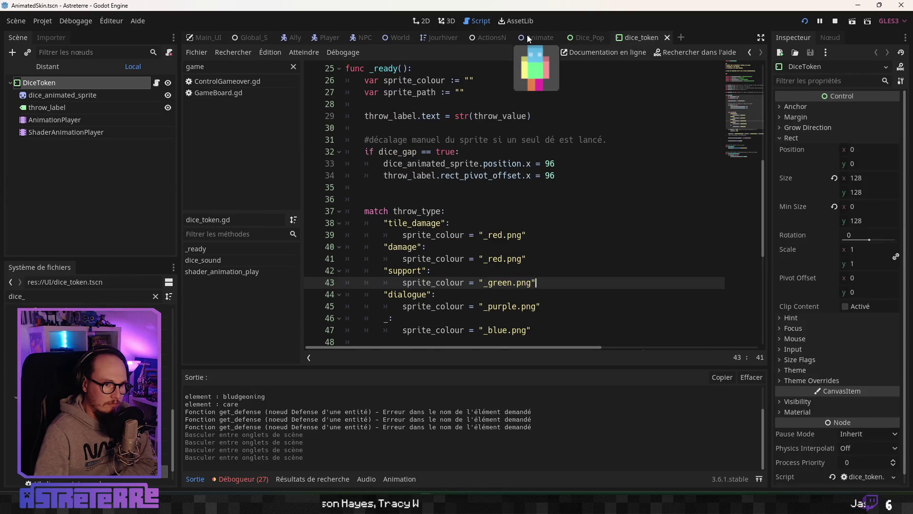
# - Review the AnimatedSkin lines that skip the dice roll and emit the potion drink freeze signal
pyautogui.click(459, 247)
pyautogui.click(440, 282)
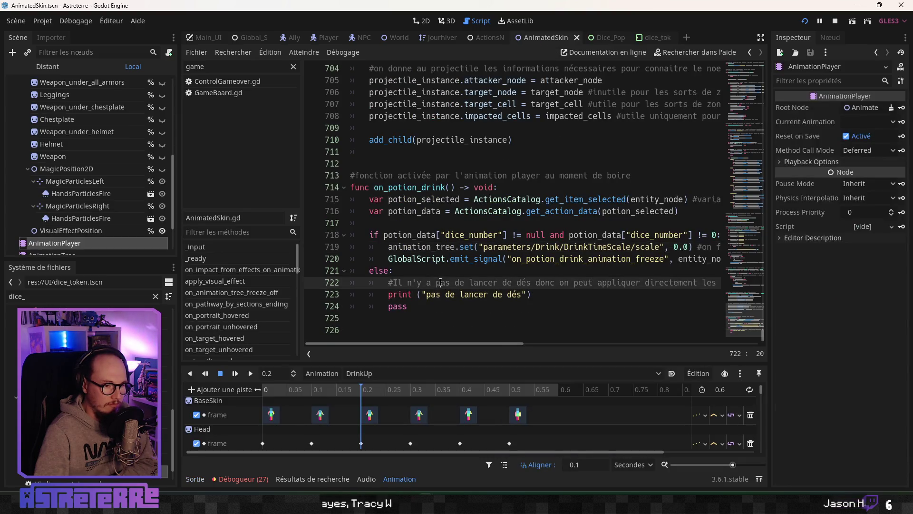
pyautogui.click(507, 259)
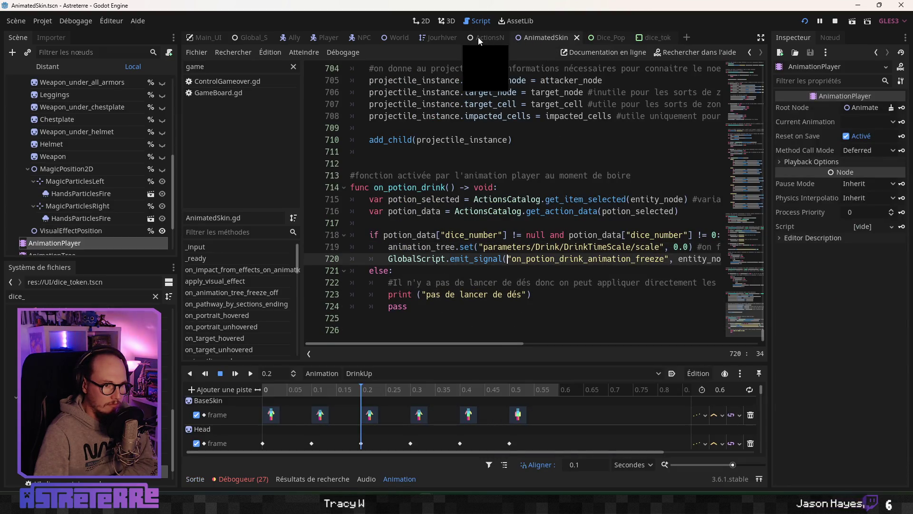
# - In ActionsNode, select the "damage" roll type on line 457, then return to Dice_Popup_Window
pyautogui.click(478, 37)
pyautogui.click(468, 212)
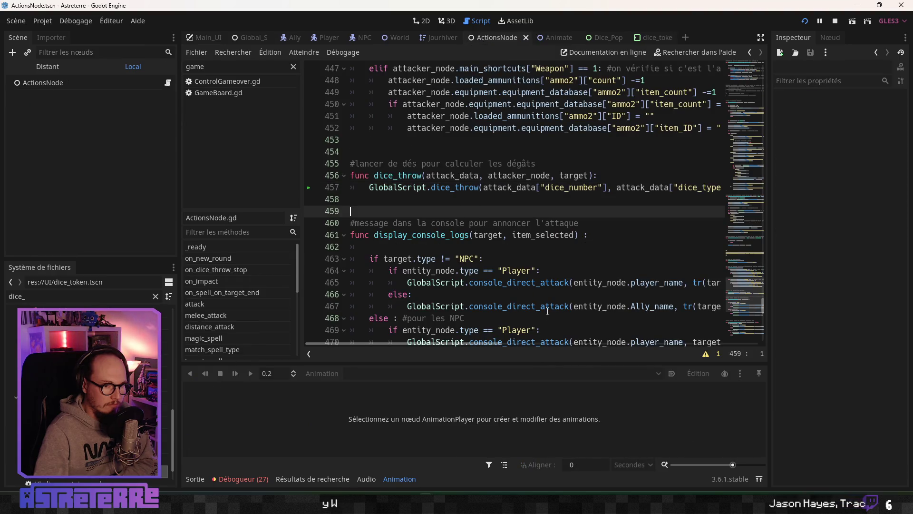
pyautogui.moveTo(495, 343); pyautogui.dragTo(711, 348)
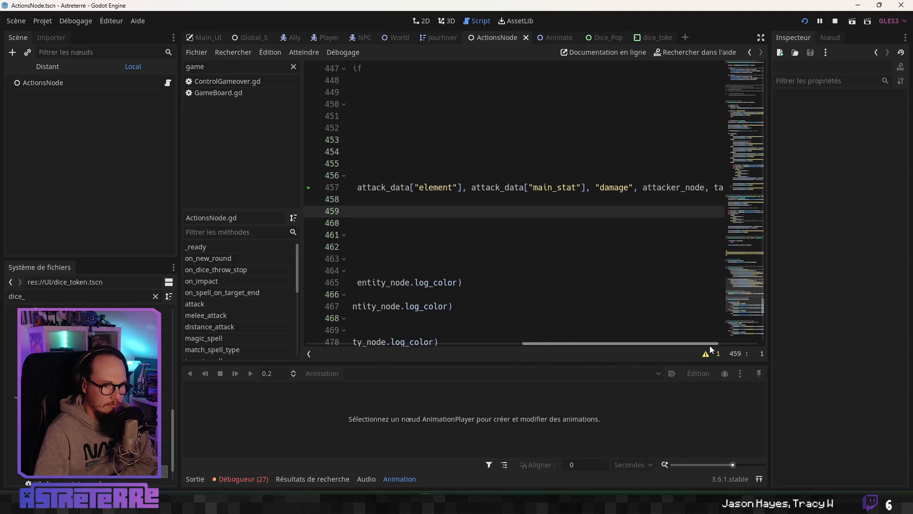
pyautogui.doubleClick(614, 187)
pyautogui.moveTo(604, 344)
pyautogui.mouseDown()
pyautogui.moveTo(635, 343)
pyautogui.moveTo(609, 344)
pyautogui.mouseUp()
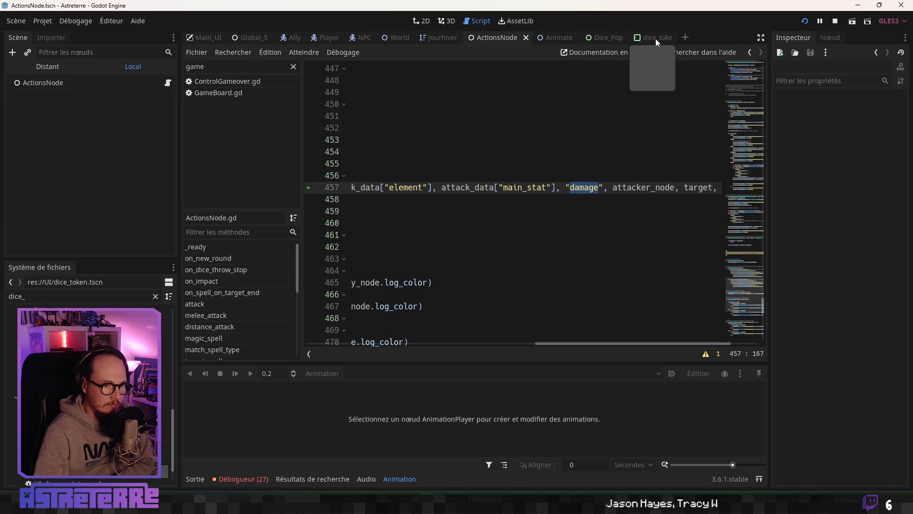
pyautogui.click(617, 39)
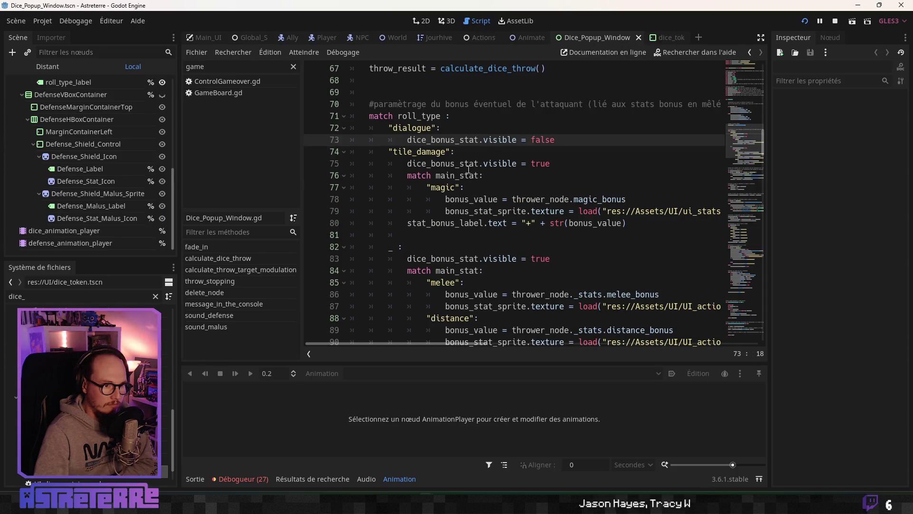
# - Scroll through the Dice_Popup_Window roll_type block, marking the melee bonus sprite and "distance" stat lines
pyautogui.scroll(-3, 466, 170)
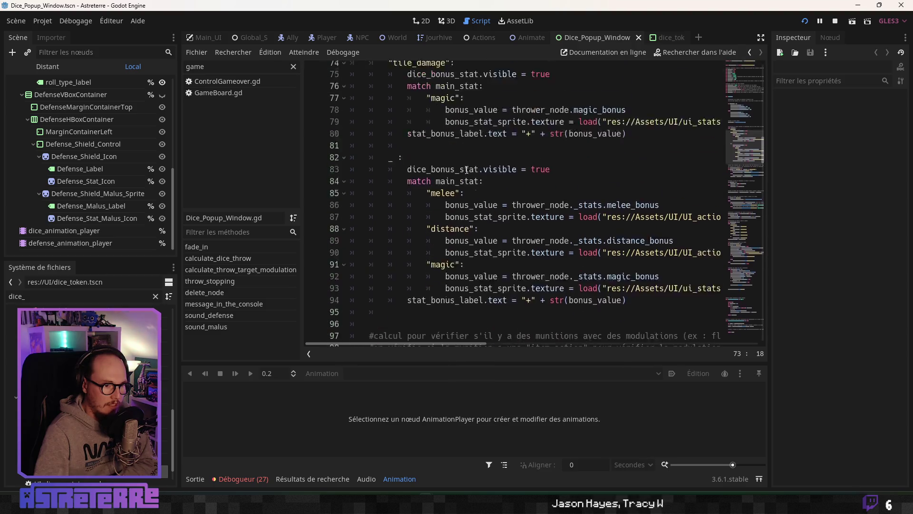
pyautogui.scroll(2, 467, 170)
pyautogui.scroll(-1, 471, 211)
pyautogui.scroll(-1, 471, 212)
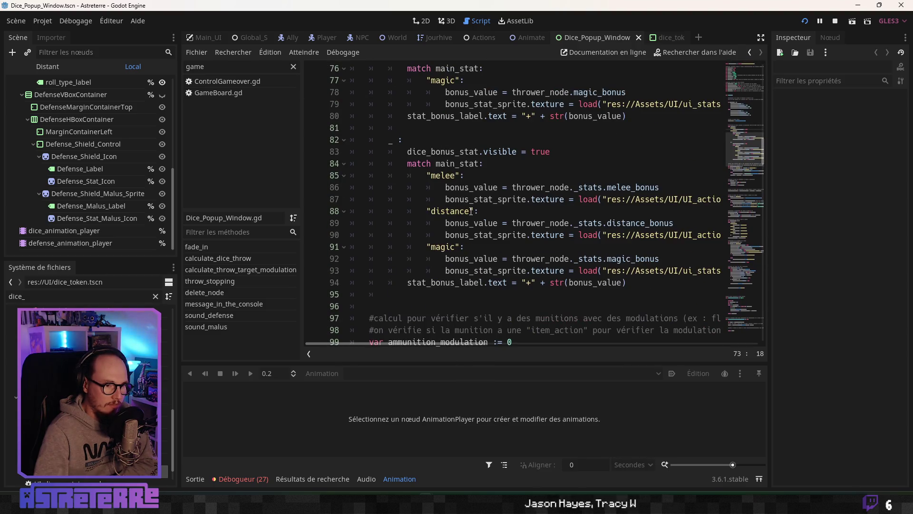
pyautogui.click(477, 198)
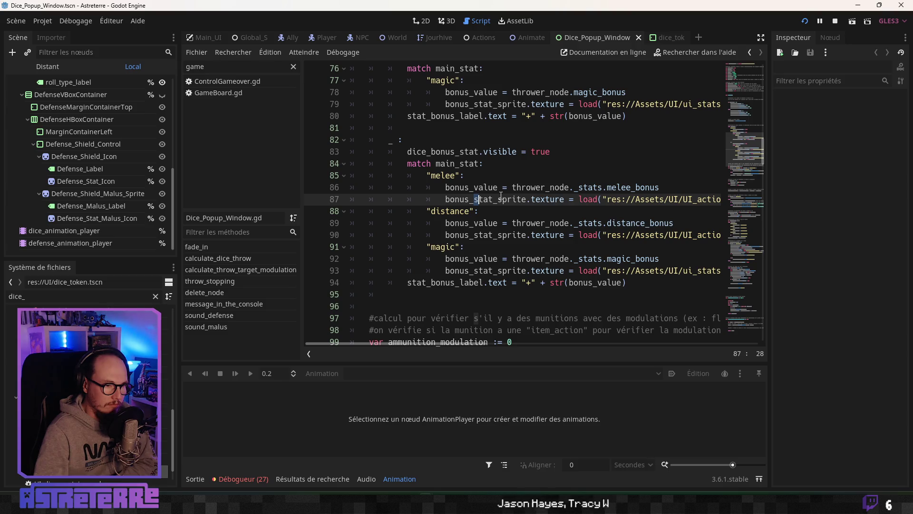
pyautogui.click(484, 163)
pyautogui.click(488, 213)
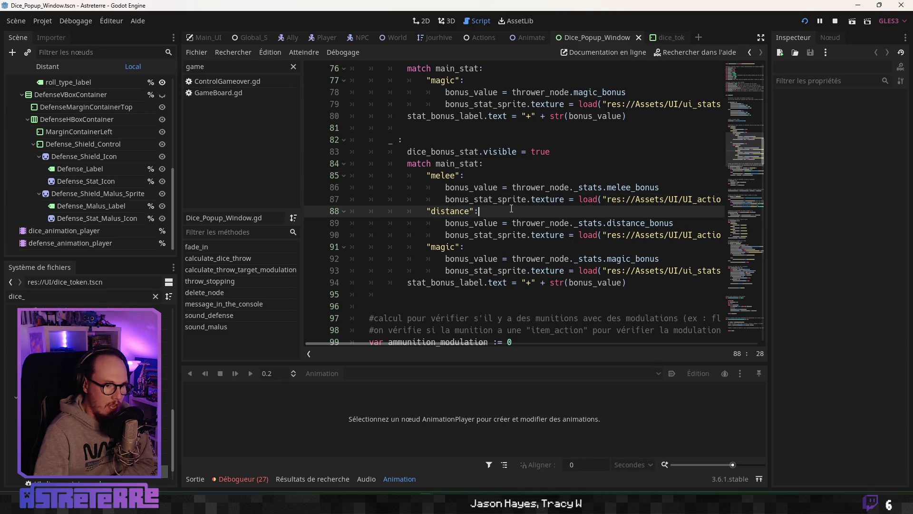
# - Review the stat cases once more, then bring up the Global_Script scene
pyautogui.scroll(3, 490, 214)
pyautogui.scroll(7, 511, 208)
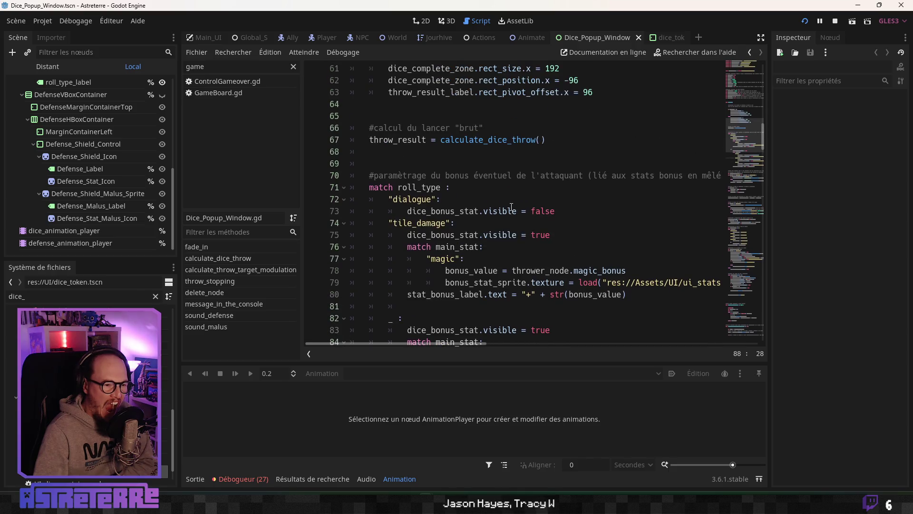
pyautogui.scroll(-8, 511, 205)
pyautogui.scroll(-3, 511, 205)
pyautogui.scroll(14, 495, 190)
pyautogui.scroll(4, 524, 142)
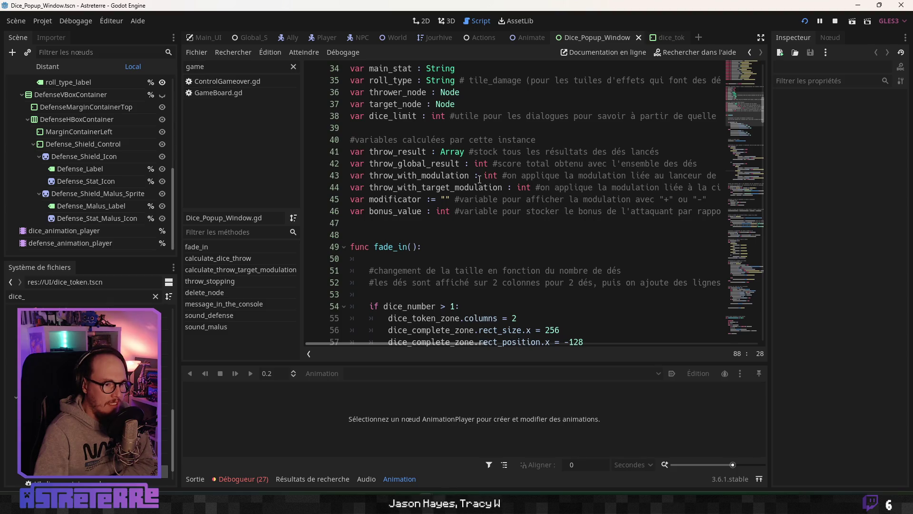
pyautogui.scroll(-1, 600, 76)
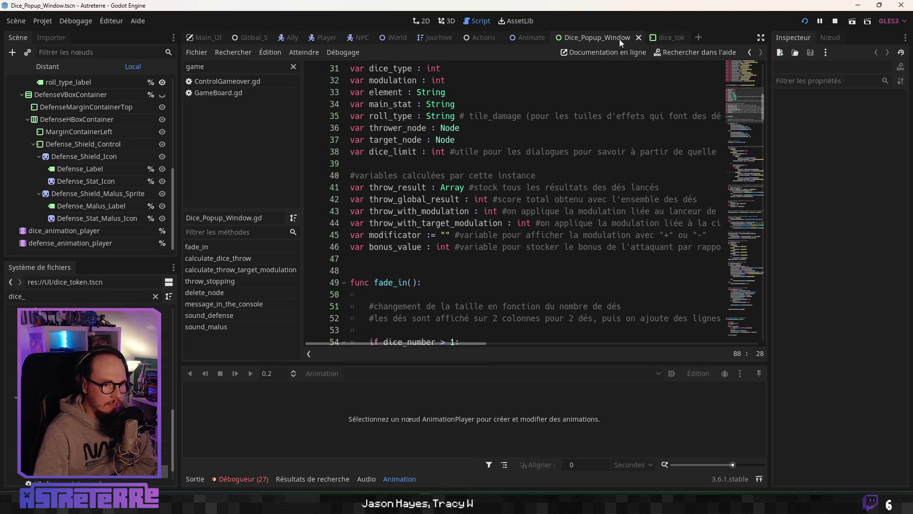
pyautogui.moveTo(522, 40)
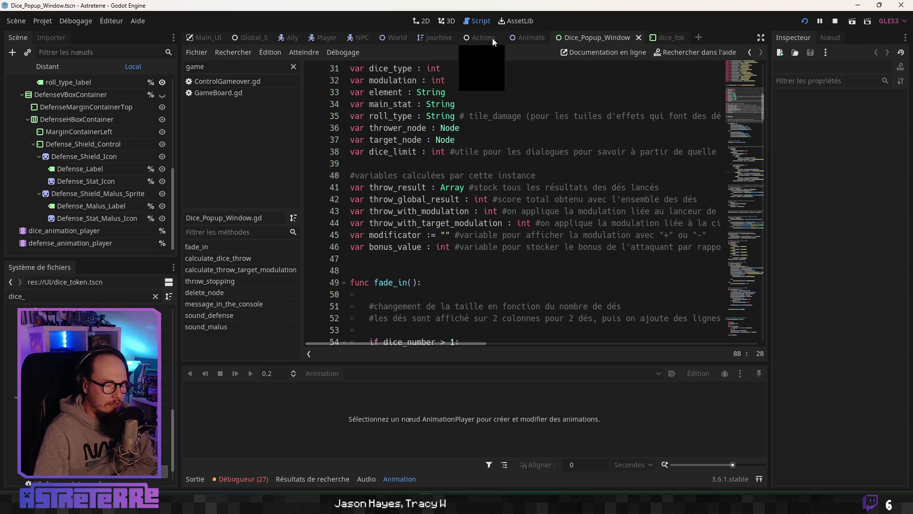
pyautogui.click(254, 40)
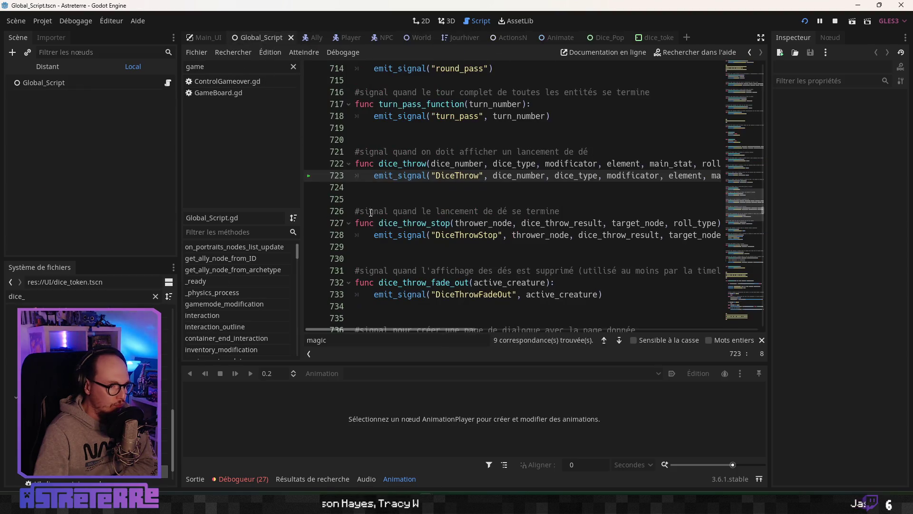
pyautogui.moveTo(452, 329)
pyautogui.mouseDown()
pyautogui.moveTo(558, 323)
pyautogui.moveTo(529, 323)
pyautogui.mouseUp()
pyautogui.doubleClick(521, 176)
pyautogui.click(580, 178)
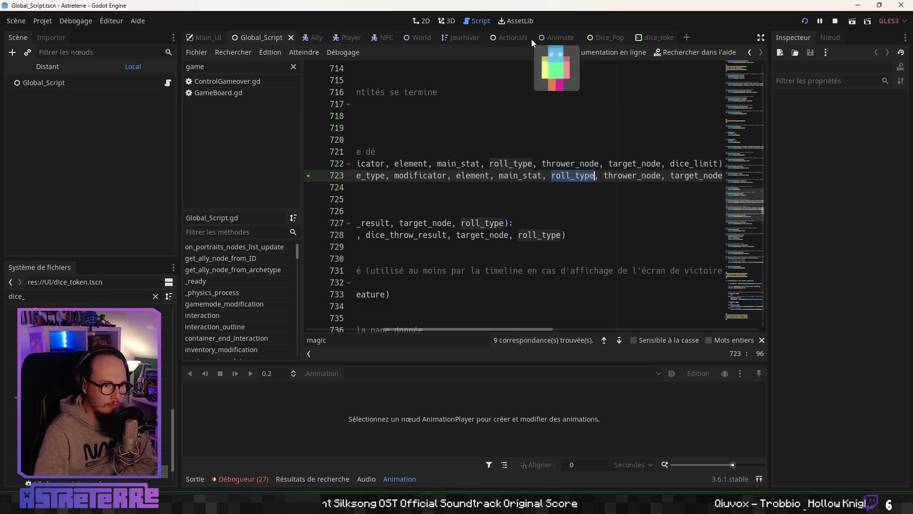
pyautogui.click(510, 38)
pyautogui.doubleClick(526, 187)
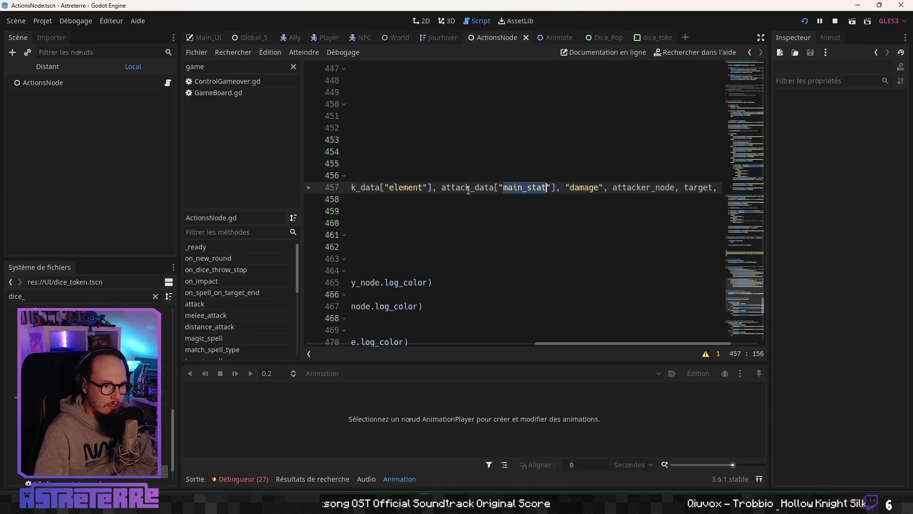
pyautogui.doubleClick(468, 188)
pyautogui.click(528, 187)
pyautogui.doubleClick(575, 188)
pyautogui.hscroll(-3, 547, 218)
pyautogui.click(514, 188)
pyautogui.hscroll(-5, 483, 355)
pyautogui.click(413, 187)
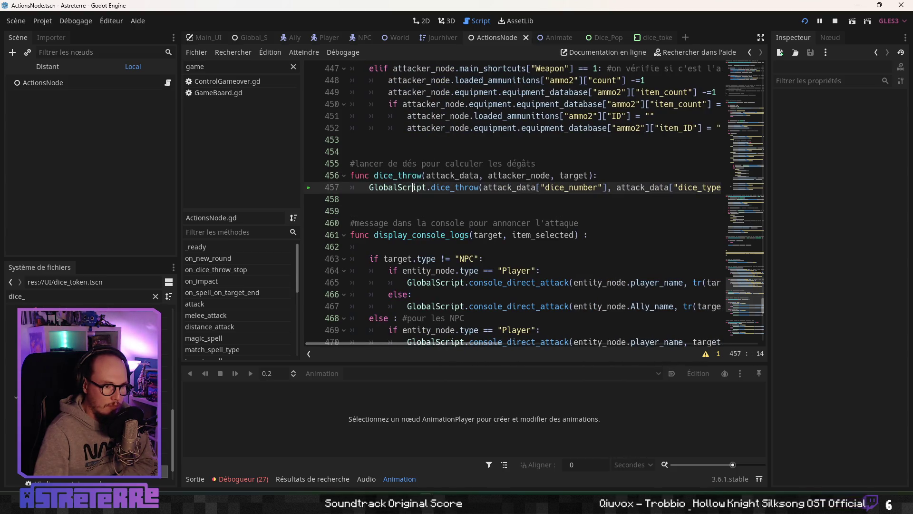
pyautogui.click(451, 222)
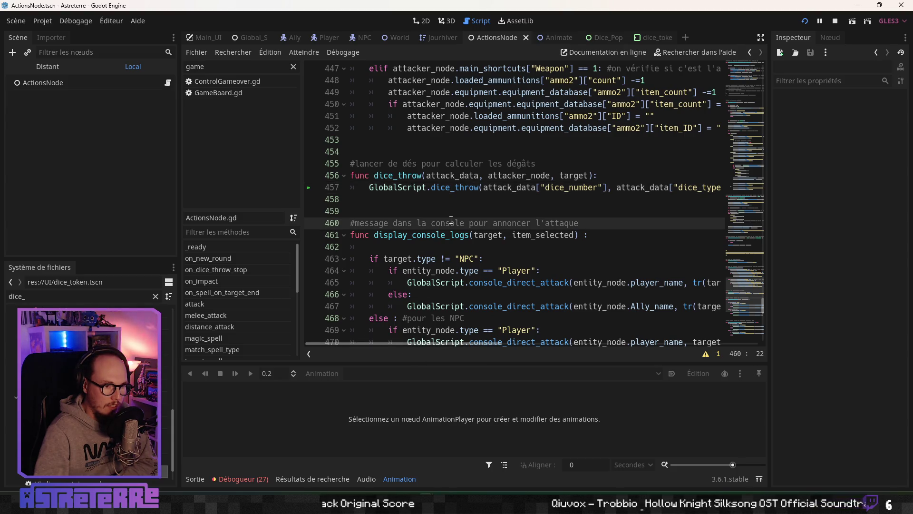
pyautogui.click(466, 187)
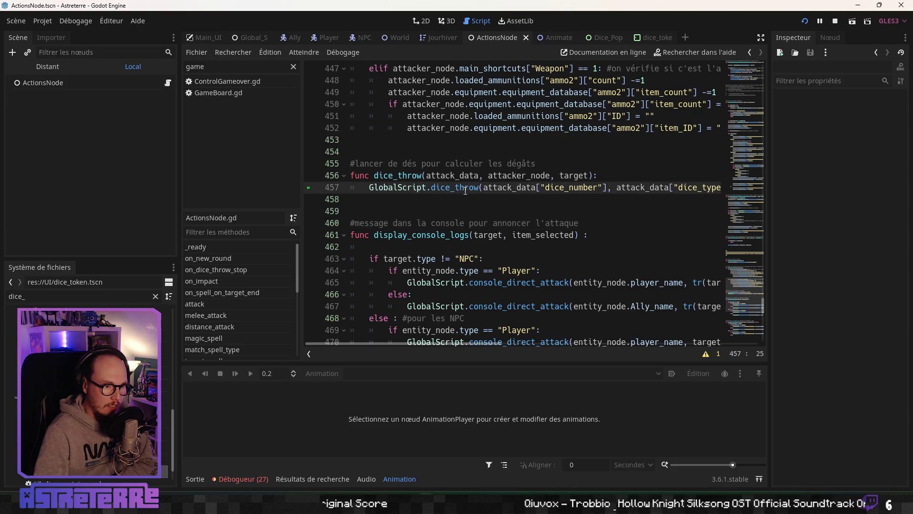
pyautogui.click(429, 198)
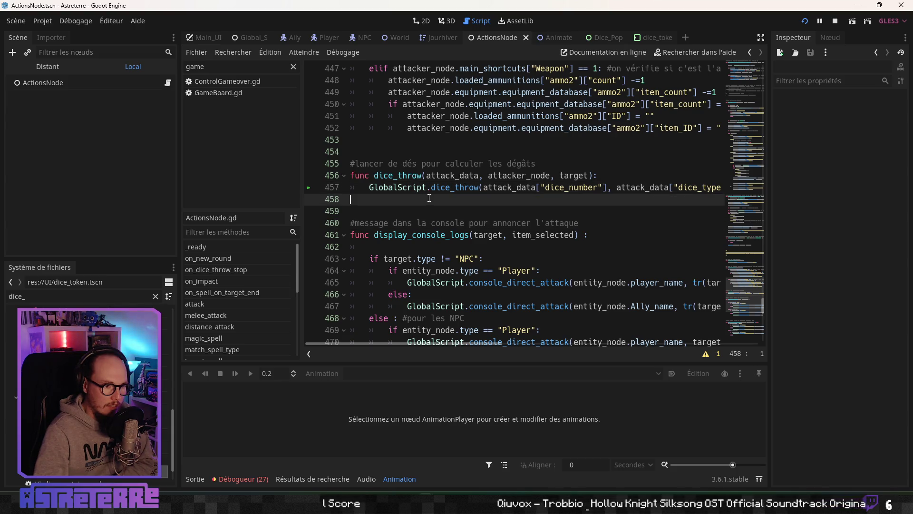
pyautogui.scroll(-6, 437, 228)
pyautogui.scroll(7, 444, 259)
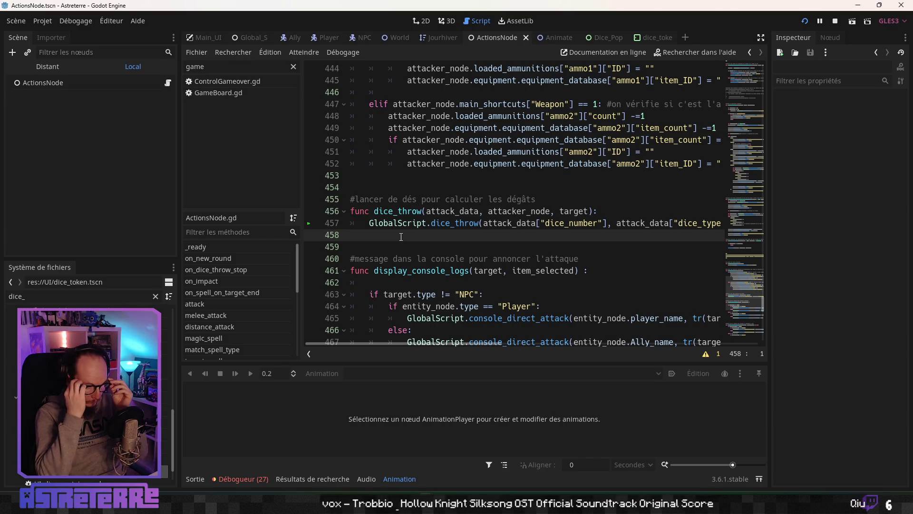
pyautogui.scroll(1, 490, 192)
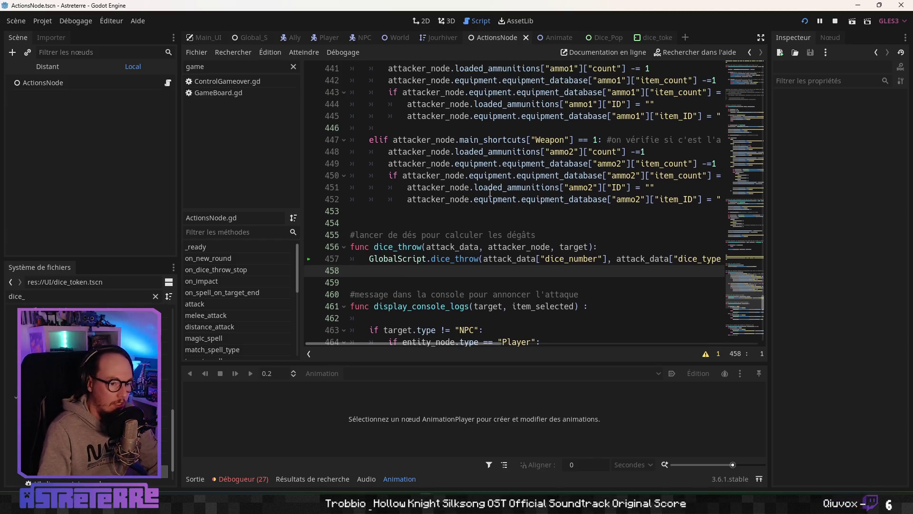
pyautogui.scroll(11, 490, 193)
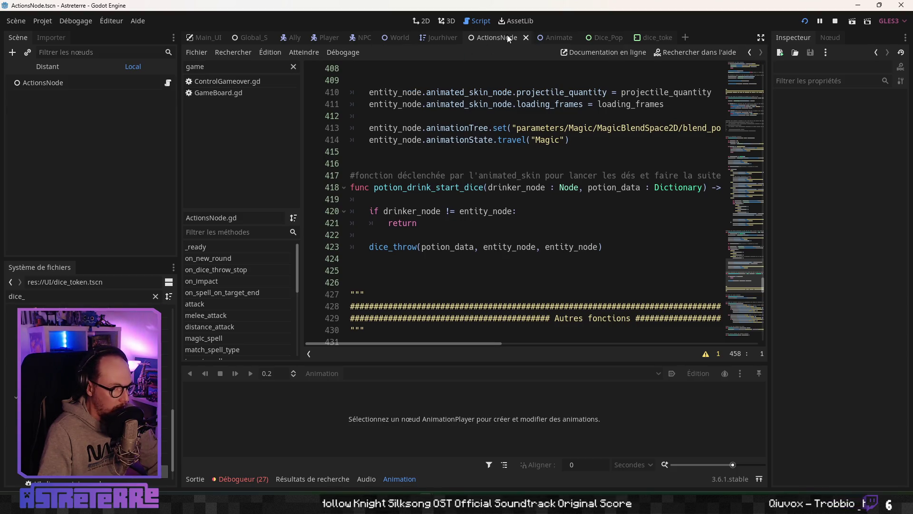
pyautogui.click(257, 37)
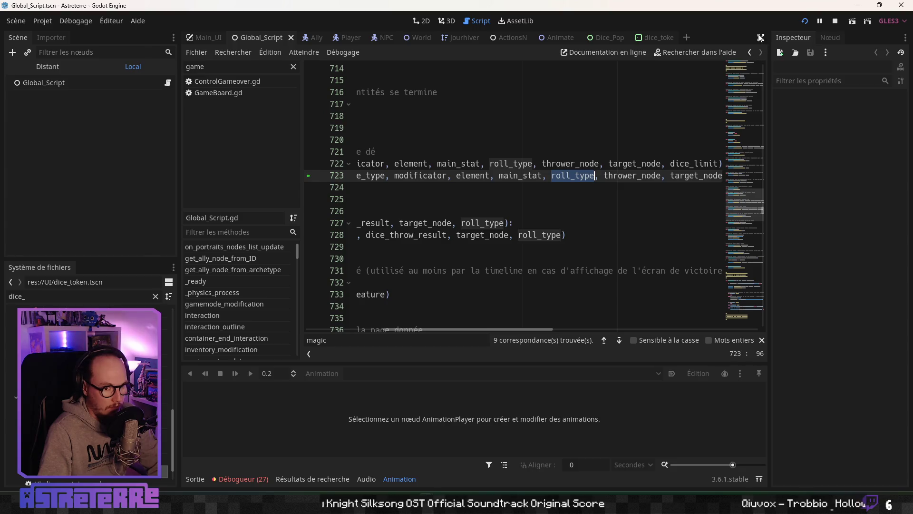
# - Expand the code editor and inspect the DiceThrowStop emission around lines 724–730
pyautogui.click(761, 38)
pyautogui.click(320, 235)
pyautogui.moveTo(309, 329); pyautogui.dragTo(170, 338)
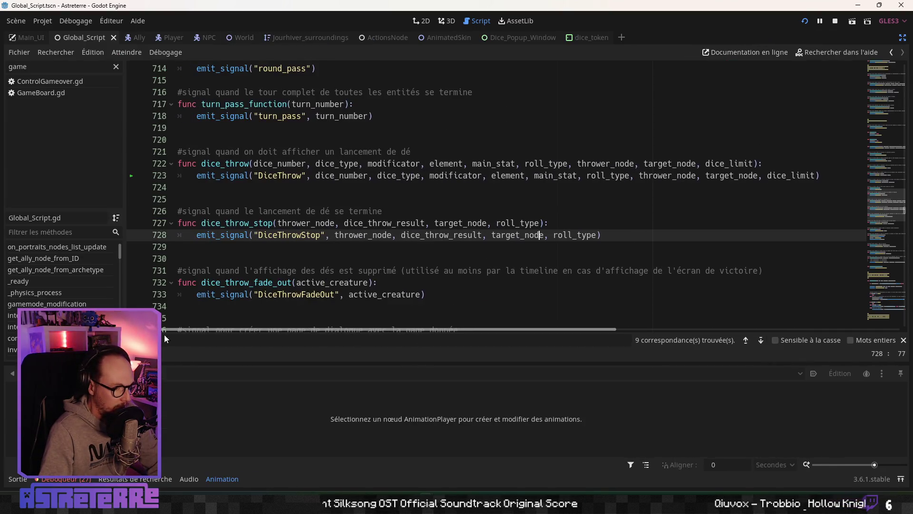
pyautogui.click(213, 259)
pyautogui.click(243, 190)
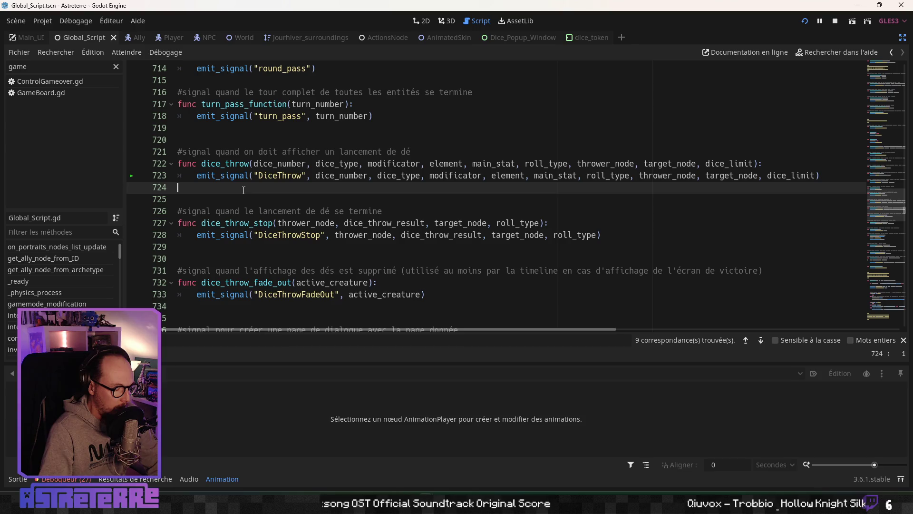
pyautogui.scroll(-2, 280, 286)
pyautogui.scroll(3, 280, 286)
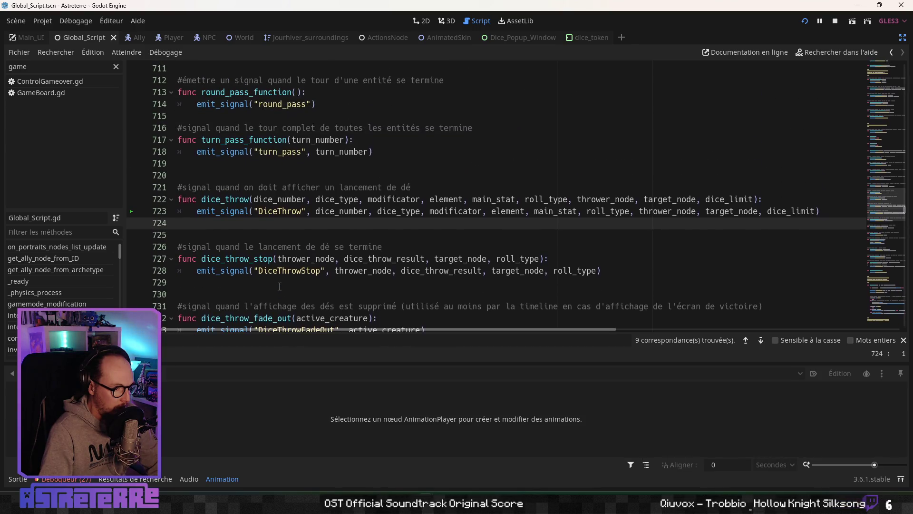
# - Filter Global_Script's function list by 'dice' and jump to the dice_throw function
pyautogui.click(228, 175)
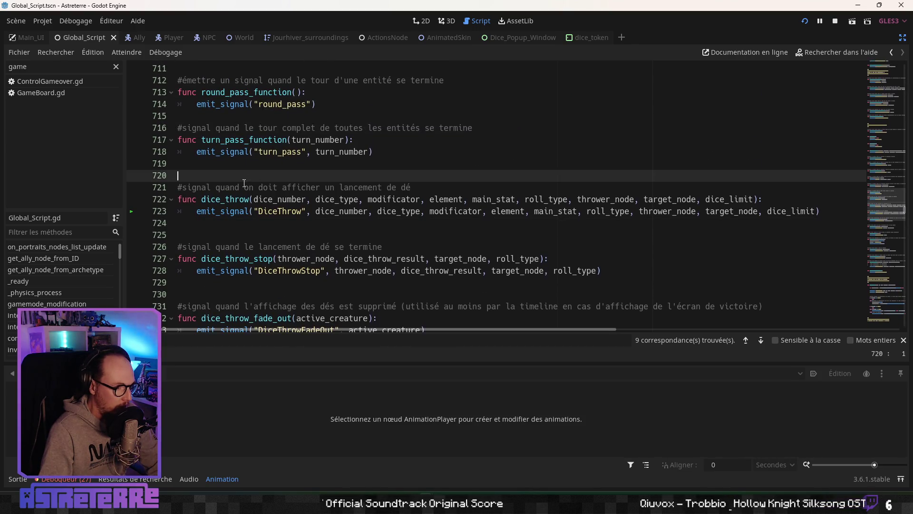
pyautogui.click(57, 231)
pyautogui.write('dice')
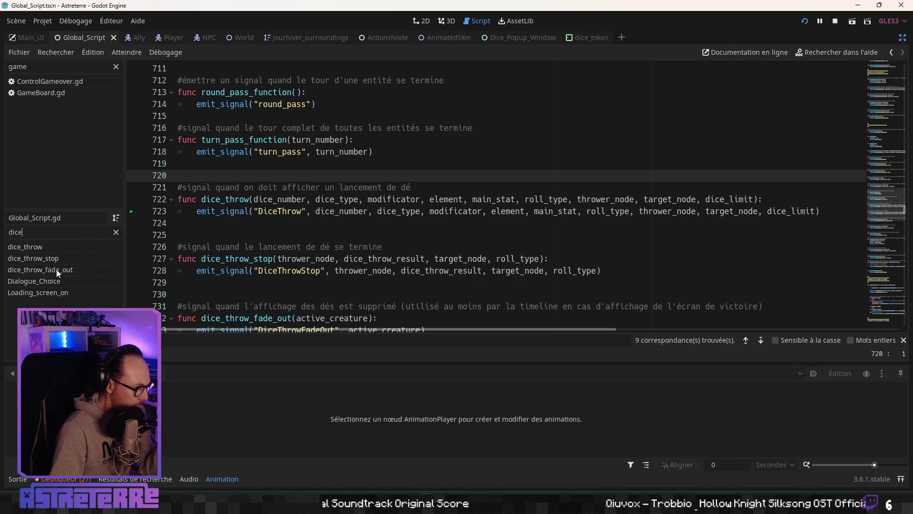
pyautogui.click(60, 282)
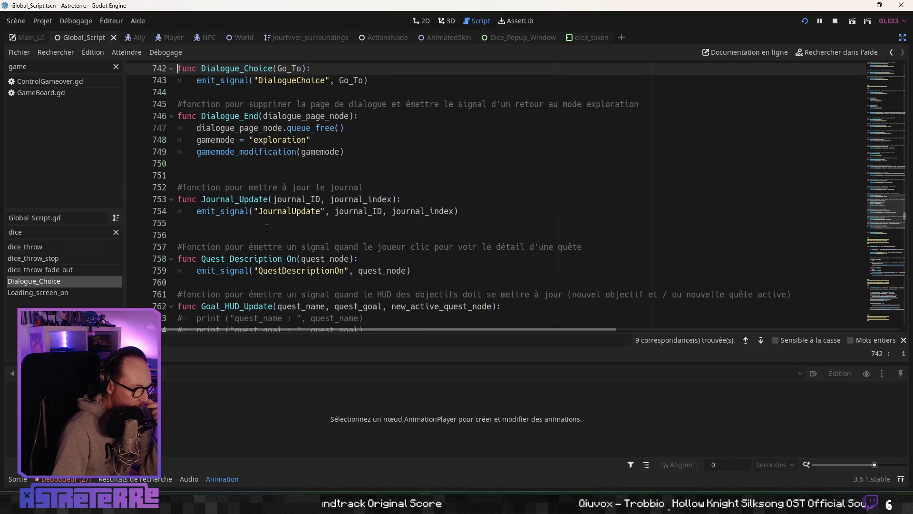
pyautogui.click(44, 273)
pyautogui.click(48, 261)
pyautogui.click(44, 249)
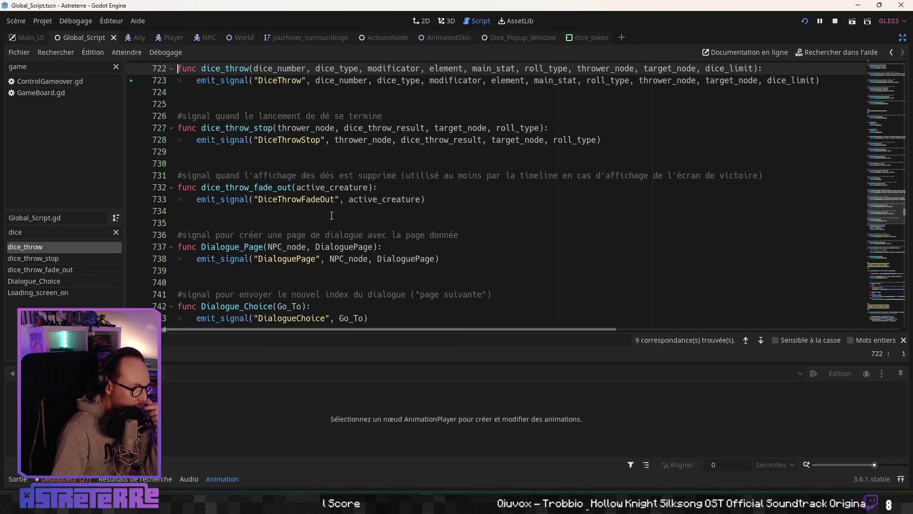
# - Inspect the dice_throw parameters at line 722
pyautogui.scroll(3, 323, 201)
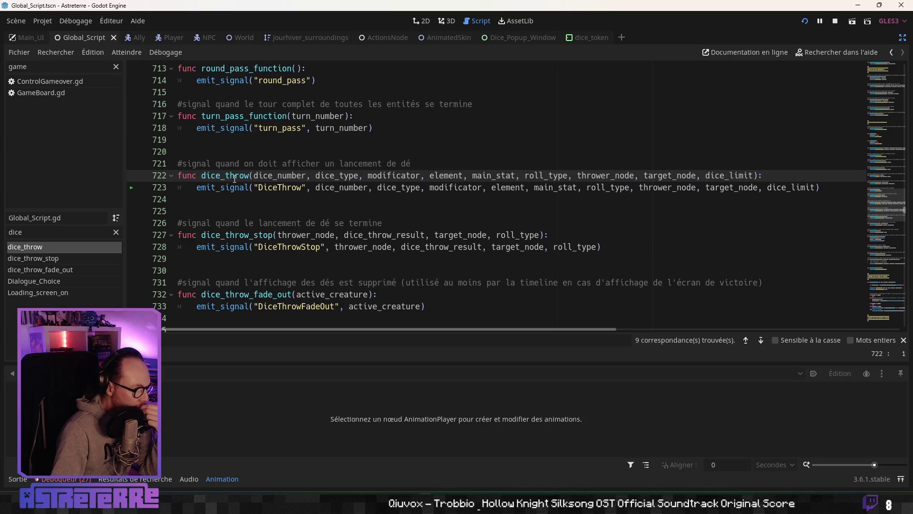
pyautogui.moveTo(215, 174); pyautogui.dragTo(420, 175)
pyautogui.click(477, 175)
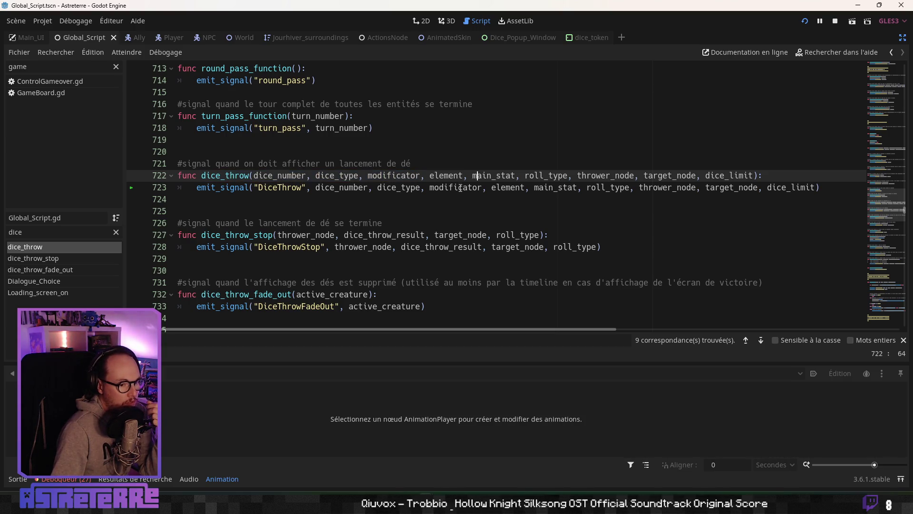
pyautogui.click(263, 199)
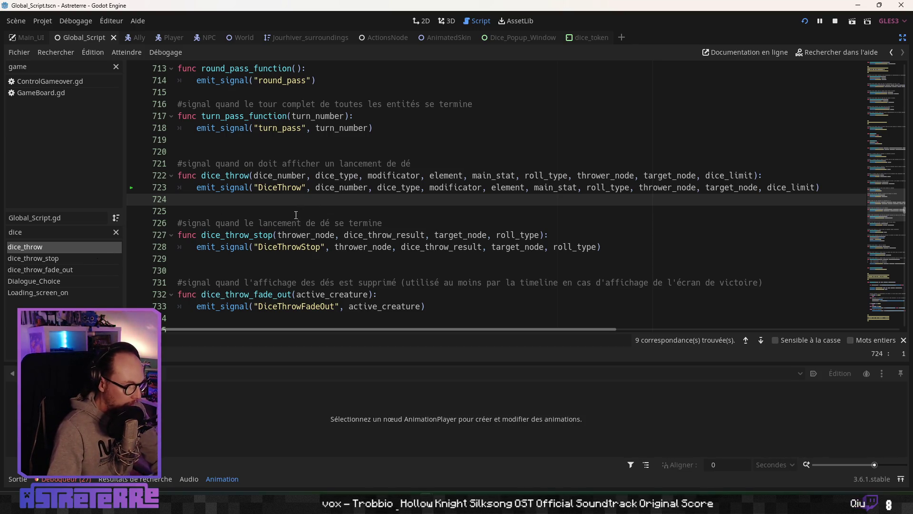
# - Search all project files for GlobalScript.emit_signal("dice, finding 2 matches in 2 files
pyautogui.hotkey('ctrl', 'shift', 'f')
pyautogui.write('GlobalS')
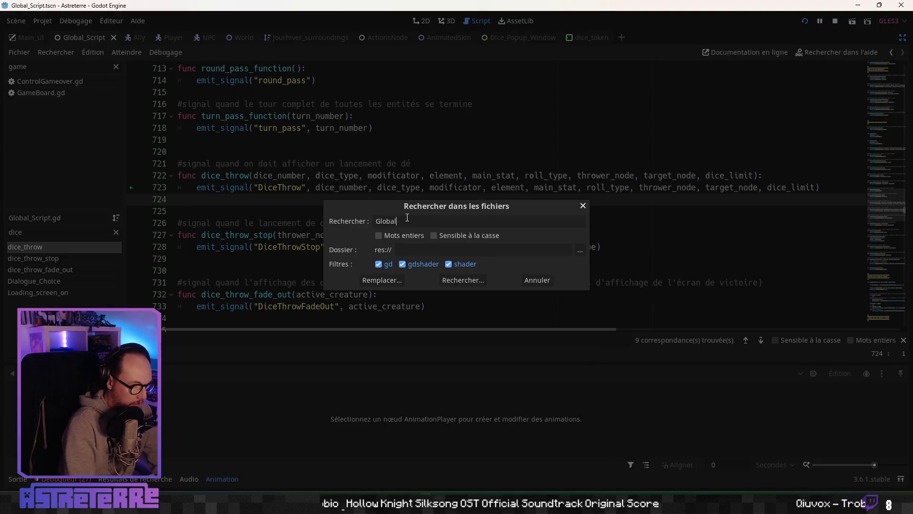
pyautogui.write('cript')
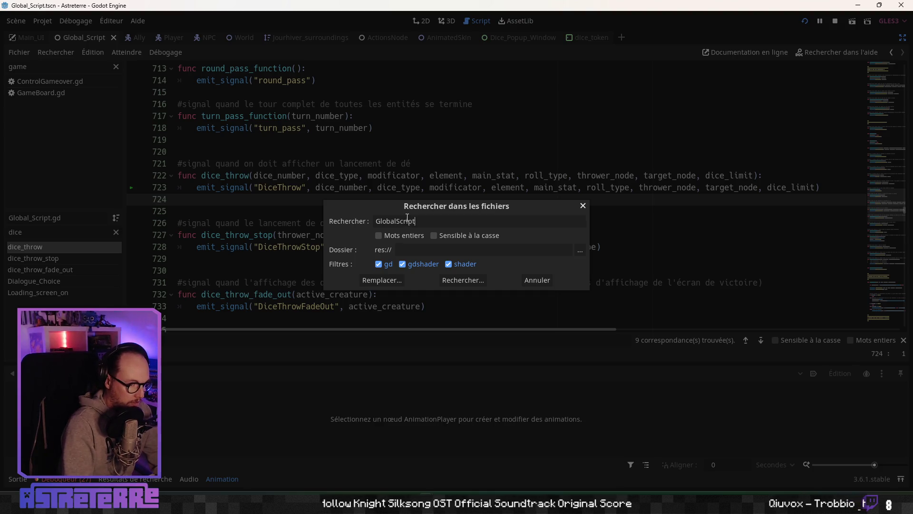
pyautogui.write('.emit')
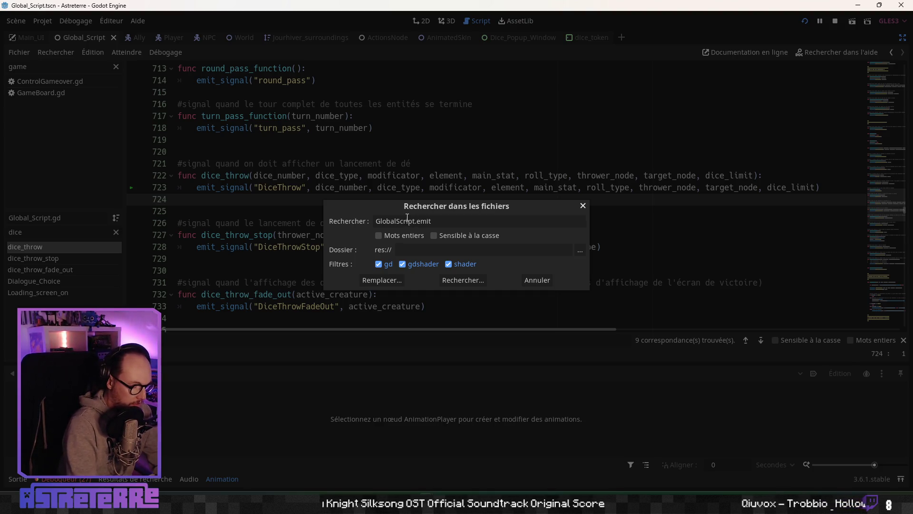
pyautogui.write('_silgnal')
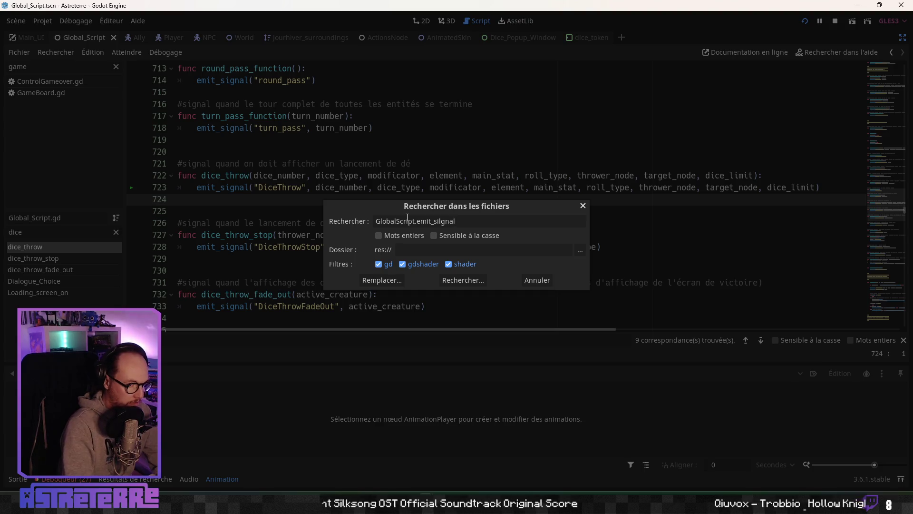
pyautogui.press('End')
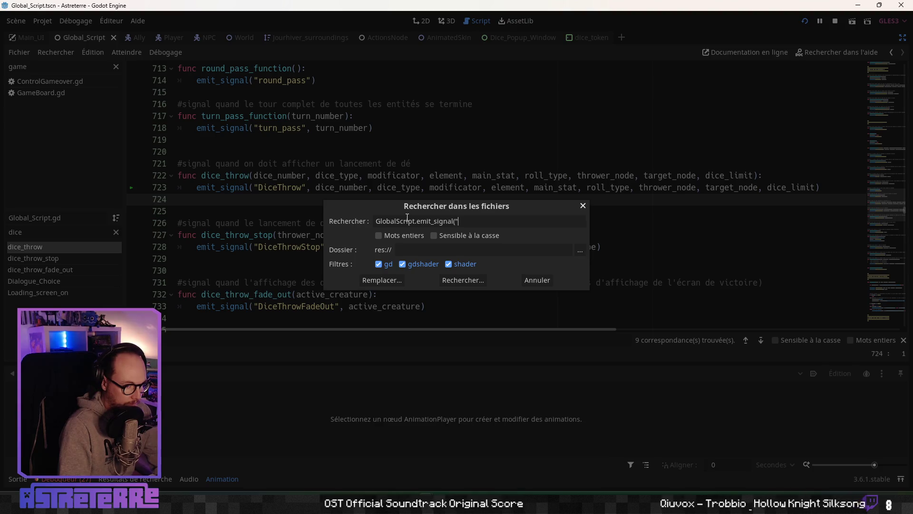
pyautogui.write('dice')
pyautogui.press('Return')
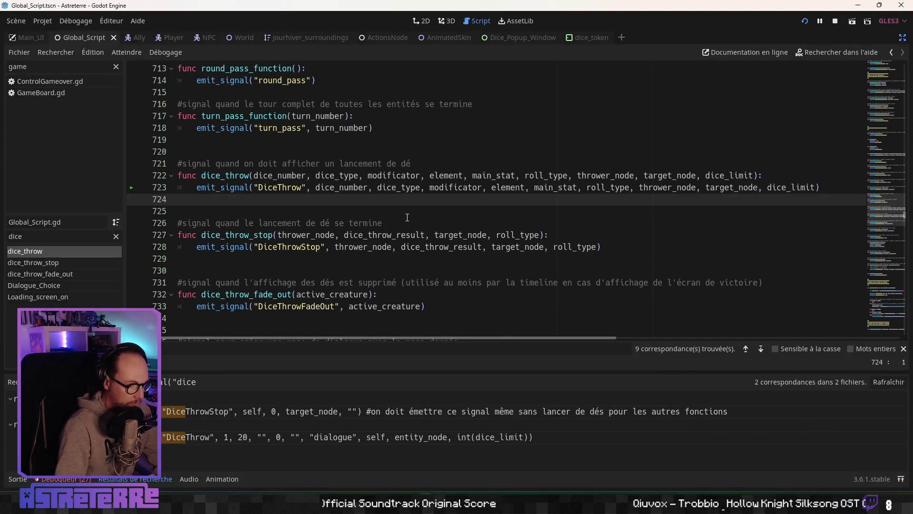
# - Open Dialogue_Choices.gd at line 61 and select its DiceThrow emission using the dialogue roll type
pyautogui.click(247, 436)
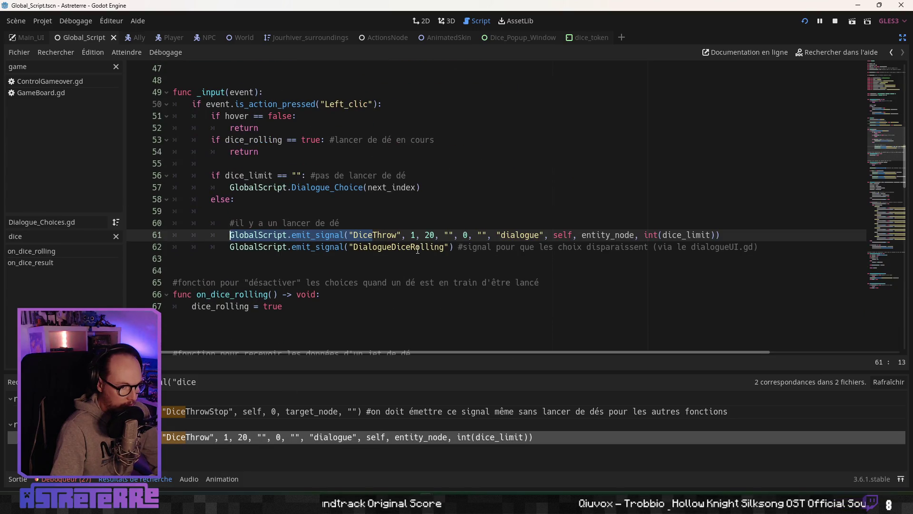
pyautogui.click(416, 247)
pyautogui.click(355, 235)
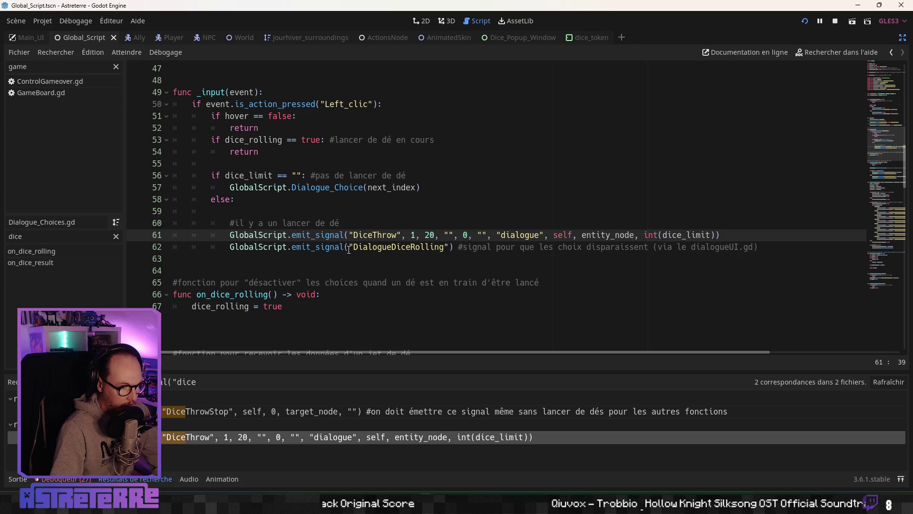
pyautogui.click(349, 248)
pyautogui.click(720, 235)
pyautogui.moveTo(720, 235)
pyautogui.mouseDown()
pyautogui.moveTo(318, 223)
pyautogui.moveTo(238, 236)
pyautogui.mouseUp()
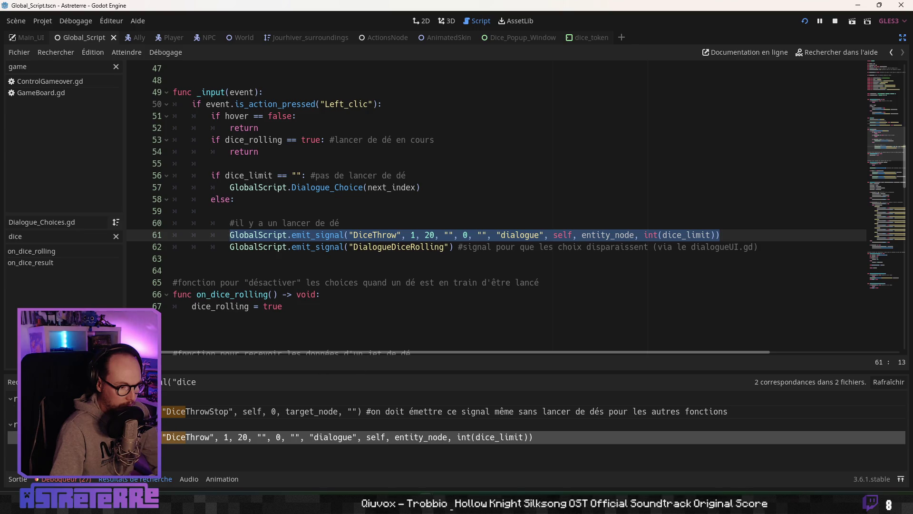
pyautogui.click(314, 259)
pyautogui.click(301, 235)
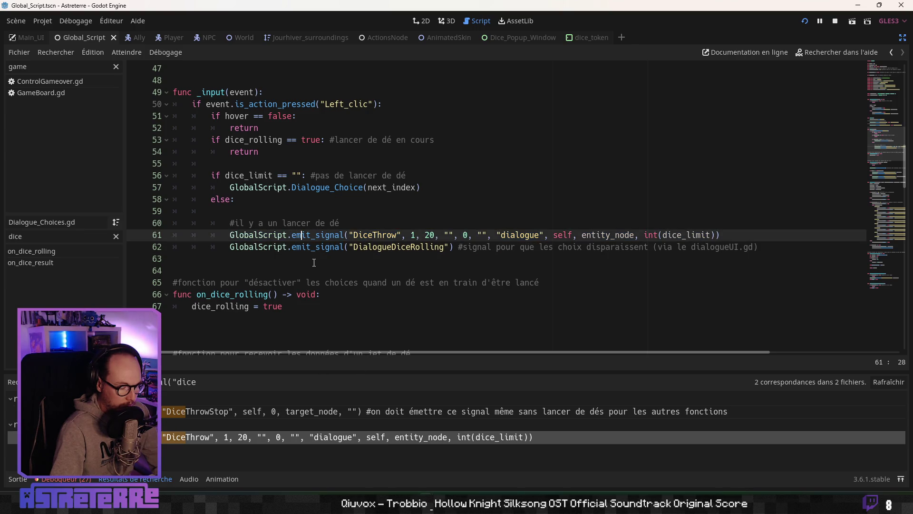
pyautogui.click(412, 244)
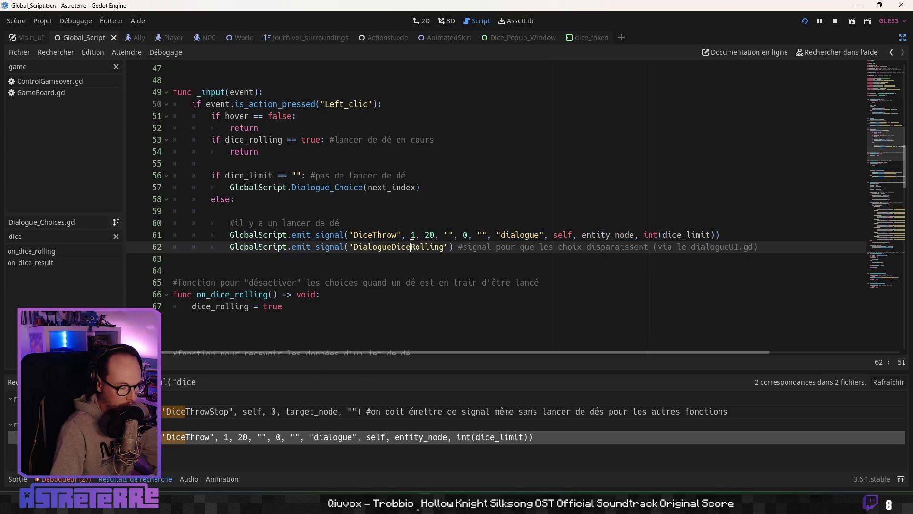
pyautogui.click(441, 35)
# - Inspect the emit_signal call on line 720 of the AnimatedSkin script
pyautogui.click(345, 282)
pyautogui.click(398, 259)
pyautogui.click(340, 298)
pyautogui.click(354, 261)
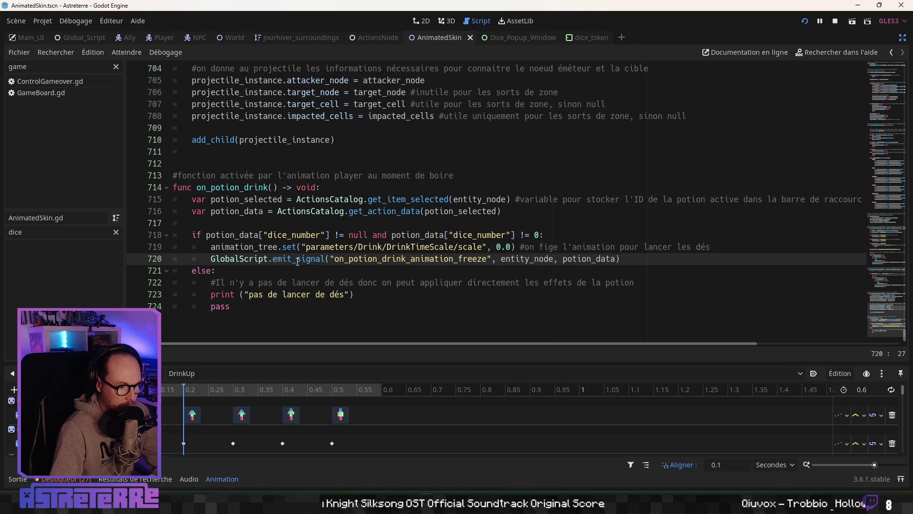
# - Delete the potion_drink_start_dice function from ActionsNode.gd
pyautogui.click(381, 38)
pyautogui.click(282, 213)
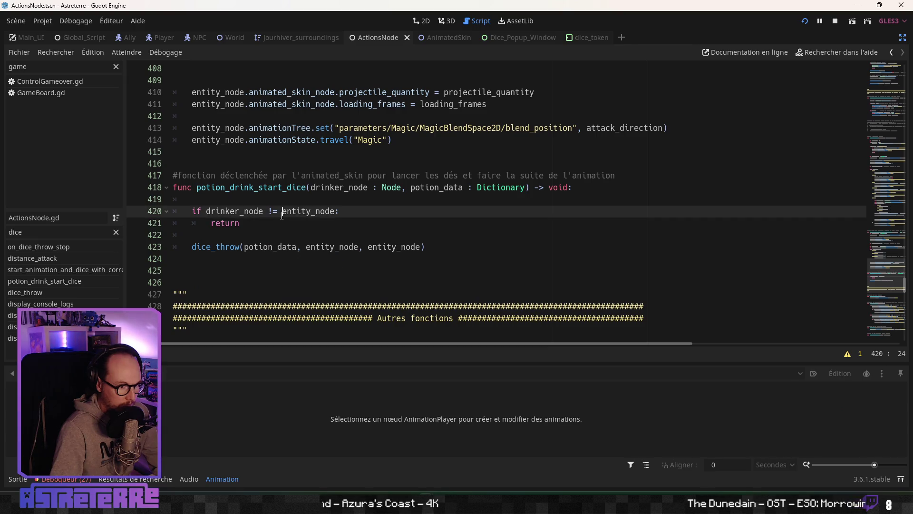
pyautogui.click(267, 224)
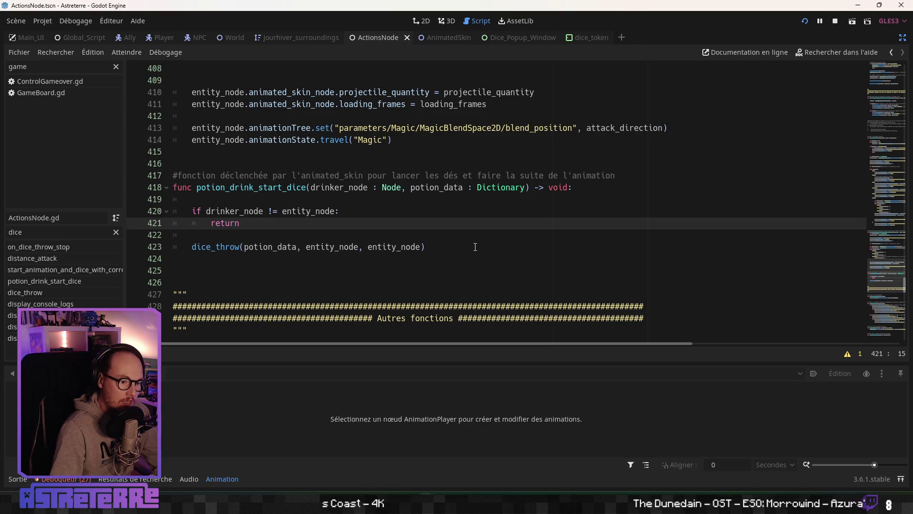
pyautogui.moveTo(474, 246); pyautogui.dragTo(106, 178)
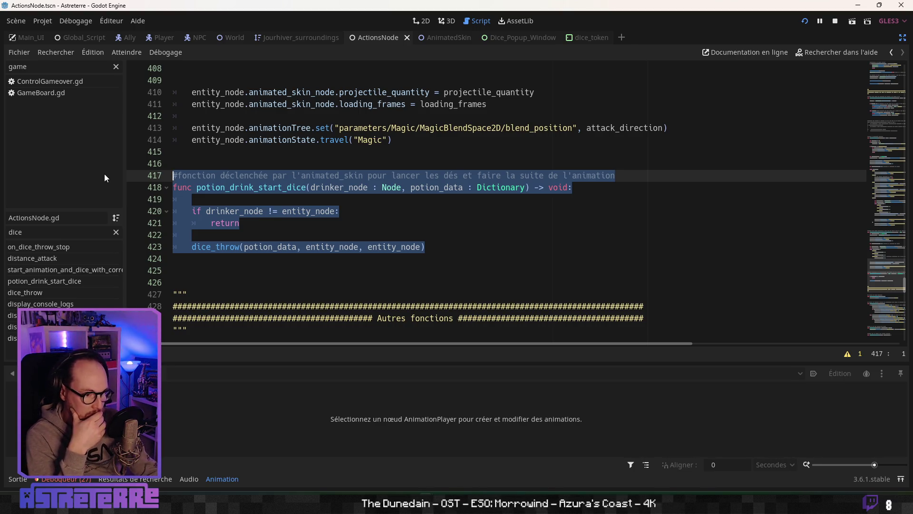
pyautogui.press('BackSpace')
pyautogui.press('BackSpace')
pyautogui.press('BackSpace')
pyautogui.press('Delete')
pyautogui.press('Delete')
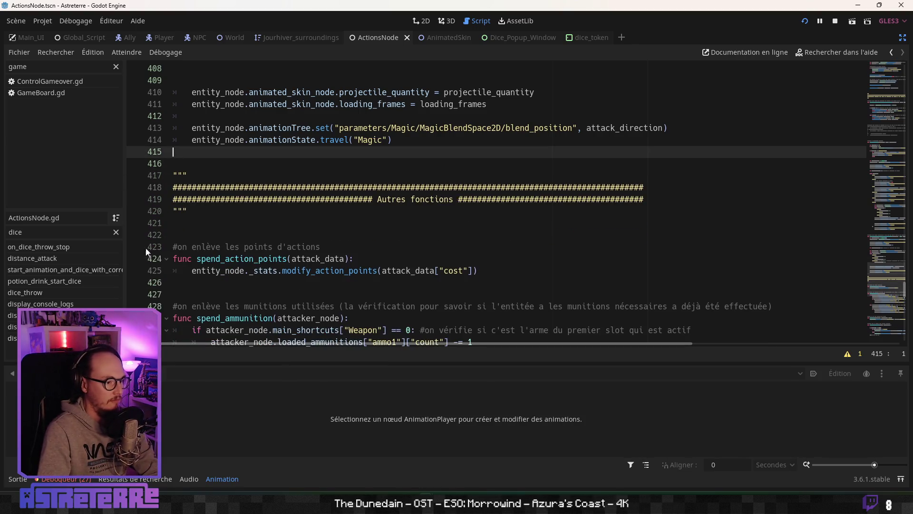
# - Delete the matching signal connection line in ActionsNode's _ready, then go back to Global_Script
pyautogui.click(116, 232)
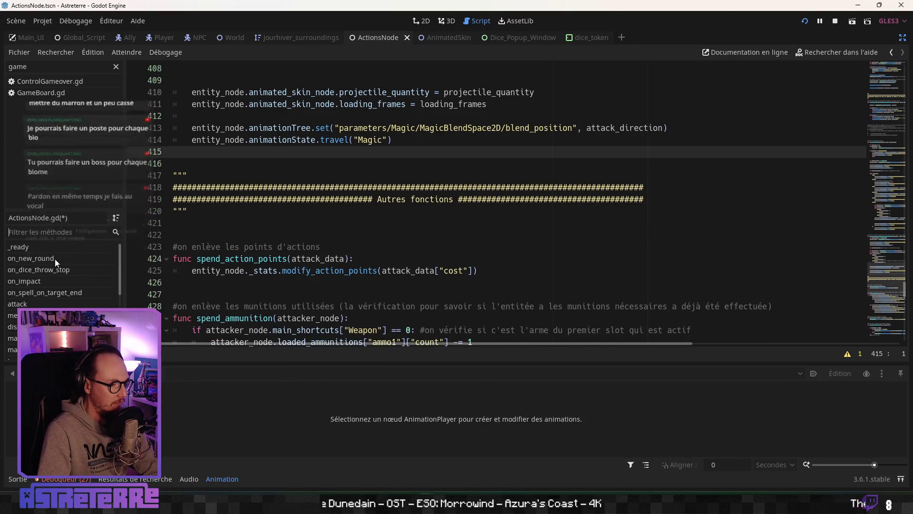
pyautogui.click(56, 248)
pyautogui.click(362, 152)
pyautogui.moveTo(615, 140); pyautogui.dragTo(173, 139)
pyautogui.press('BackSpace')
pyautogui.press('BackSpace')
pyautogui.click(264, 163)
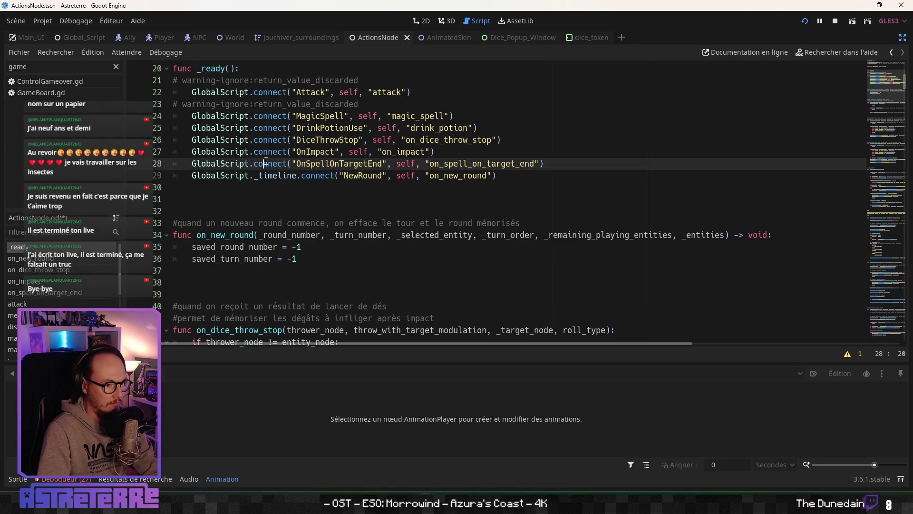
pyautogui.scroll(3, 264, 163)
pyautogui.click(79, 39)
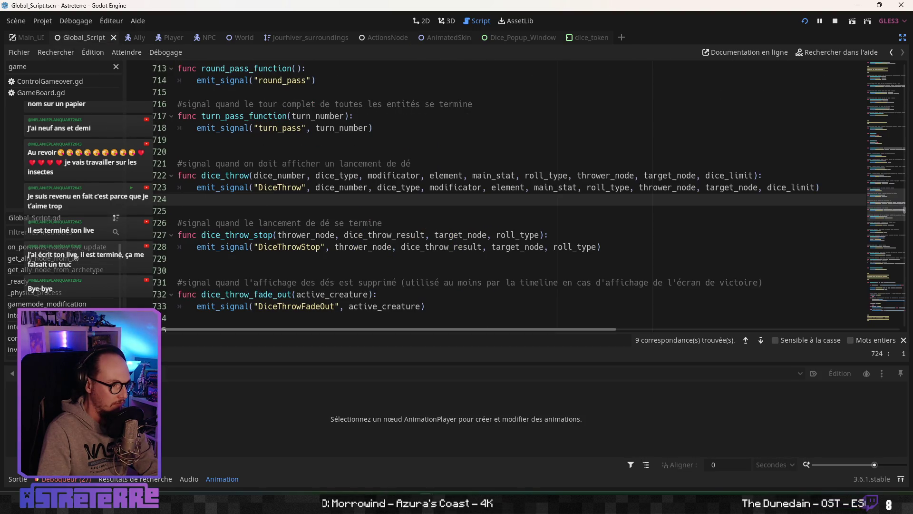
pyautogui.click(18, 281)
# - Scroll up Global_Script to the signal declarations near the effect-tile signals
pyautogui.scroll(10, 267, 182)
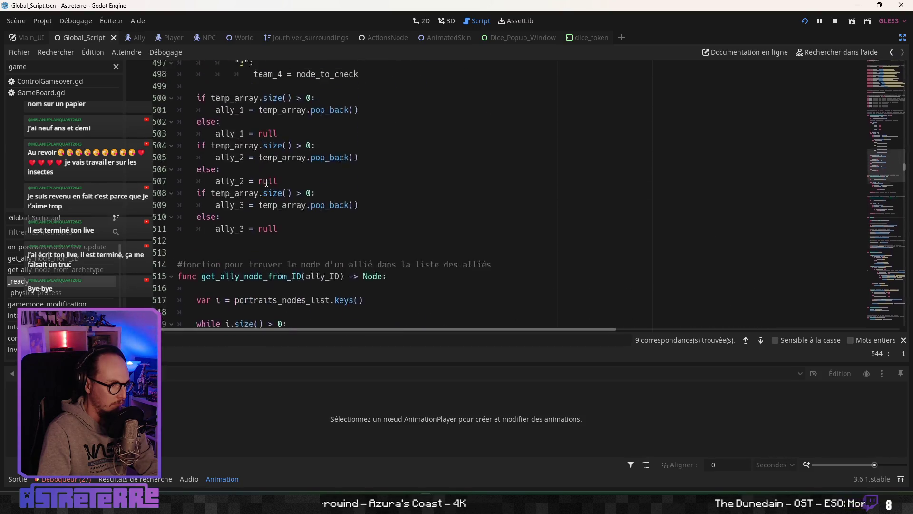
pyautogui.scroll(15, 266, 182)
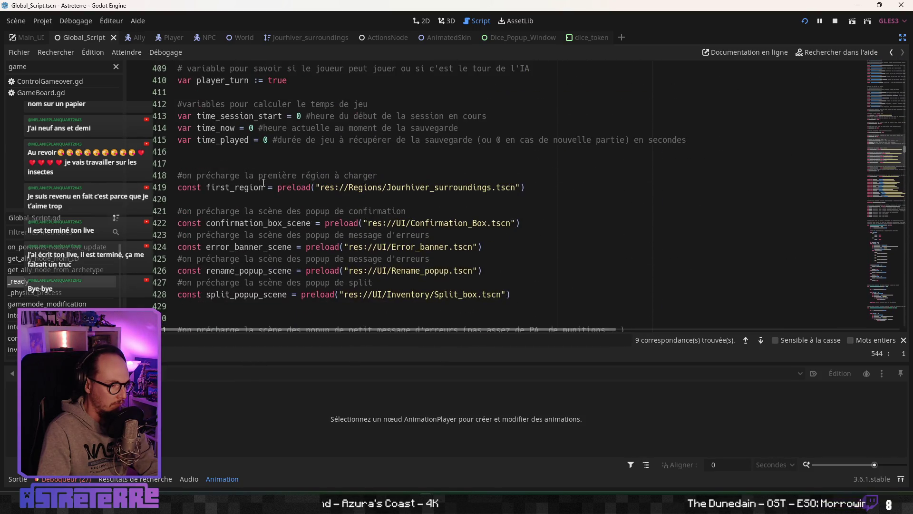
pyautogui.scroll(15, 264, 182)
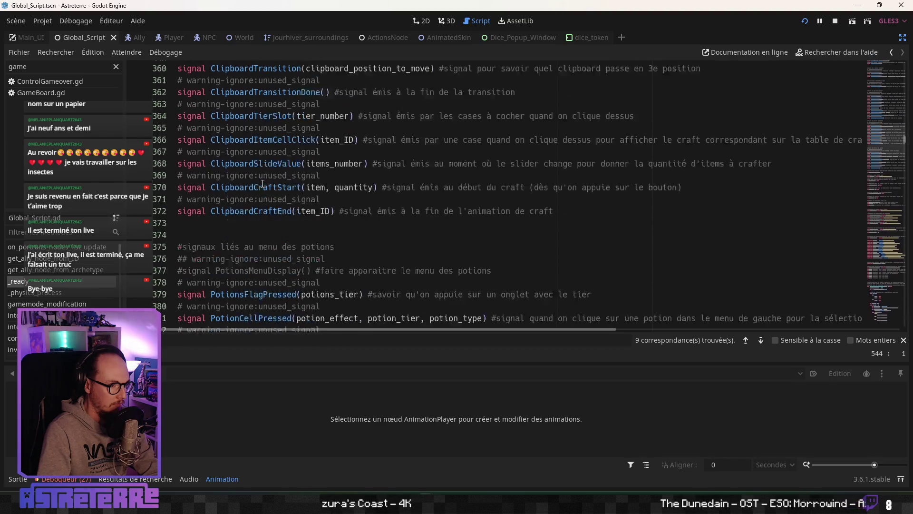
pyautogui.scroll(15, 263, 182)
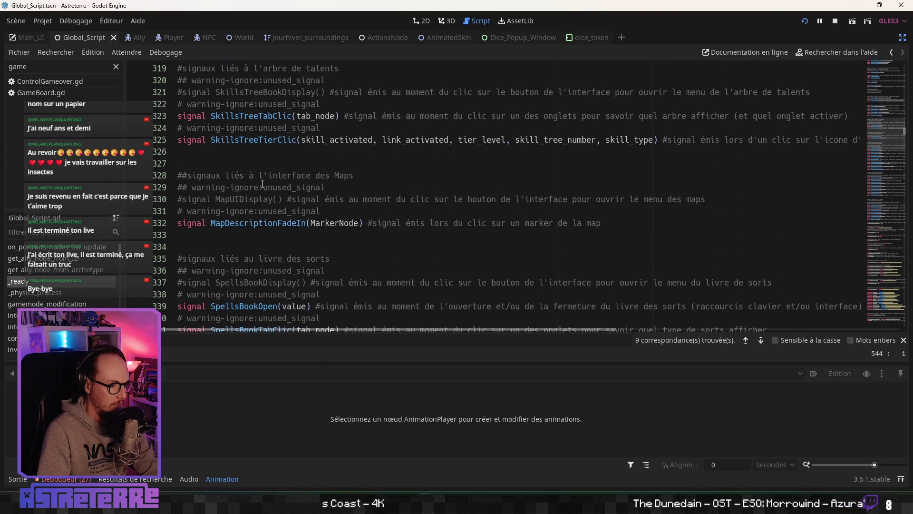
pyautogui.scroll(12, 263, 183)
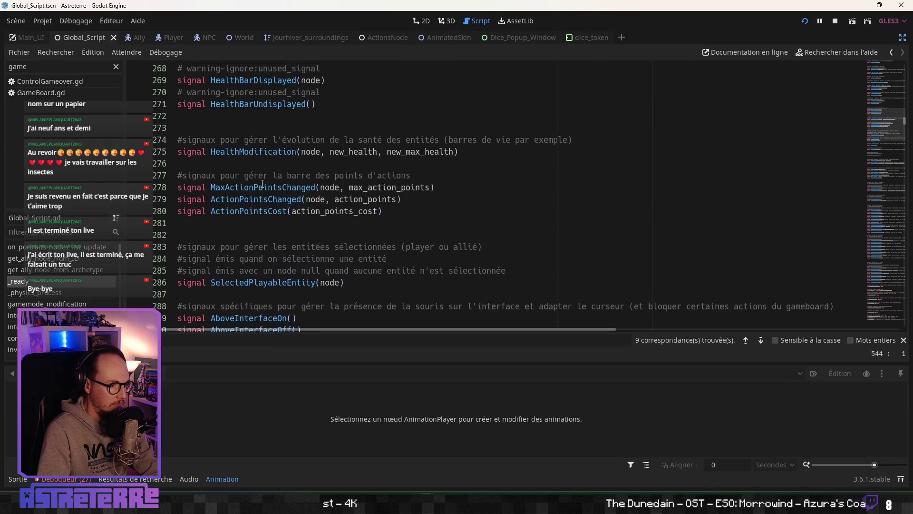
pyautogui.scroll(17, 262, 184)
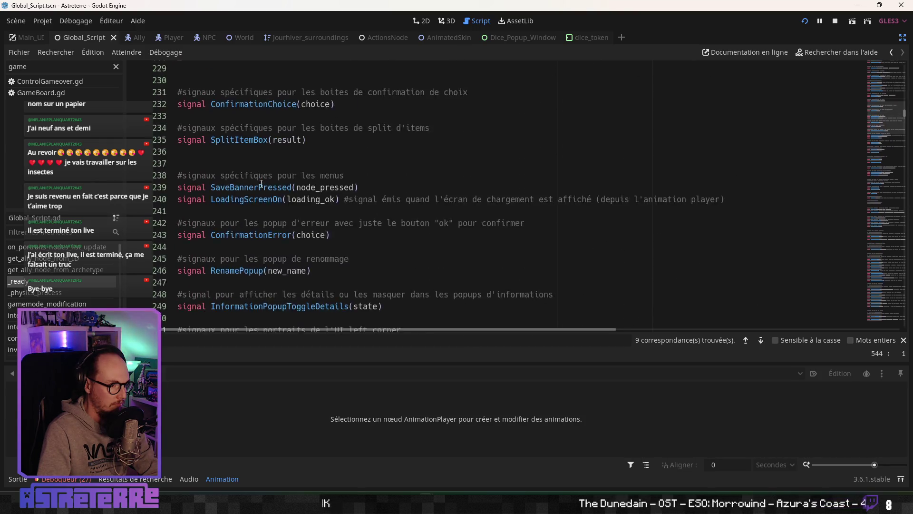
pyautogui.scroll(12, 261, 184)
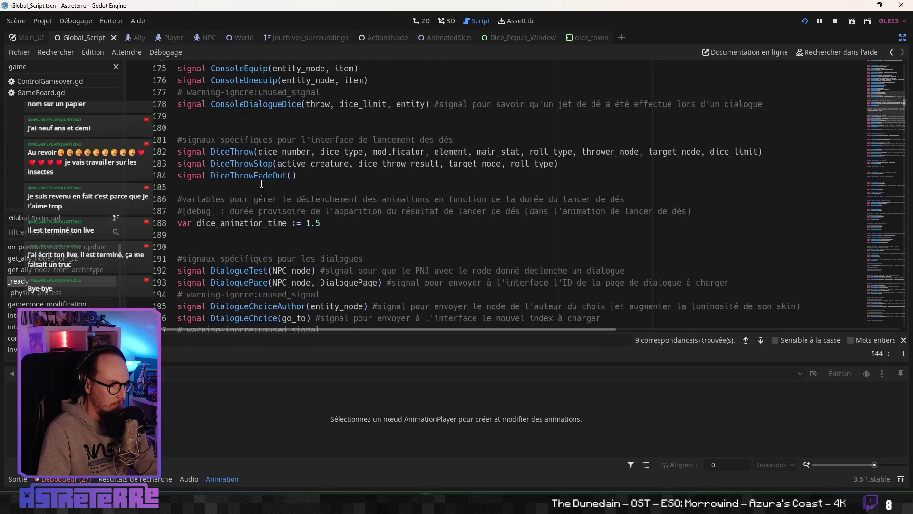
pyautogui.scroll(5, 261, 184)
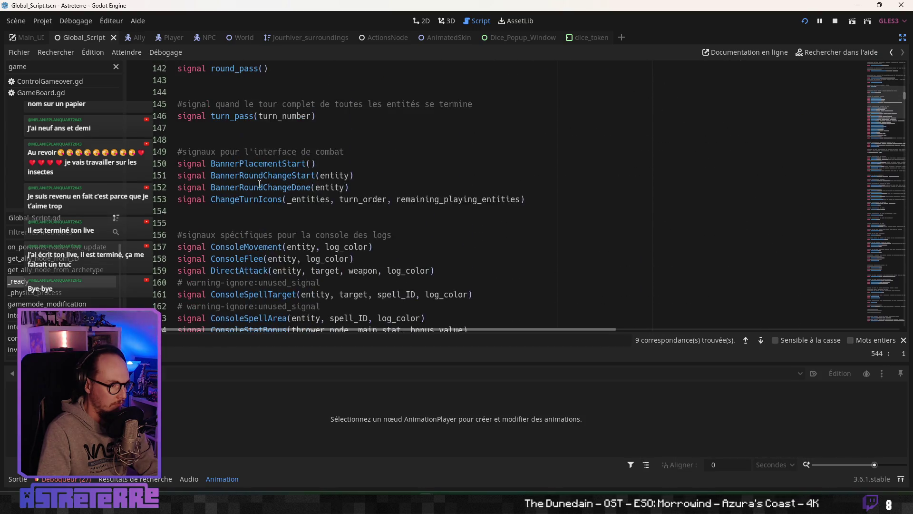
pyautogui.scroll(7, 259, 184)
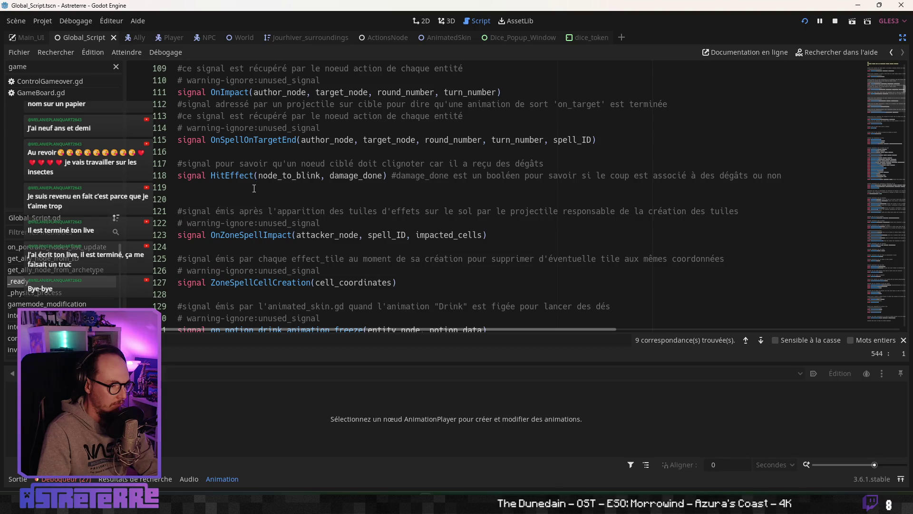
pyautogui.click(248, 211)
pyautogui.scroll(4, 251, 212)
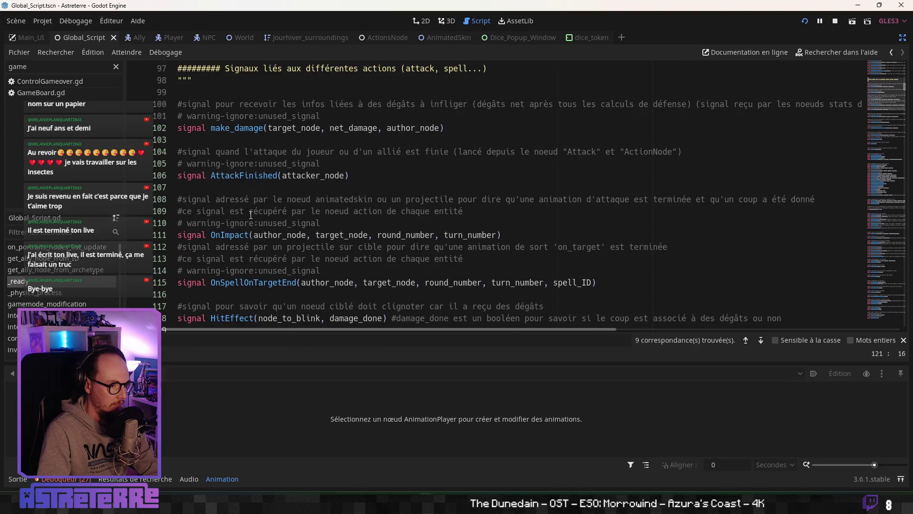
pyautogui.scroll(-11, 250, 214)
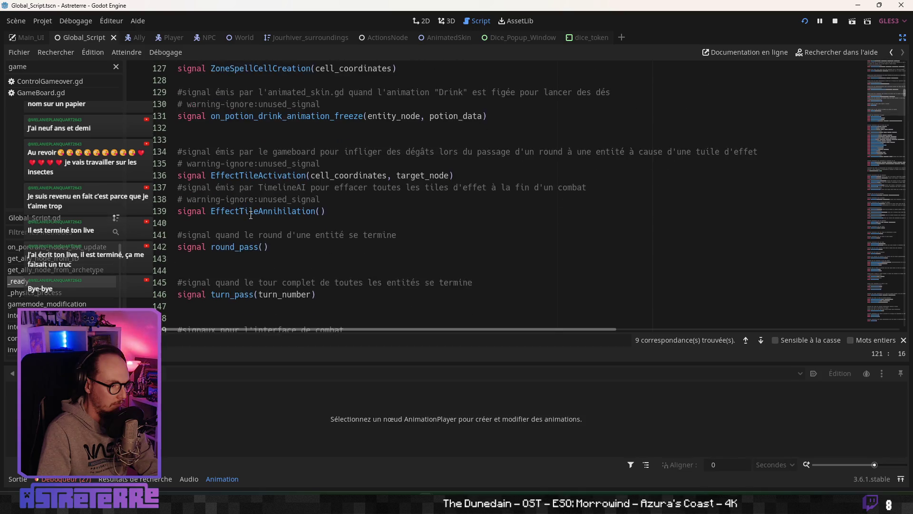
pyautogui.scroll(-3, 251, 215)
pyautogui.scroll(4, 250, 215)
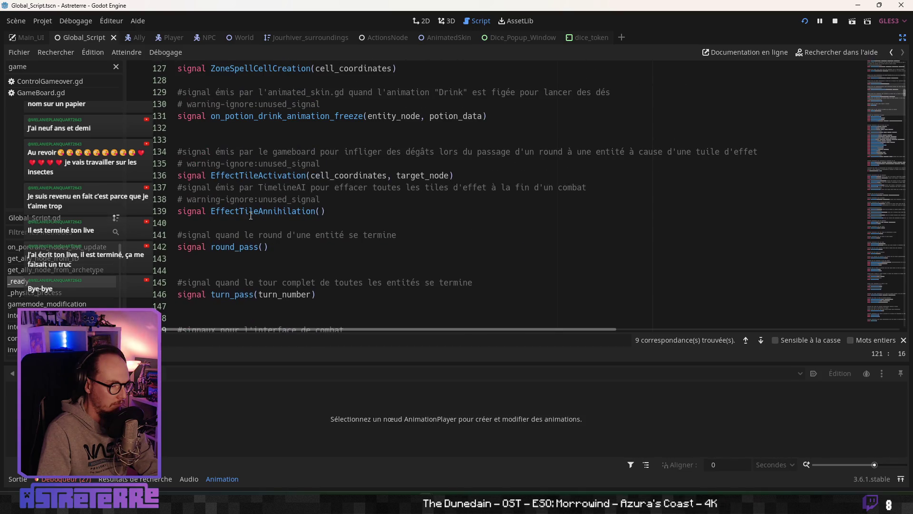
pyautogui.scroll(2, 262, 178)
# - Delete the on_potion_drink_animation_freeze signal and its comment lines 129–131, then save
pyautogui.click(257, 165)
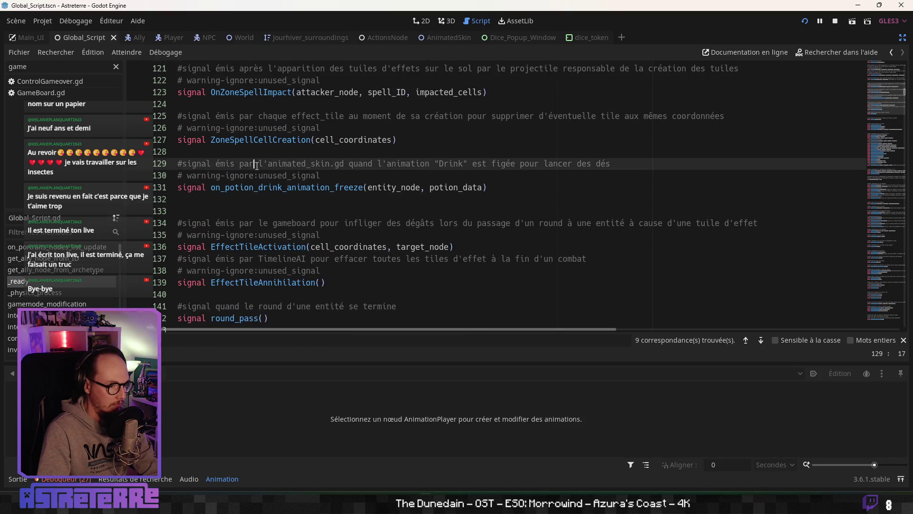
pyautogui.click(371, 173)
pyautogui.moveTo(510, 185); pyautogui.dragTo(167, 167)
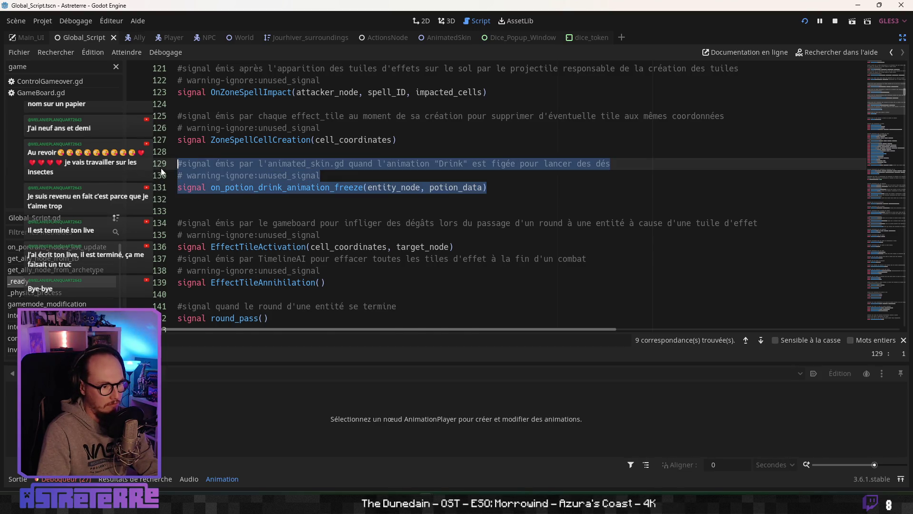
pyautogui.press('Delete')
pyautogui.press('Delete')
pyautogui.press('Delete')
pyautogui.hotkey('ctrl', 's')
pyautogui.click(358, 140)
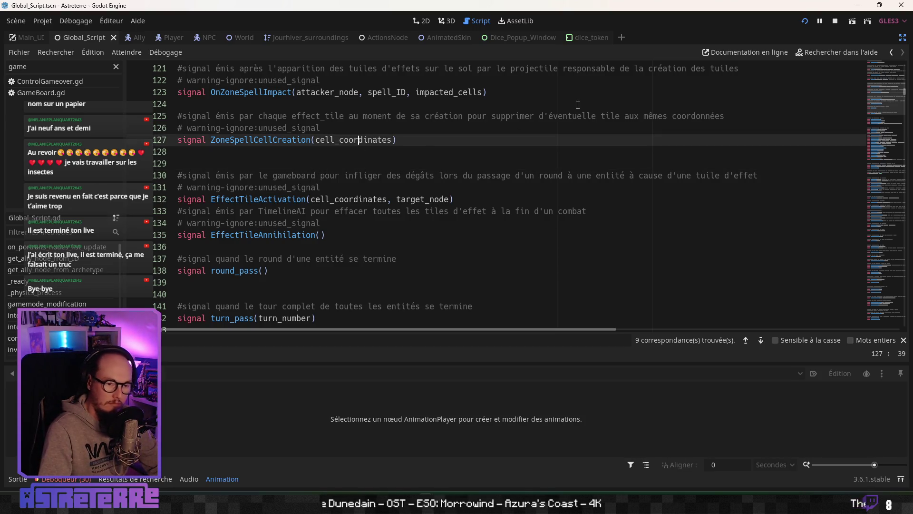
pyautogui.click(445, 40)
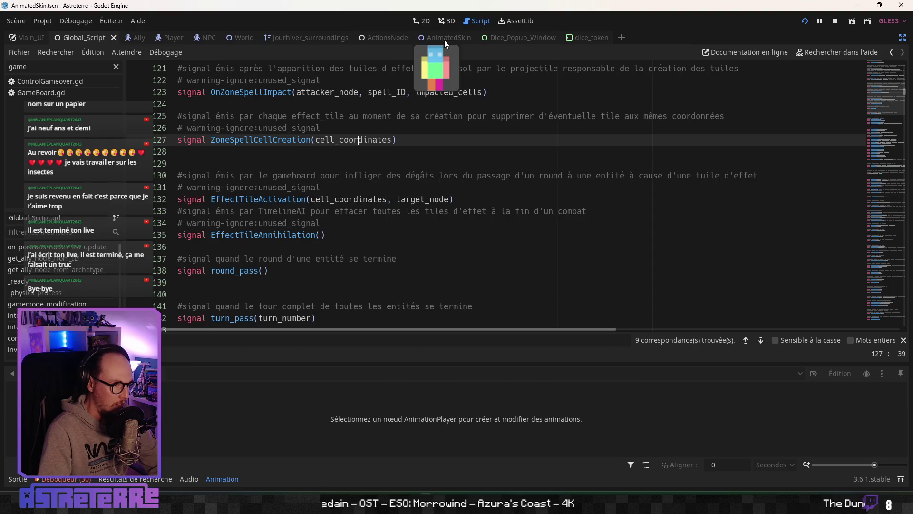
# - Replace the old signal and arguments on AnimatedSkin line 720 with "DiceThrow" via autocomplete
pyautogui.click(585, 268)
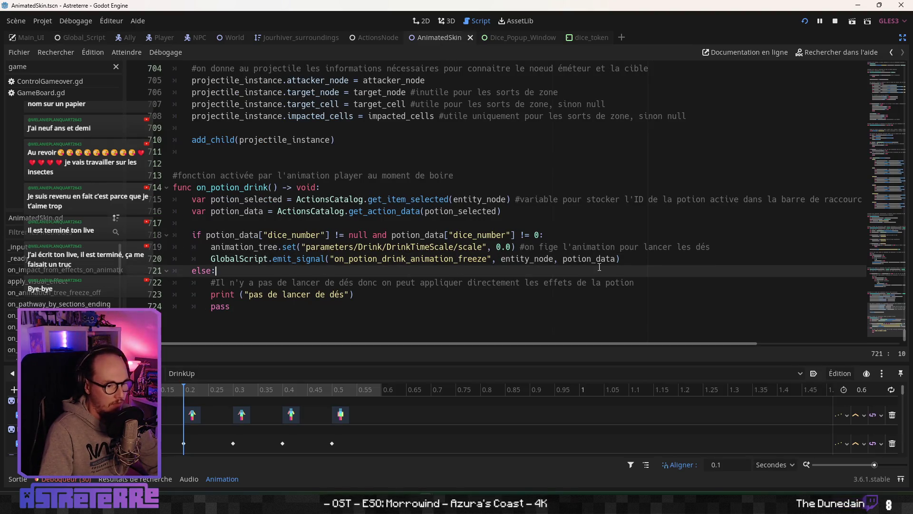
pyautogui.click(633, 260)
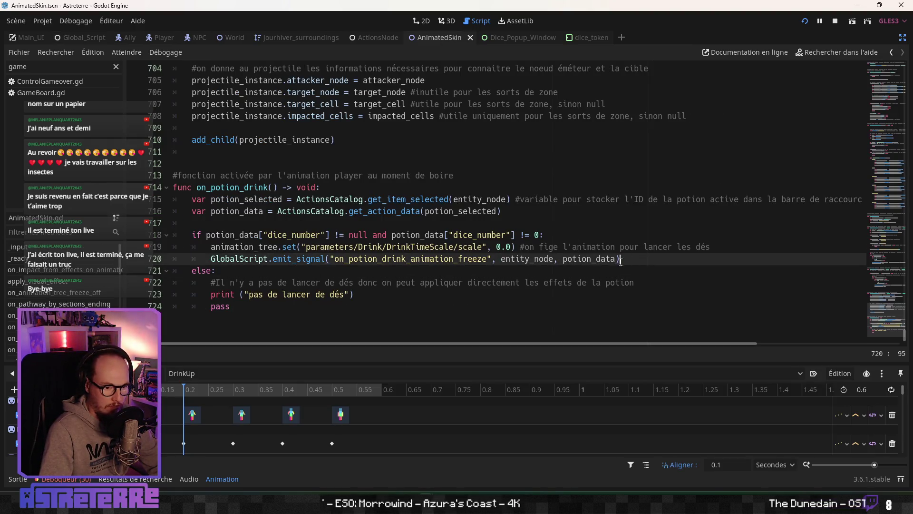
pyautogui.moveTo(620, 260); pyautogui.dragTo(360, 258)
pyautogui.press('BackSpace')
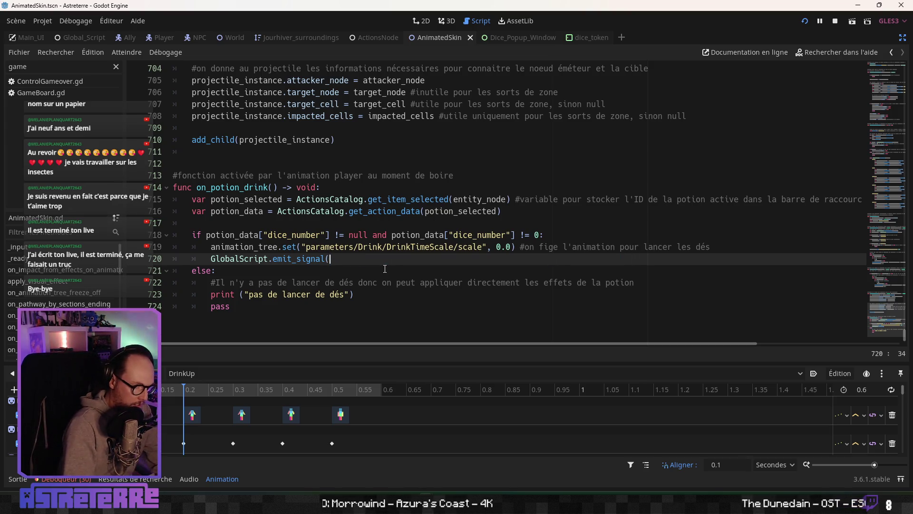
pyautogui.write('(dice')
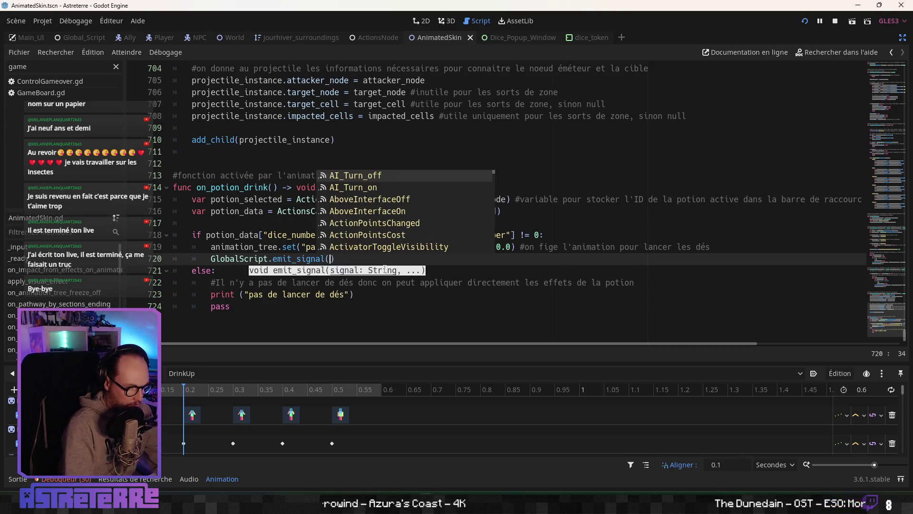
pyautogui.press('Return')
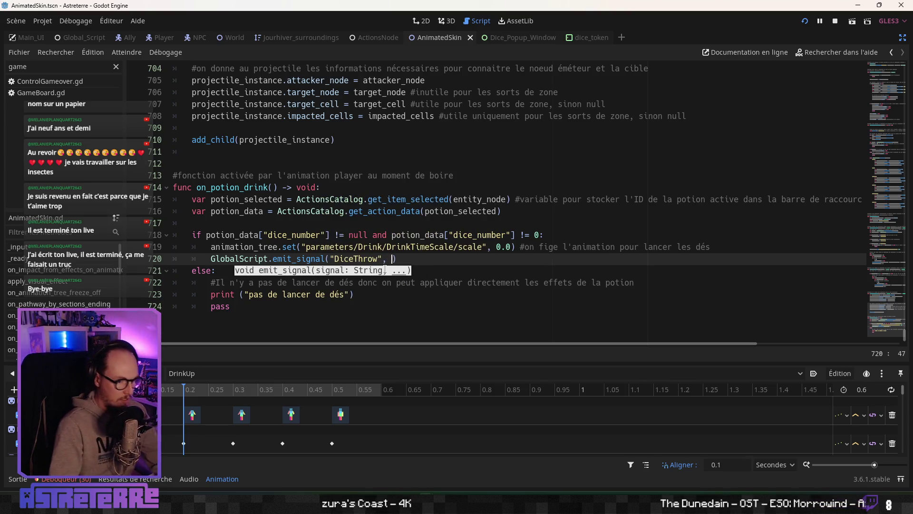
pyautogui.click(538, 282)
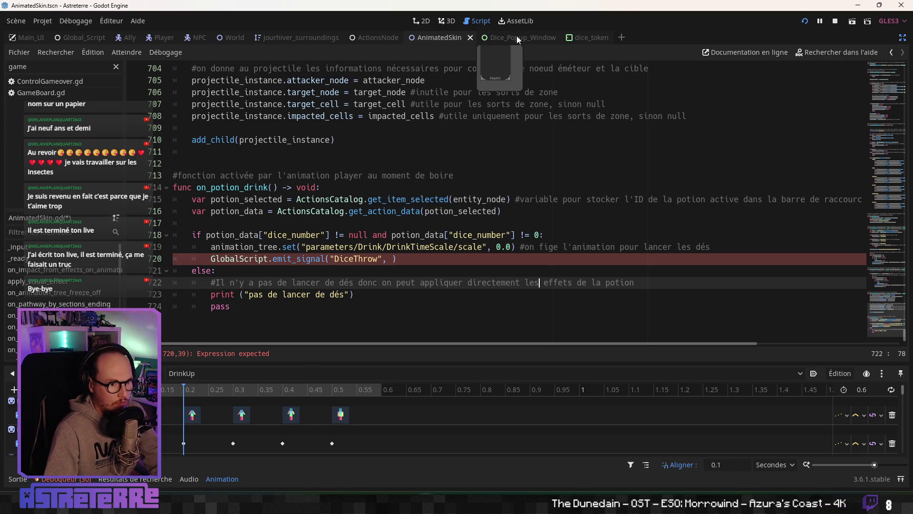
pyautogui.click(367, 41)
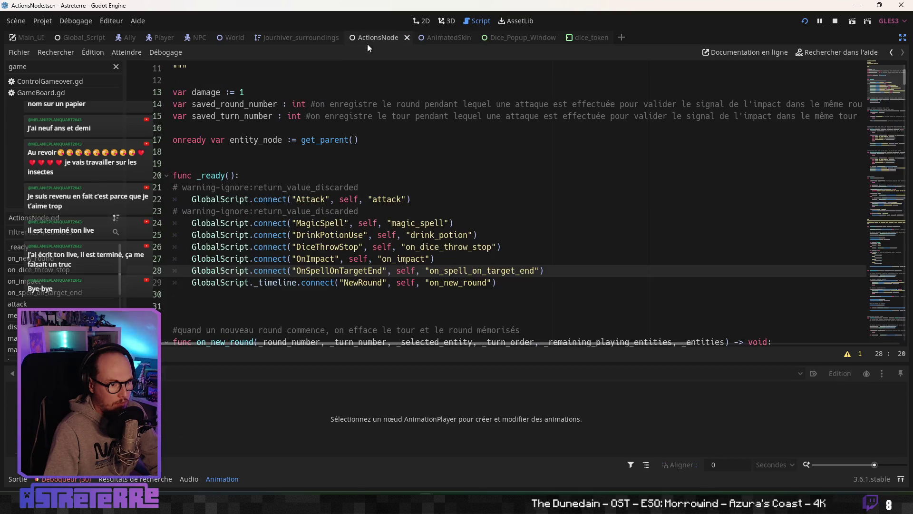
# - Copy the full argument list of ActionsNode's GlobalScript.dice_throw call on line 446
pyautogui.click(340, 247)
pyautogui.click(37, 304)
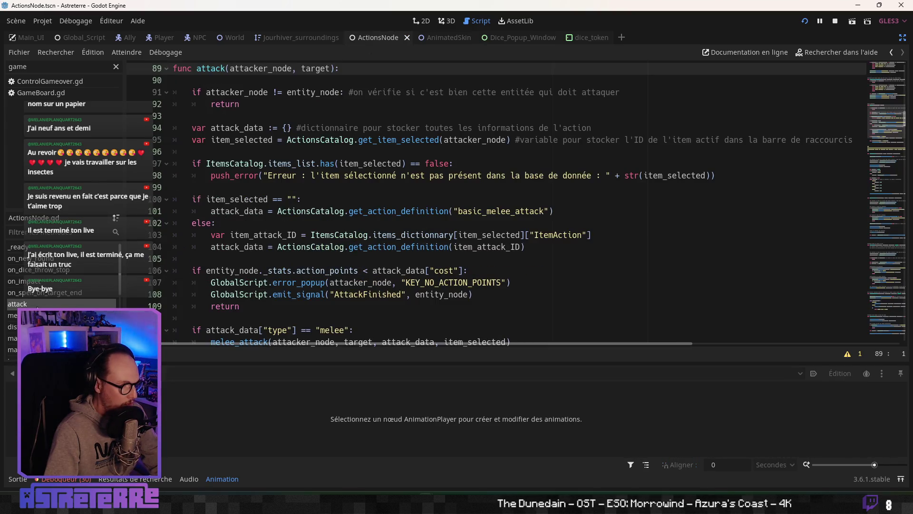
pyautogui.scroll(-5, 106, 286)
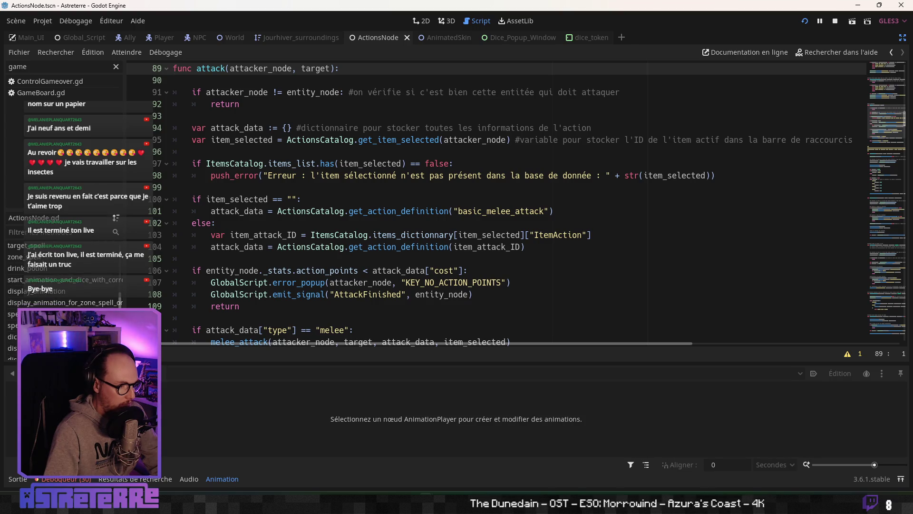
pyautogui.scroll(-2, 42, 291)
pyautogui.click(29, 305)
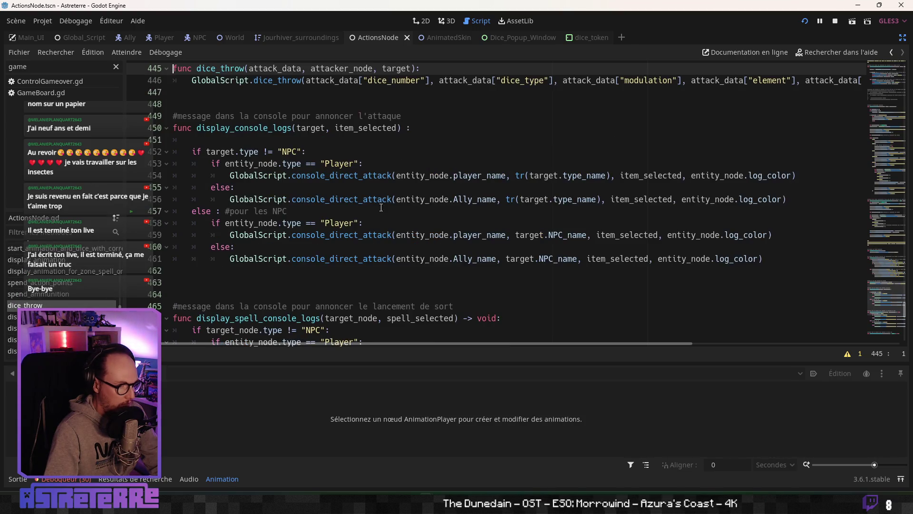
pyautogui.click(398, 80)
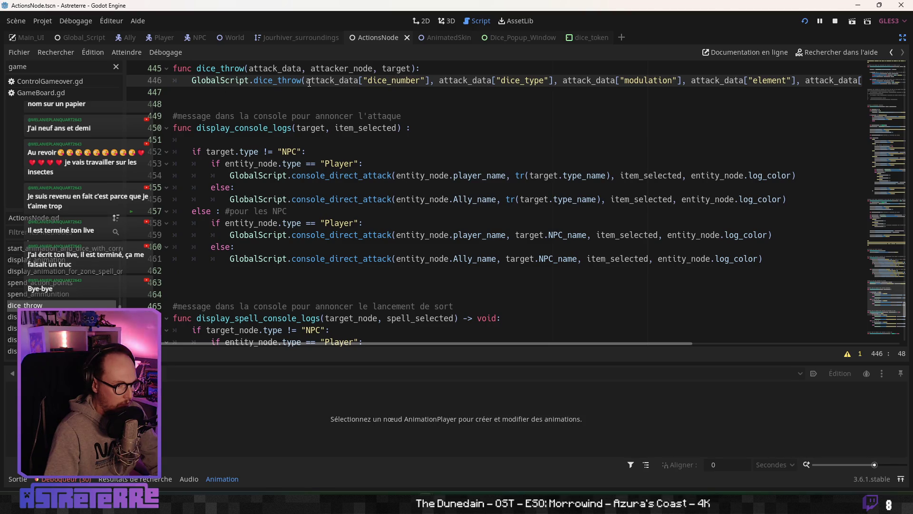
pyautogui.moveTo(536, 83)
pyautogui.mouseDown()
pyautogui.moveTo(867, 79)
pyautogui.moveTo(838, 76)
pyautogui.mouseUp()
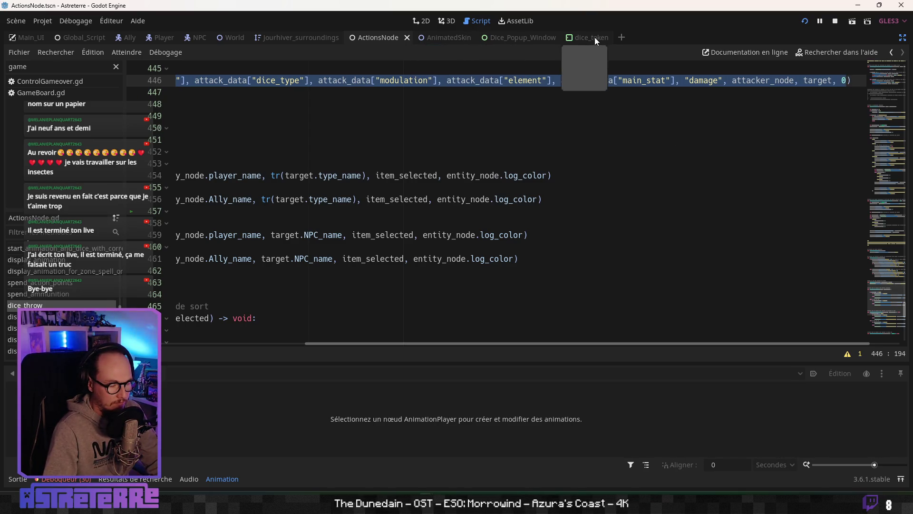
pyautogui.click(449, 39)
# - Paste the copied dice_throw arguments into the empty DiceThrow call on line 720
pyautogui.click(393, 259)
pyautogui.hotkey('ctrl', 'v')
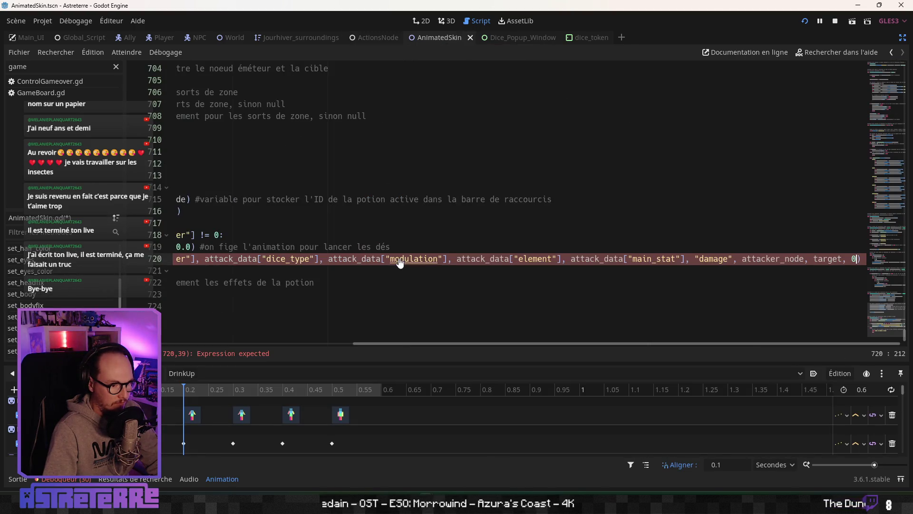
pyautogui.hotkey('ctrl', 'shift', 'F11')
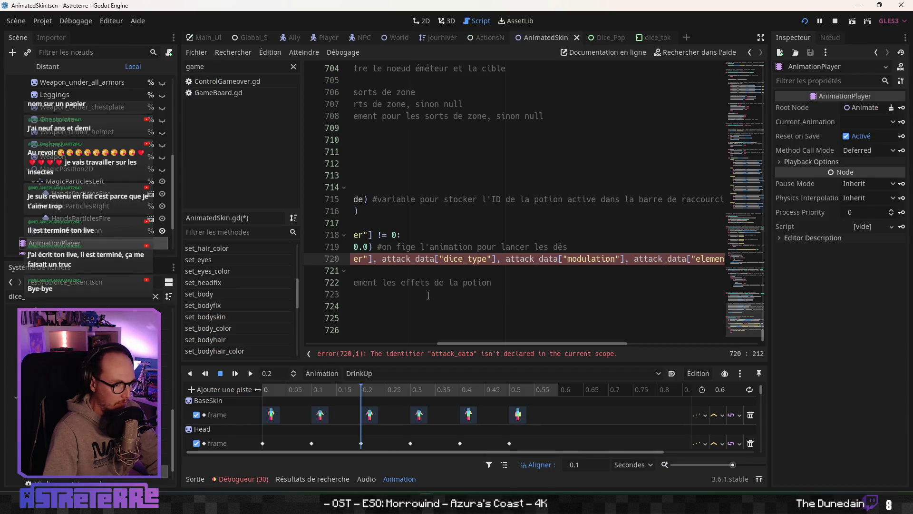
pyautogui.click(761, 39)
pyautogui.click(295, 267)
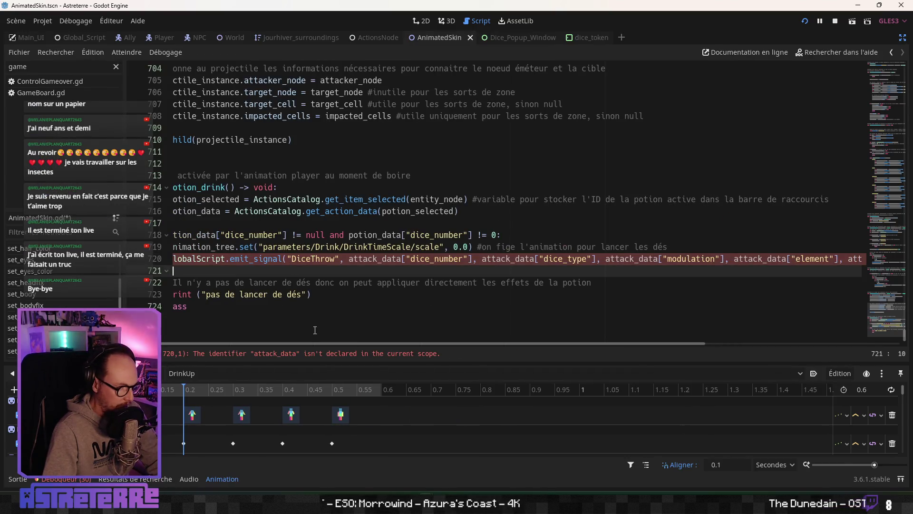
# - Switch the dice_number and dice_type arguments from attack_data to potion_data
pyautogui.click(368, 258)
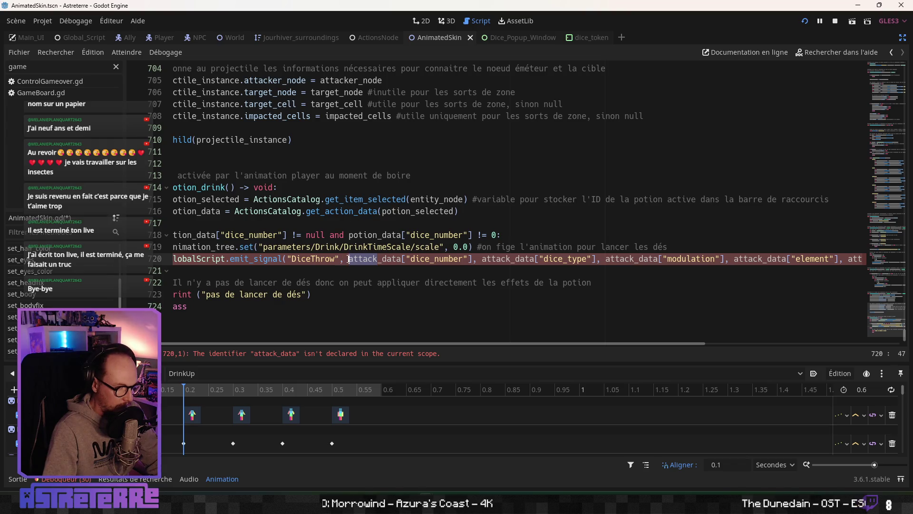
pyautogui.write('potion')
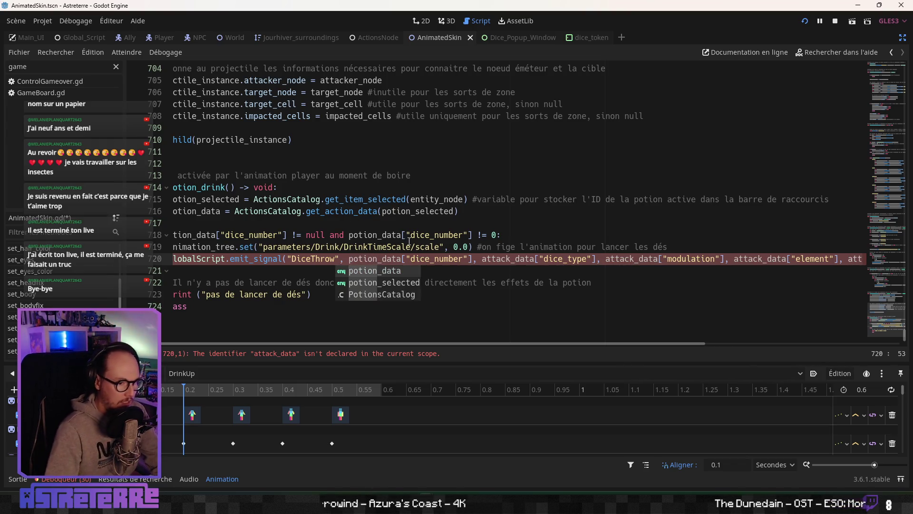
pyautogui.click(487, 247)
pyautogui.click(511, 258)
pyautogui.write('potion')
pyautogui.click(395, 270)
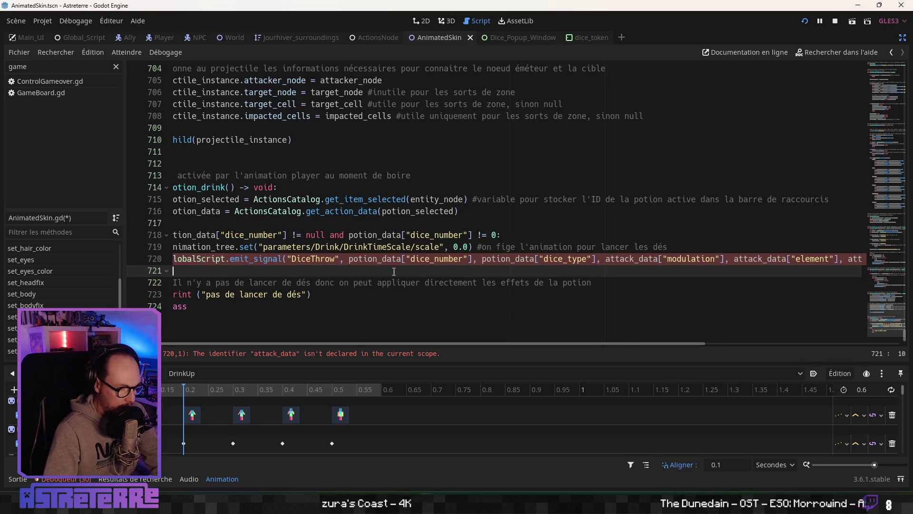
pyautogui.moveTo(362, 346)
pyautogui.mouseDown()
pyautogui.moveTo(308, 342)
pyautogui.moveTo(500, 336)
pyautogui.mouseUp()
# - Switch the modulation and main_stat arguments from attack_data to potion_data
pyautogui.click(427, 259)
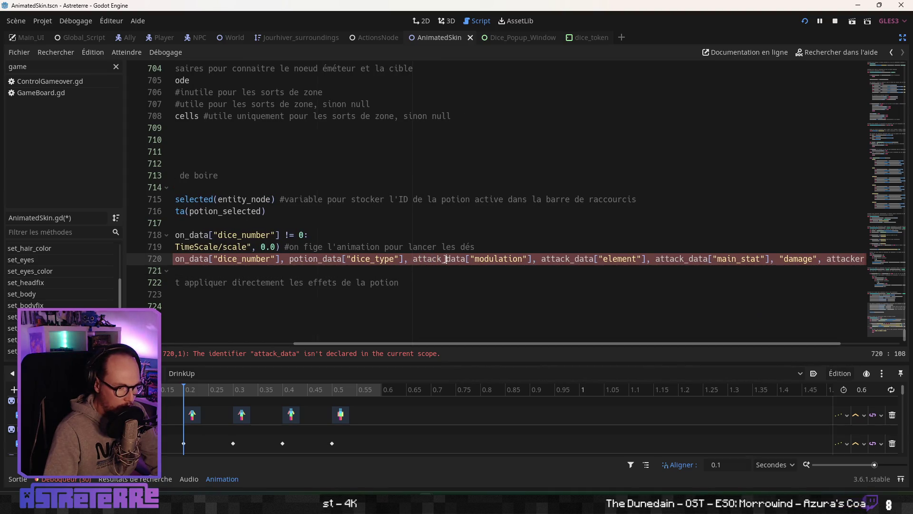
pyautogui.write('potion')
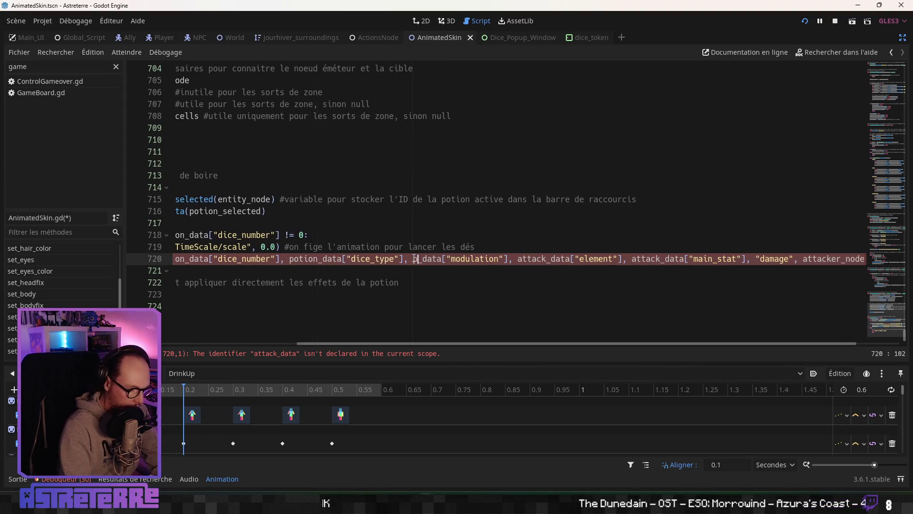
pyautogui.click(523, 258)
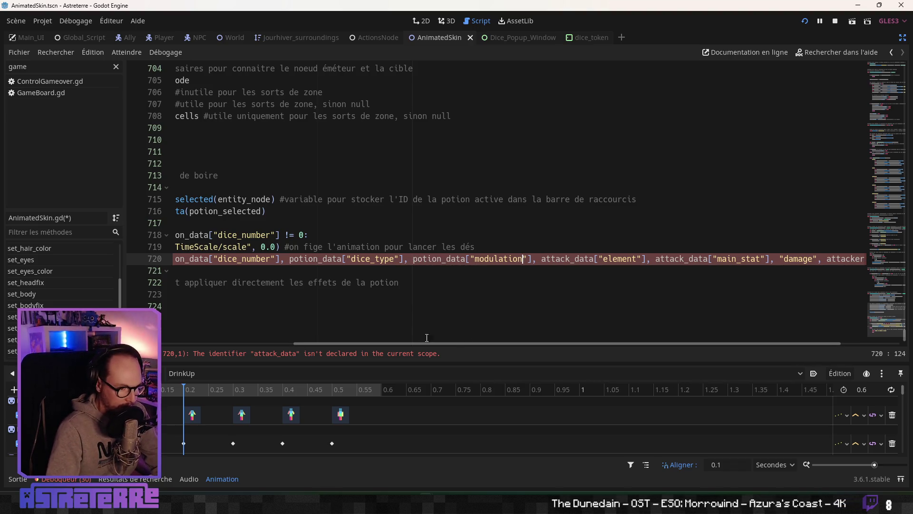
pyautogui.moveTo(433, 341); pyautogui.dragTo(527, 342)
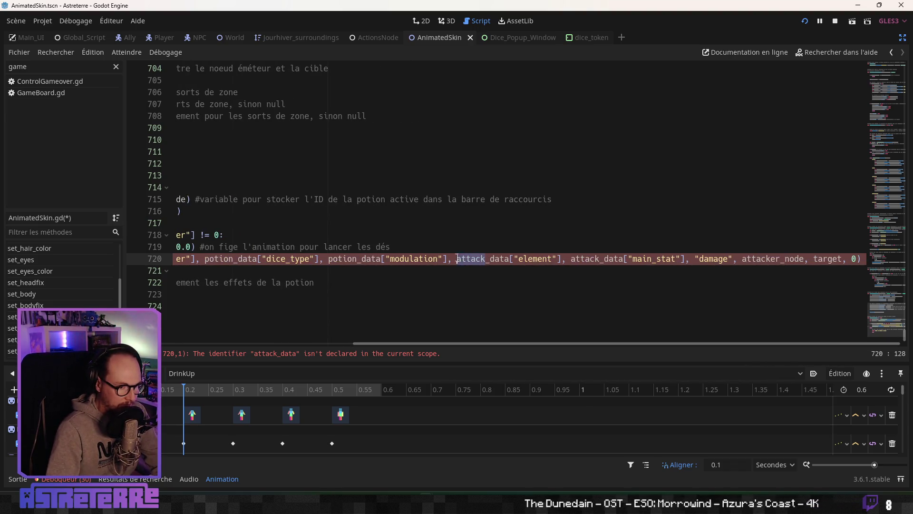
pyautogui.write('potion')
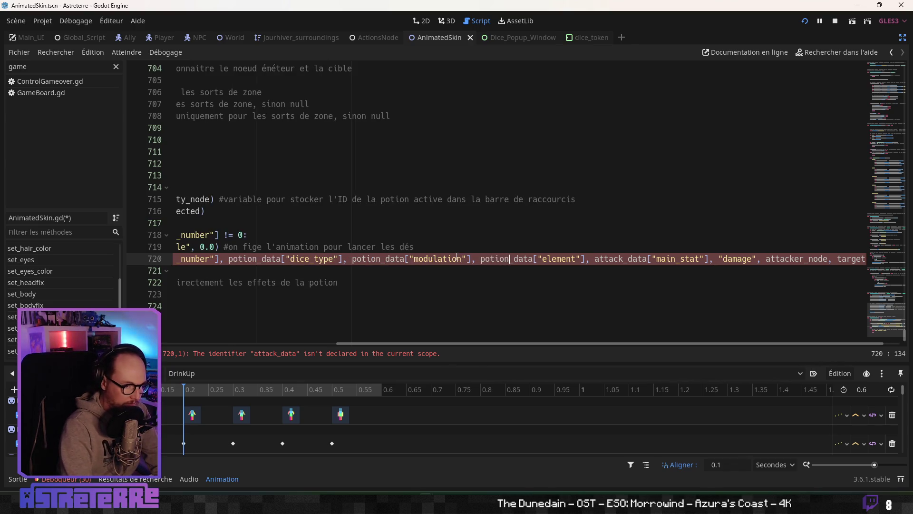
pyautogui.click(605, 261)
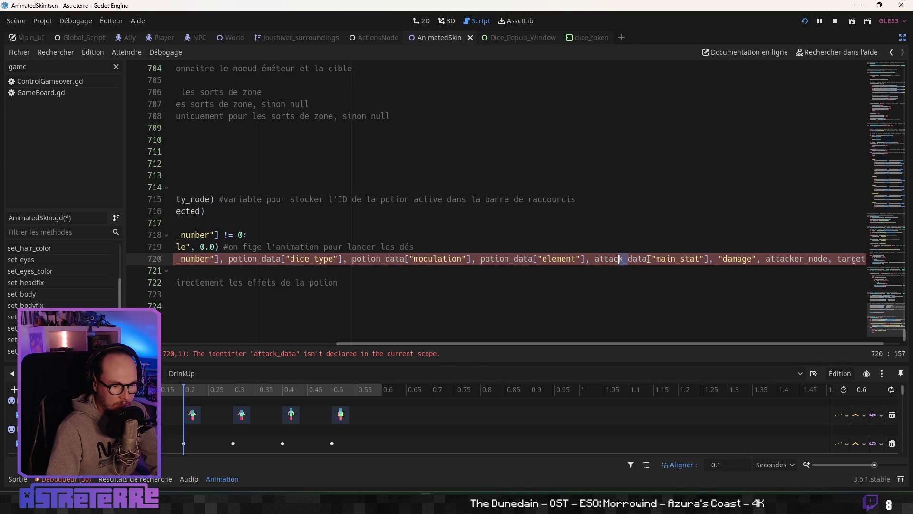
pyautogui.write('potion')
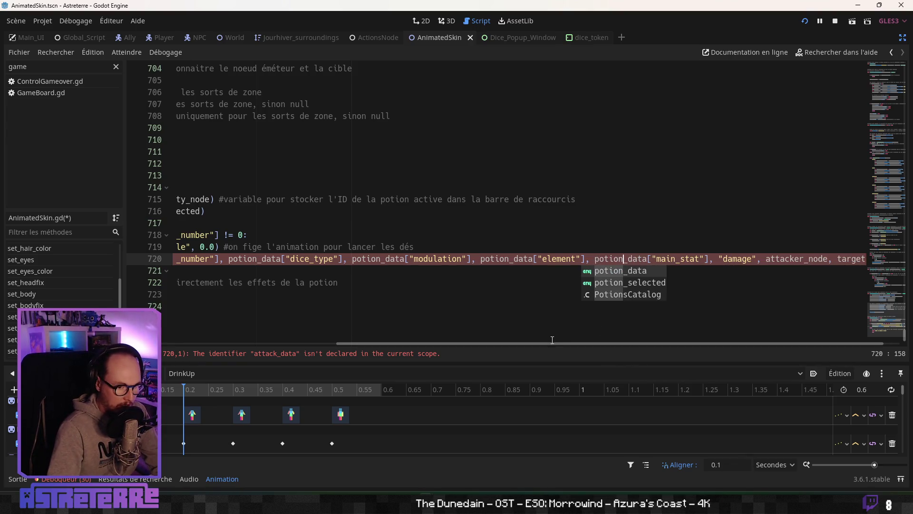
# - Change the roll type from "damage" to "support" and pass entity_node instead of attacker and target
pyautogui.moveTo(553, 342); pyautogui.dragTo(569, 343)
pyautogui.click(710, 258)
pyautogui.write('support')
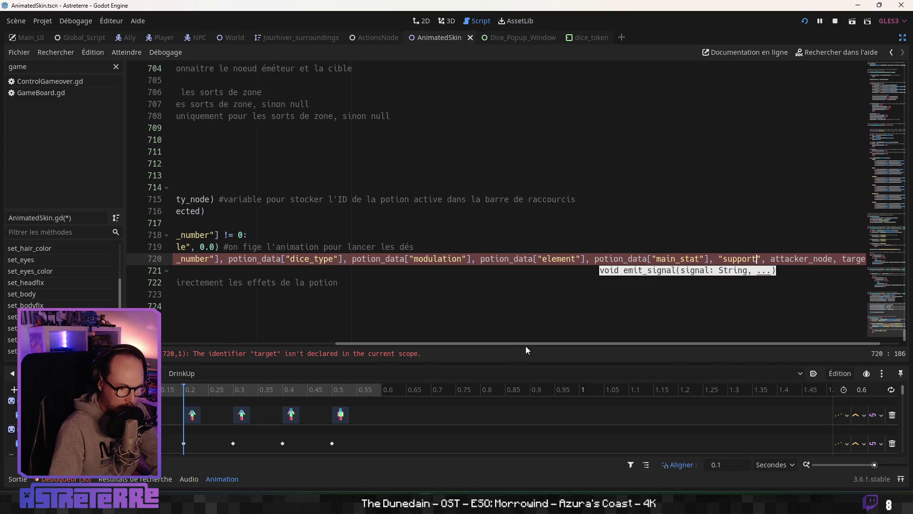
pyautogui.hscroll(2, 760, 318)
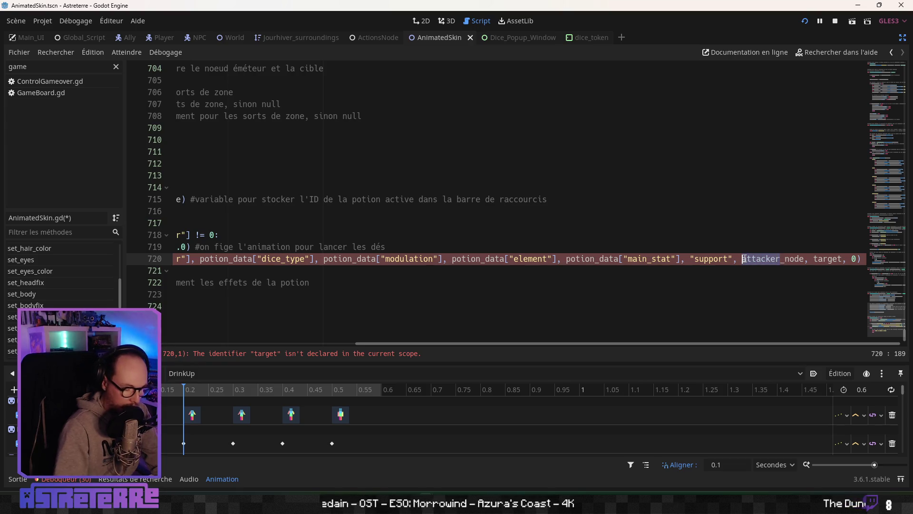
pyautogui.write('enti')
pyautogui.press('Return')
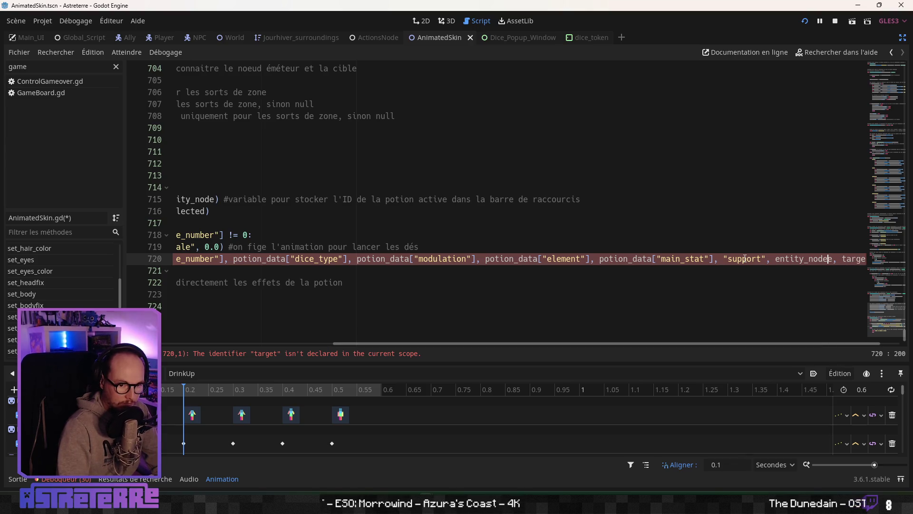
pyautogui.press('Delete')
pyautogui.write('entity, 0')
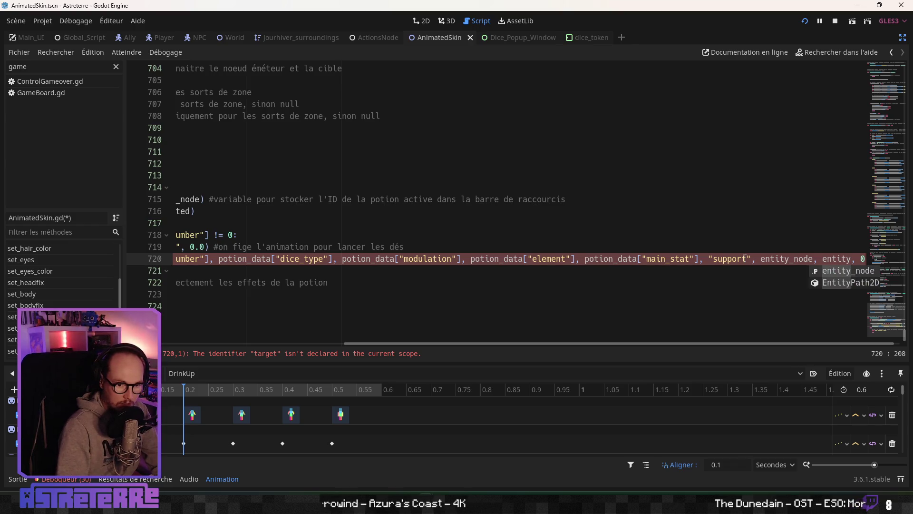
pyautogui.press('Return')
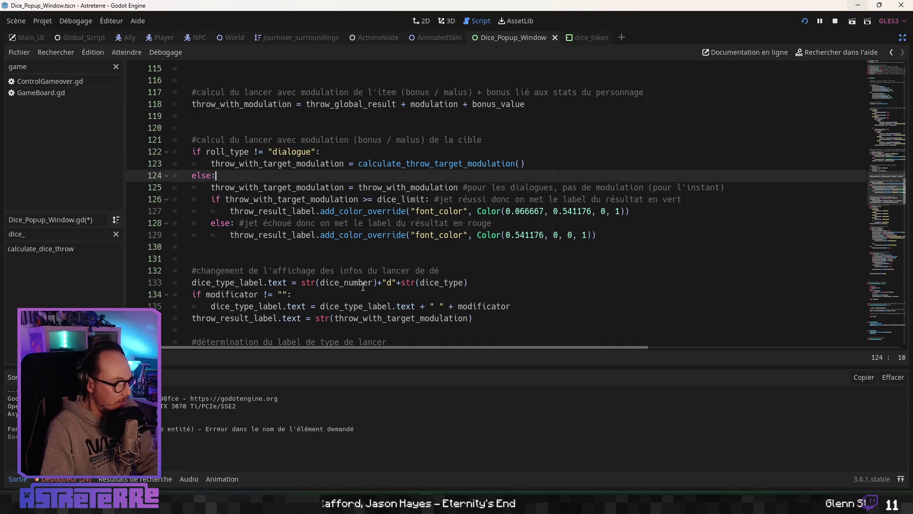
pyautogui.click(320, 235)
pyautogui.scroll(1, 333, 254)
pyautogui.click(296, 247)
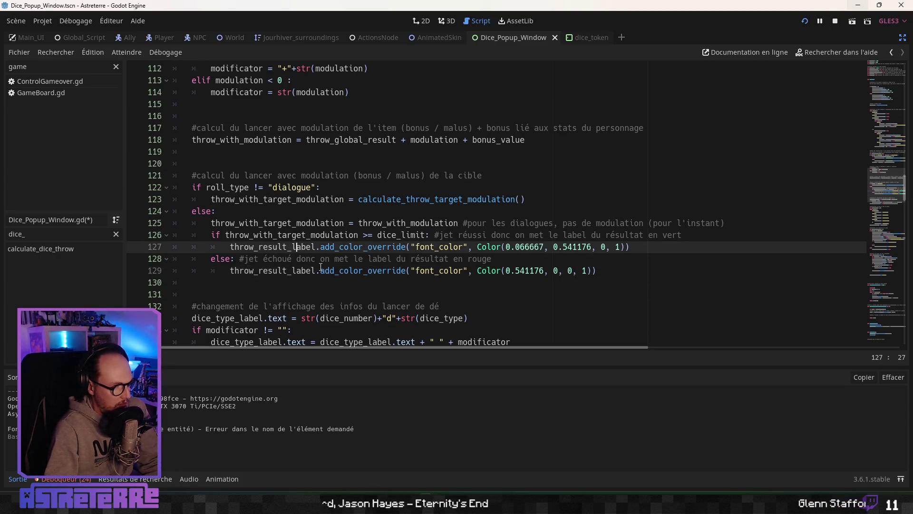
pyautogui.click(299, 223)
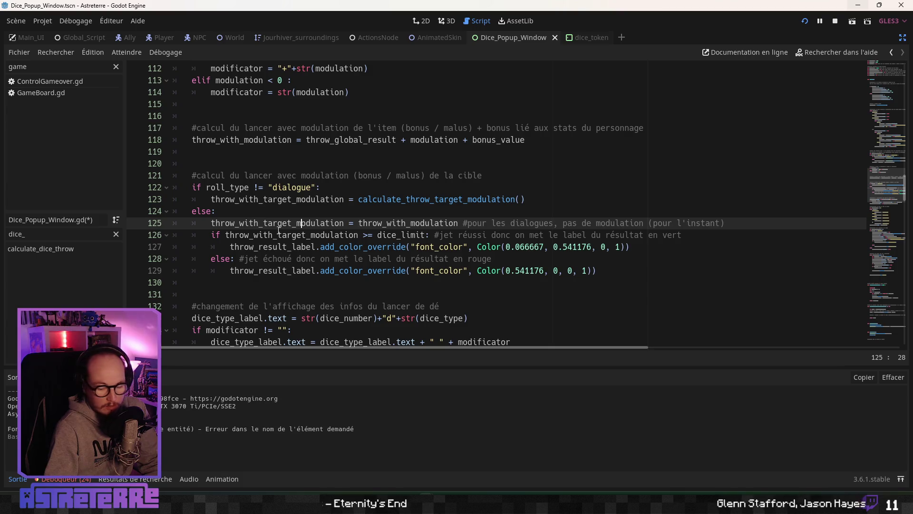
pyautogui.click(250, 203)
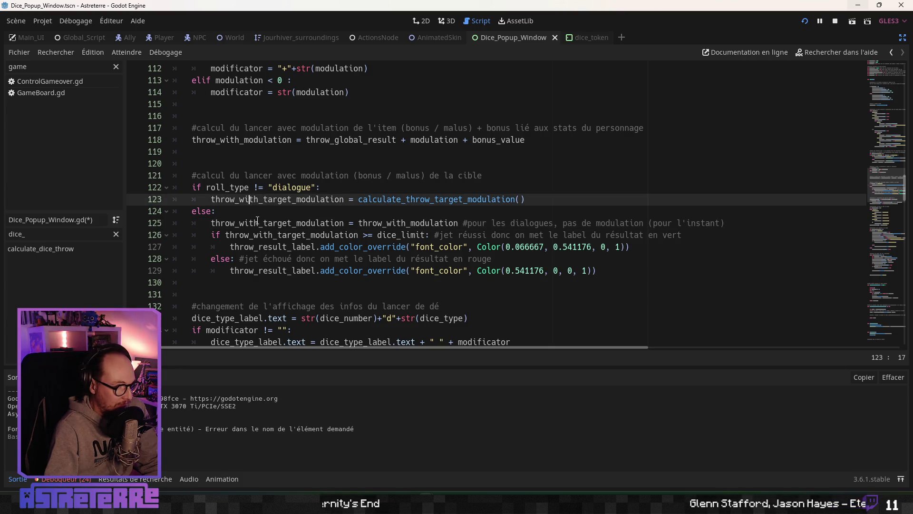
pyautogui.click(255, 222)
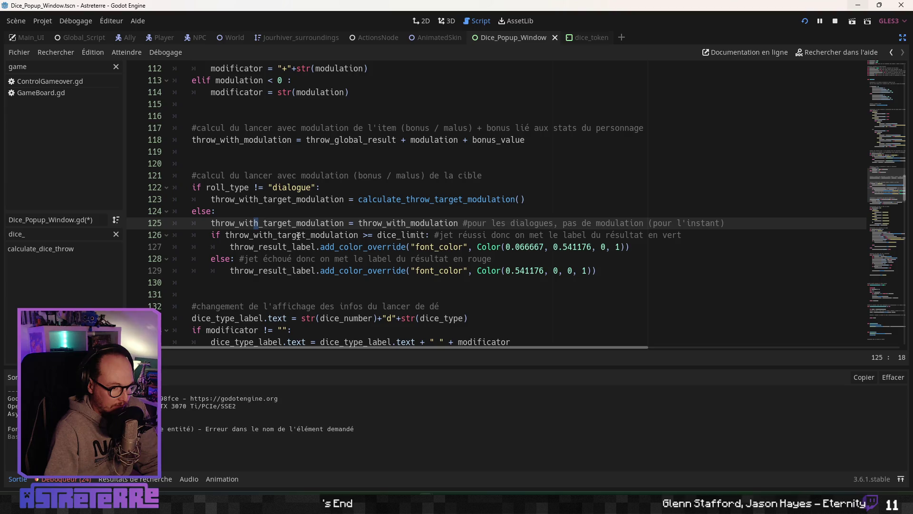
pyautogui.click(292, 199)
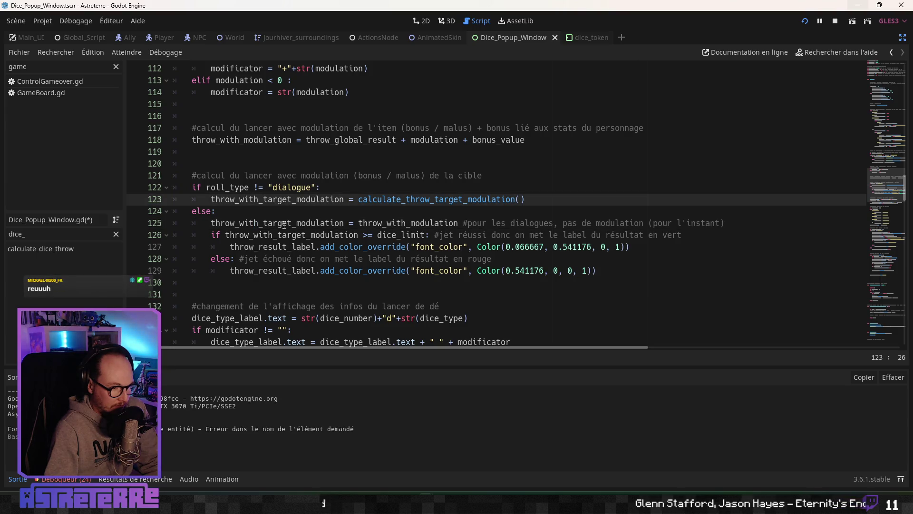
pyautogui.click(284, 223)
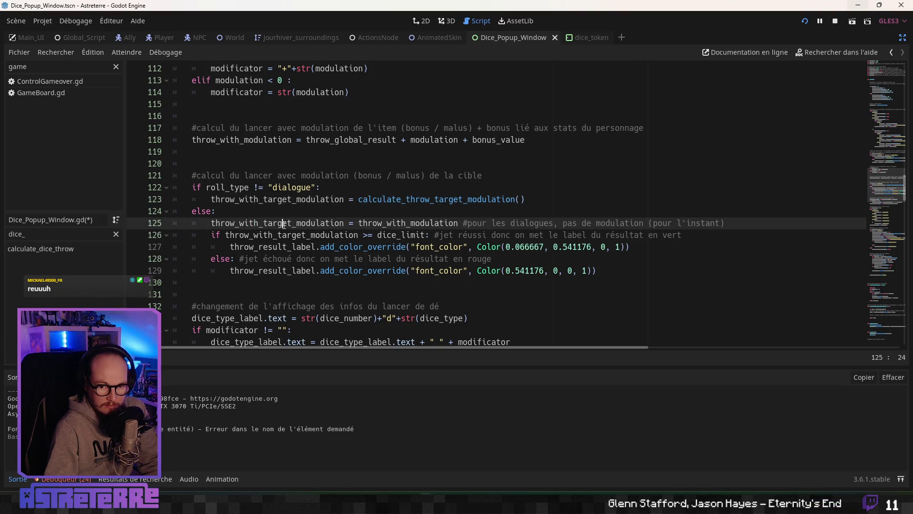
pyautogui.click(304, 199)
pyautogui.scroll(-2, 295, 215)
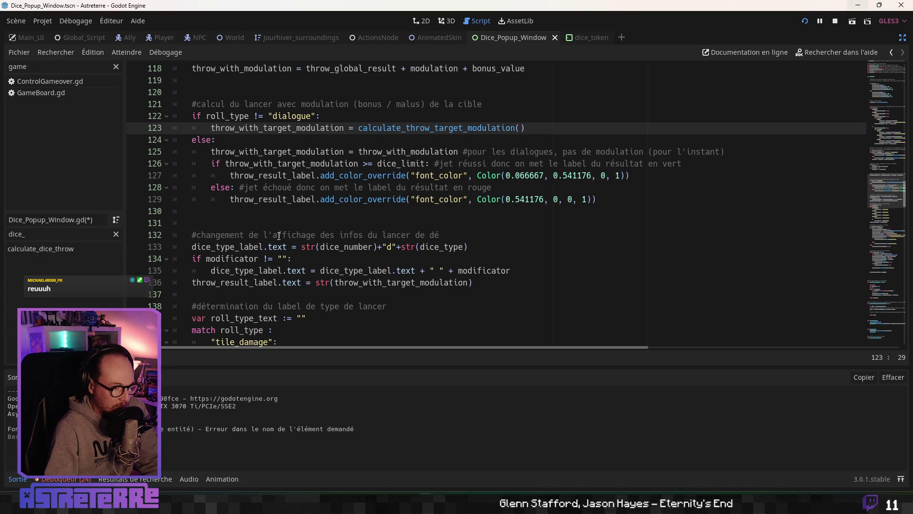
pyautogui.click(265, 199)
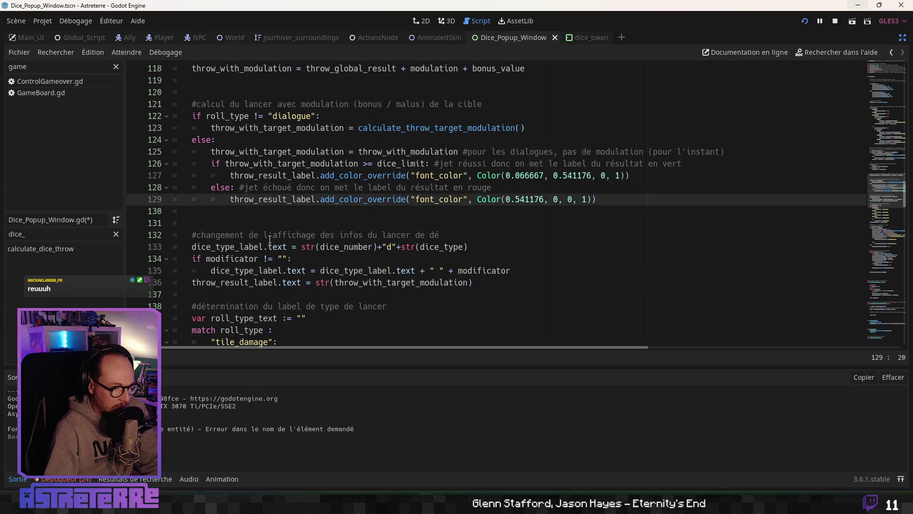
pyautogui.click(269, 235)
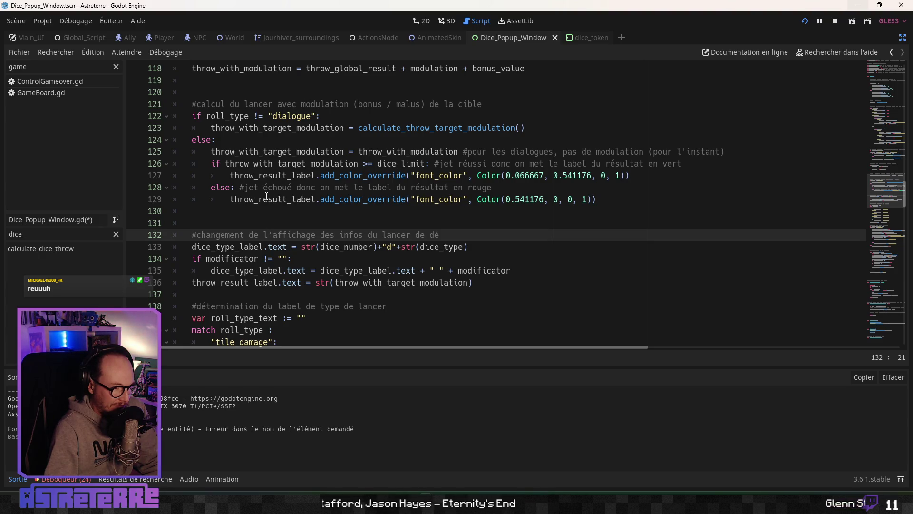
pyautogui.click(246, 241)
pyautogui.scroll(-1, 246, 242)
pyautogui.click(246, 235)
pyautogui.scroll(-1, 245, 235)
pyautogui.click(249, 241)
pyautogui.scroll(-2, 249, 241)
pyautogui.click(249, 256)
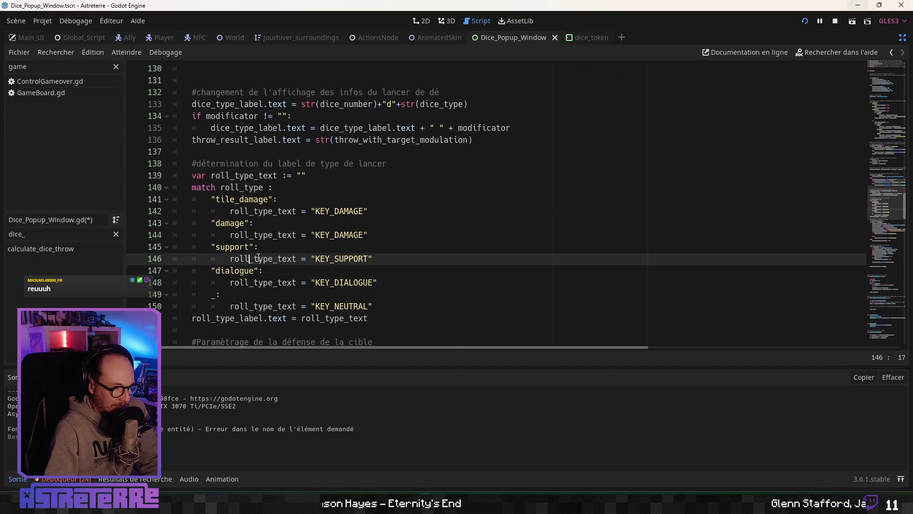
pyautogui.scroll(-2, 250, 257)
pyautogui.click(257, 257)
pyautogui.scroll(-2, 259, 256)
pyautogui.click(259, 256)
pyautogui.scroll(-1, 259, 256)
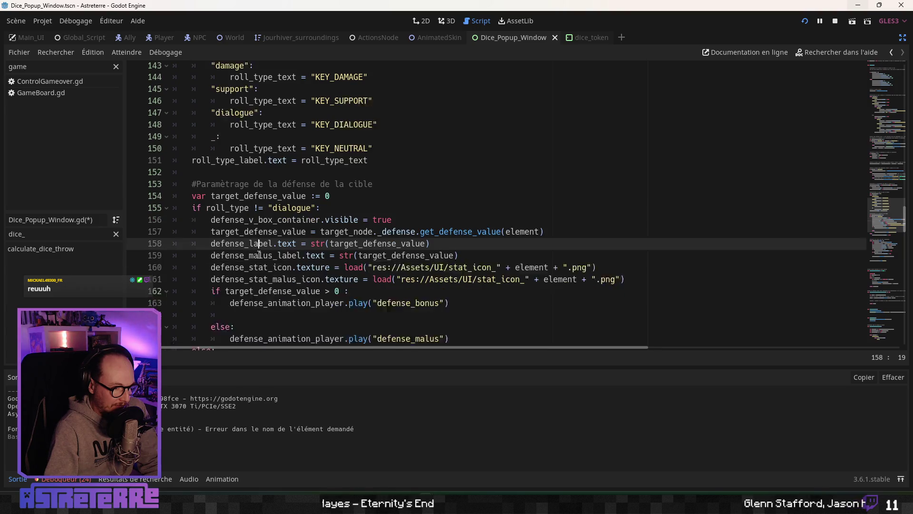
pyautogui.scroll(-1, 259, 255)
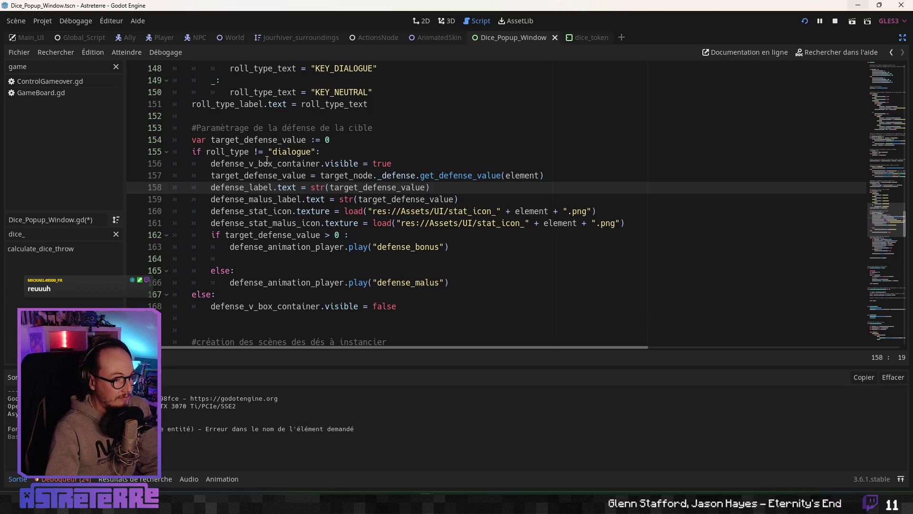
pyautogui.click(314, 151)
# - Complete line 155 as roll_type != "dialogue" and roll_type != "support", then review the defense block
pyautogui.write('ro')
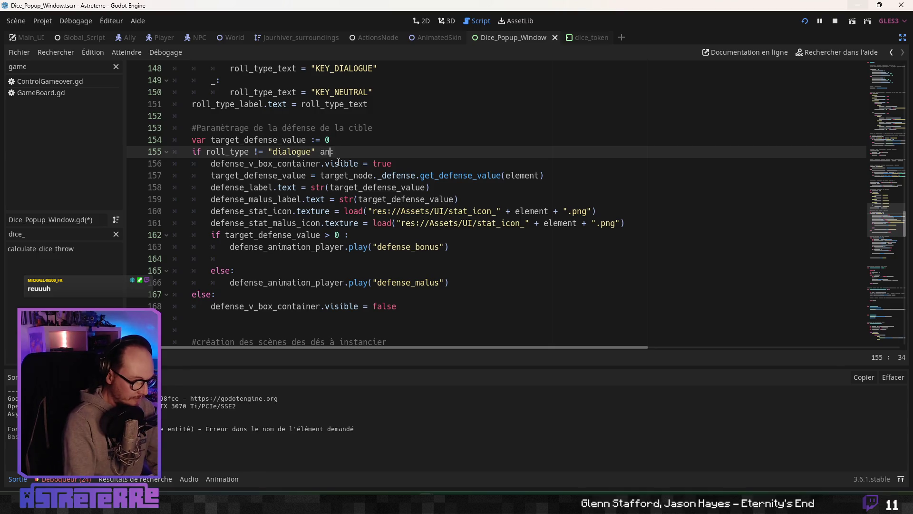
pyautogui.write('ll')
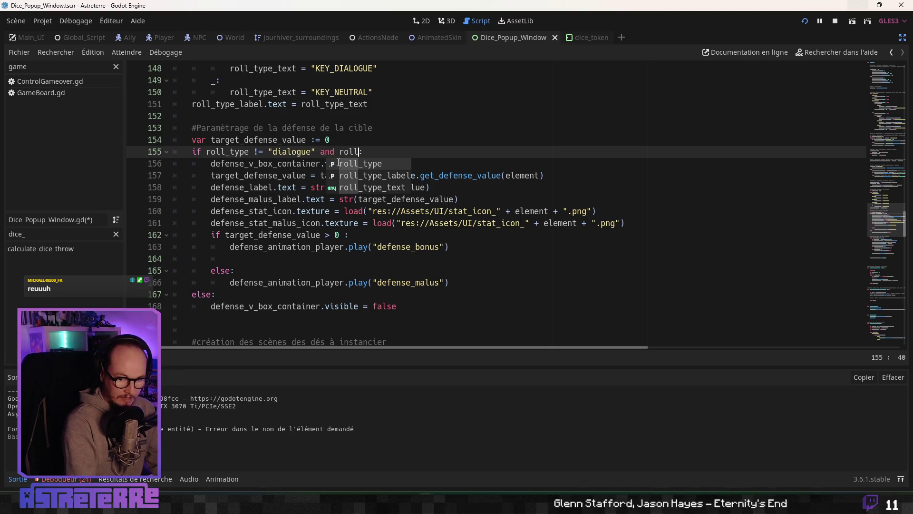
pyautogui.press('Return')
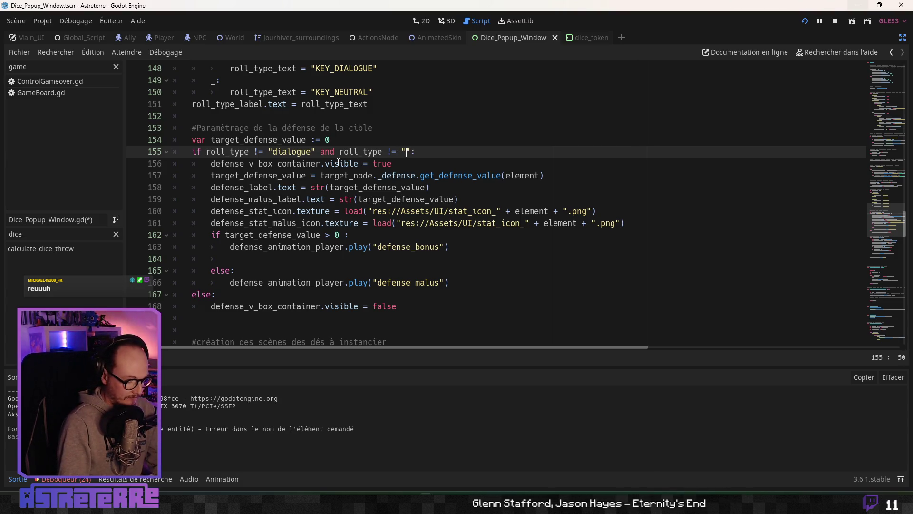
pyautogui.write('support')
pyautogui.click(367, 199)
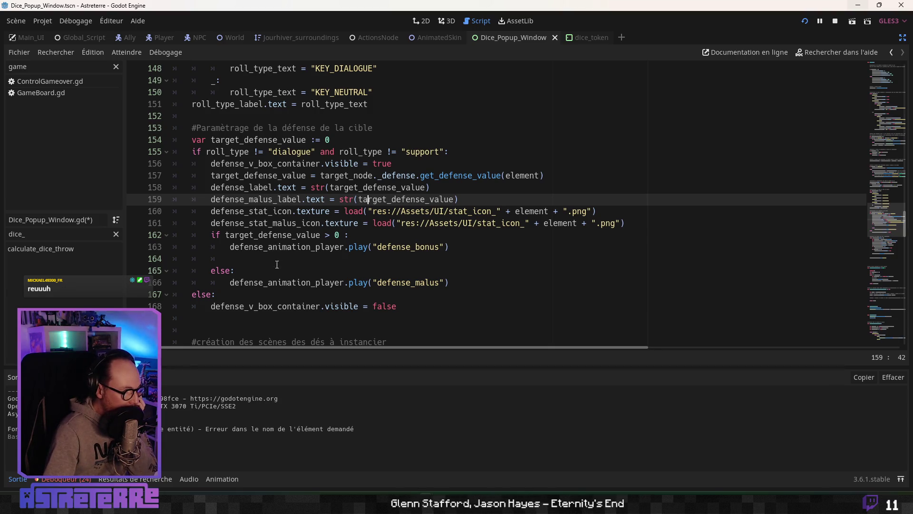
pyautogui.click(267, 283)
pyautogui.click(259, 306)
pyautogui.scroll(-2, 274, 296)
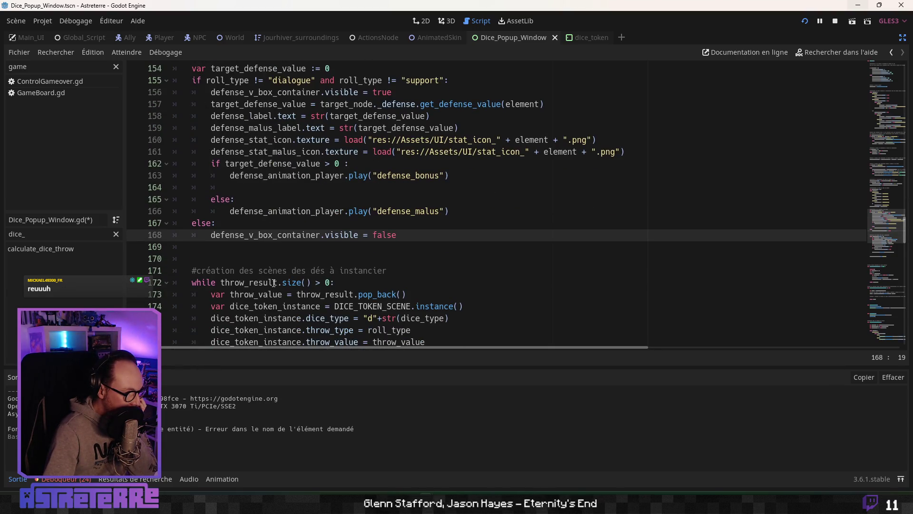
pyautogui.click(273, 283)
pyautogui.scroll(-4, 274, 283)
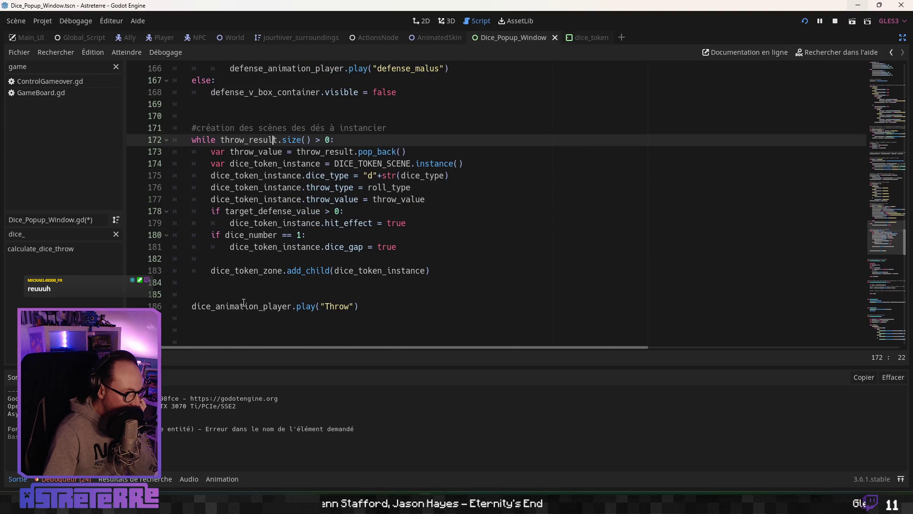
pyautogui.click(261, 283)
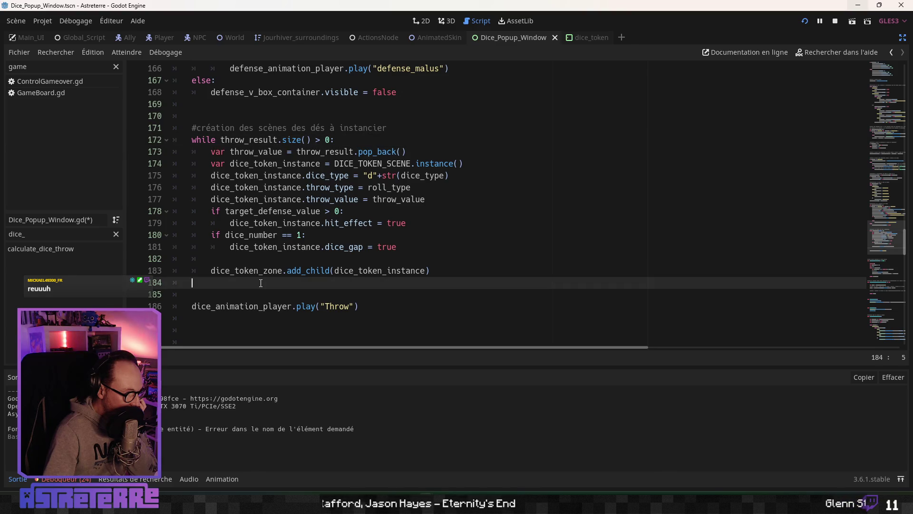
pyautogui.scroll(-5, 261, 283)
pyautogui.click(256, 264)
pyautogui.scroll(-2, 255, 264)
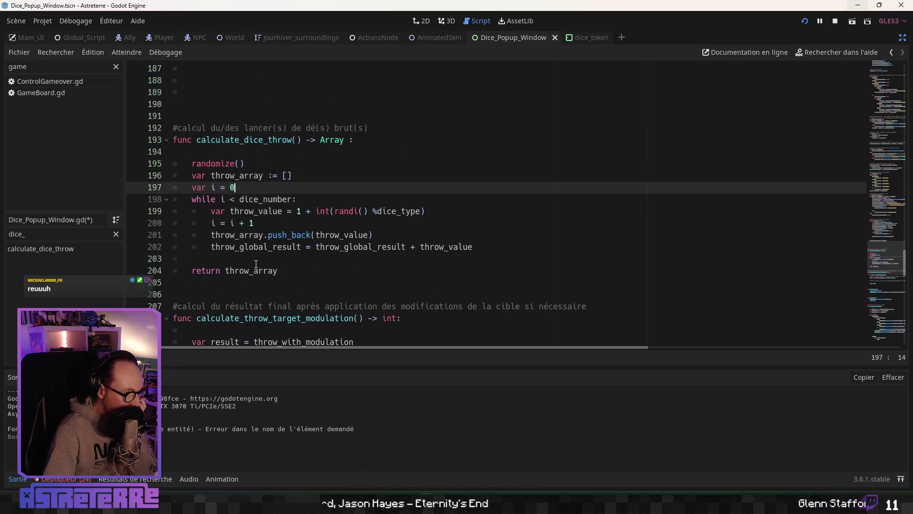
pyautogui.scroll(-4, 256, 264)
pyautogui.scroll(-8, 256, 264)
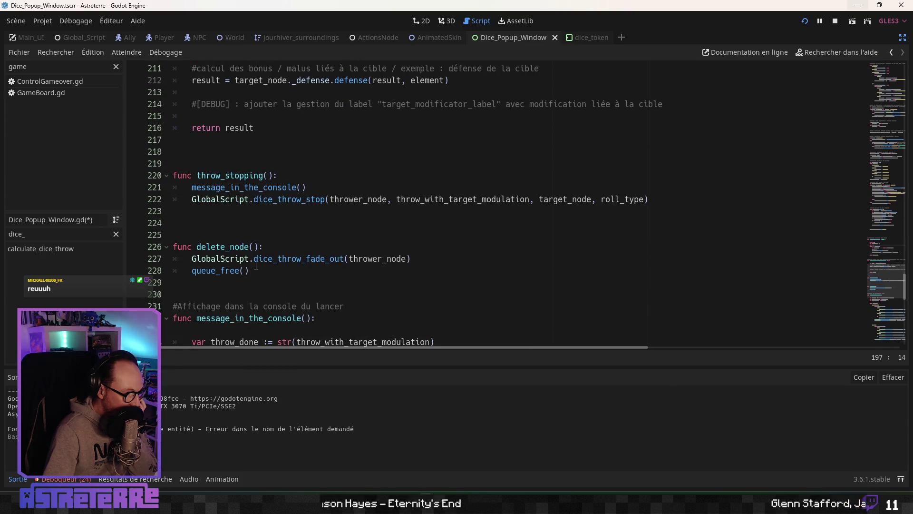
pyautogui.scroll(-1, 256, 265)
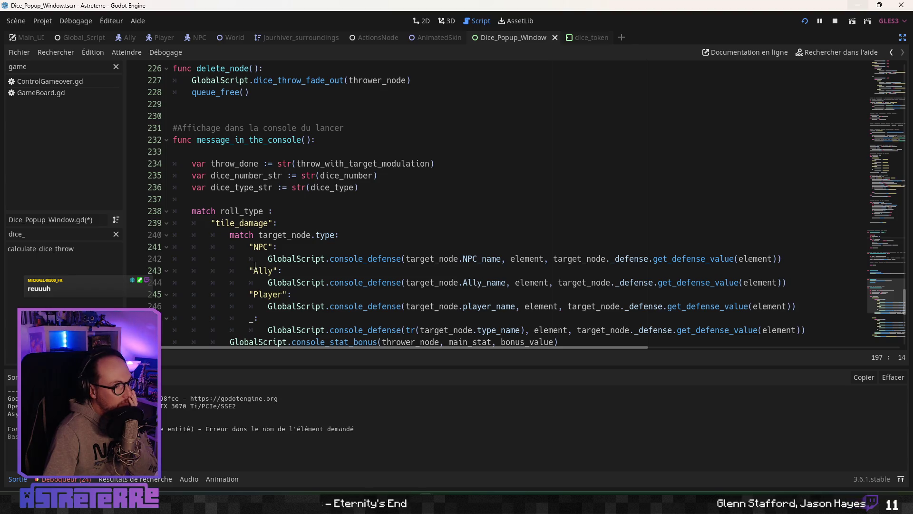
pyautogui.scroll(-1, 255, 264)
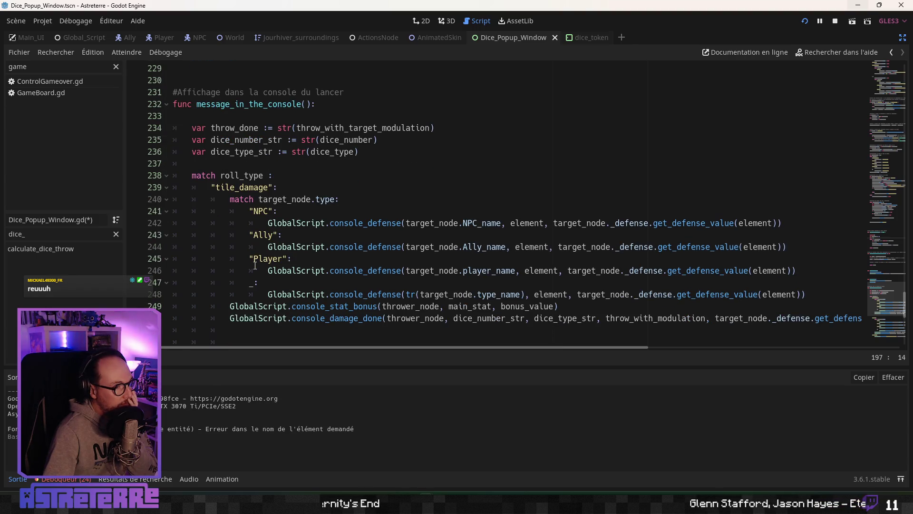
pyautogui.scroll(-8, 256, 265)
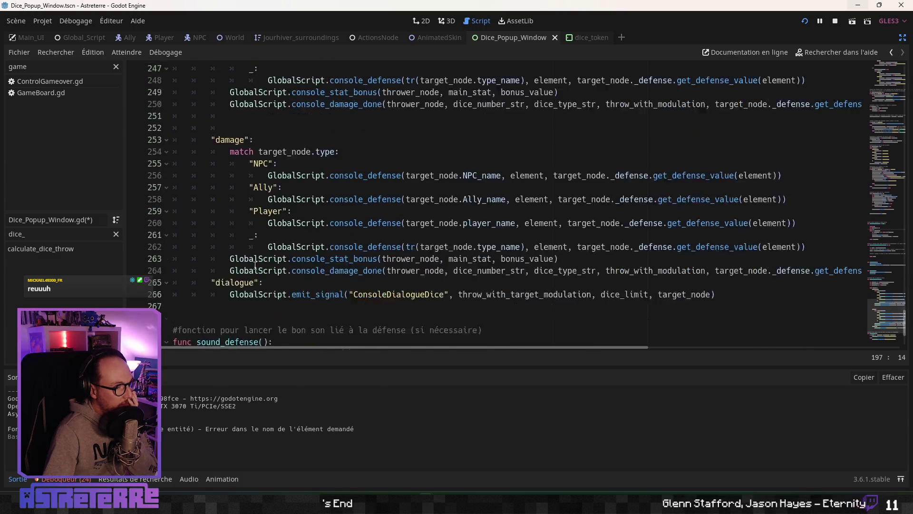
pyautogui.scroll(1, 256, 265)
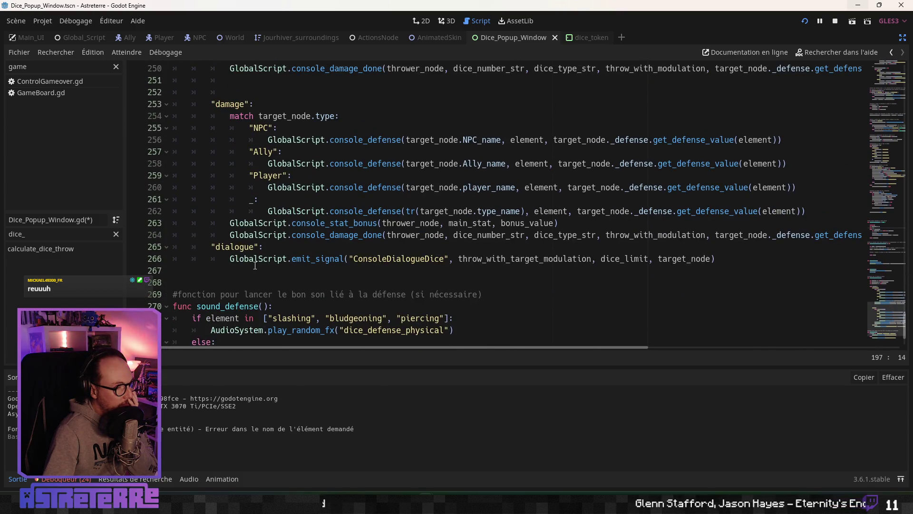
pyautogui.scroll(-2, 255, 265)
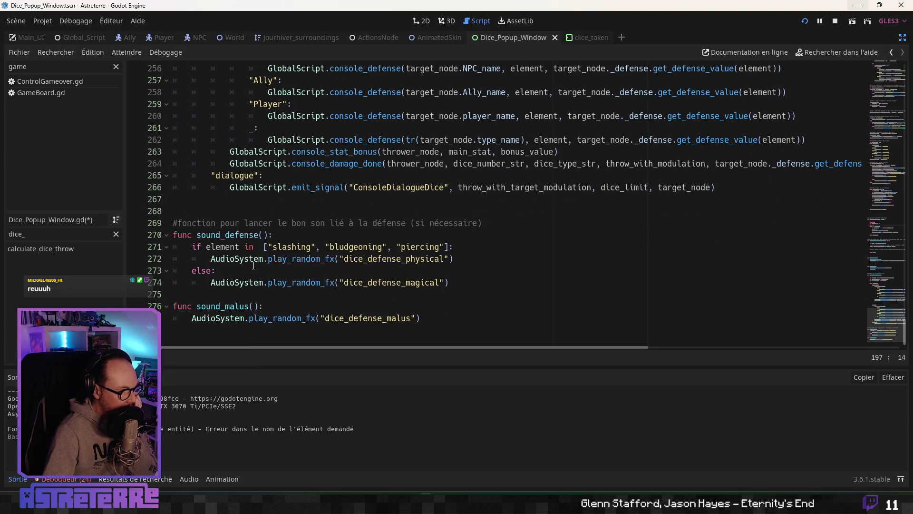
pyautogui.scroll(4, 254, 265)
pyautogui.scroll(-2, 254, 265)
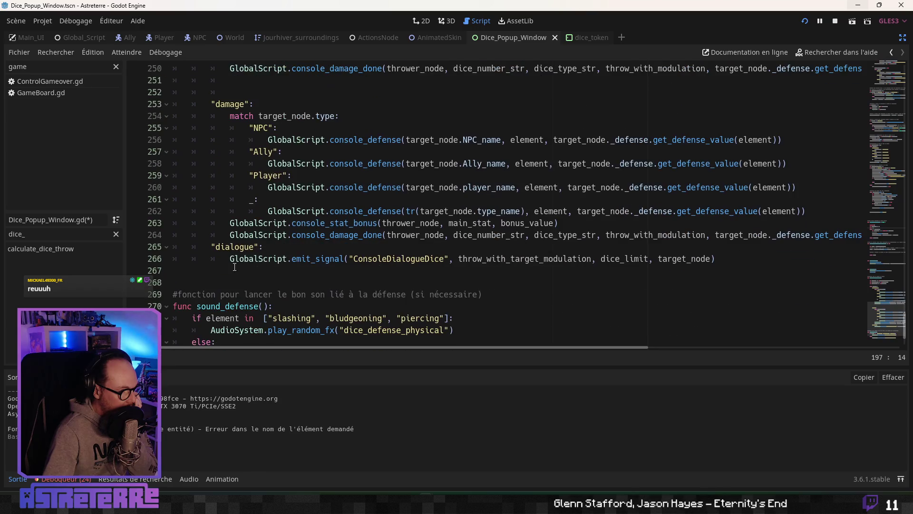
pyautogui.click(211, 242)
# - Delete the stray blank line 251 between the console-message branches
pyautogui.press('Down')
pyautogui.click(249, 235)
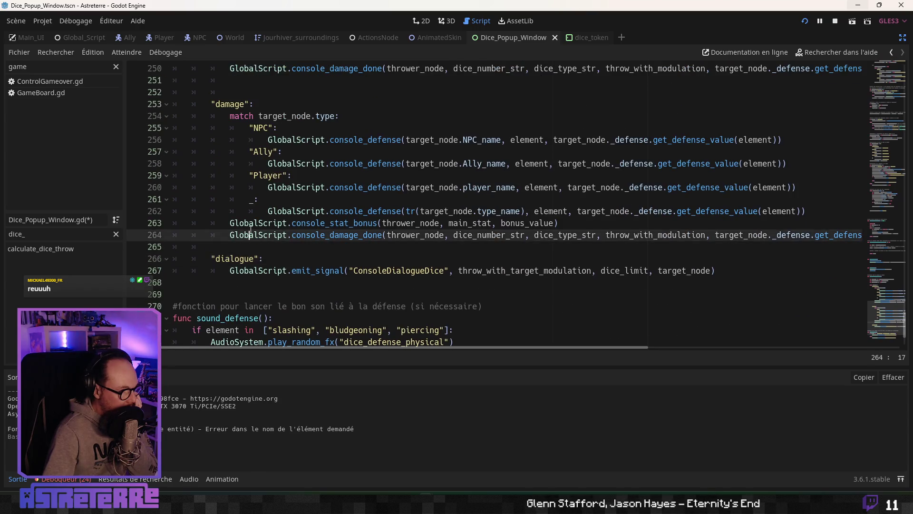
pyautogui.scroll(4, 248, 218)
pyautogui.click(250, 223)
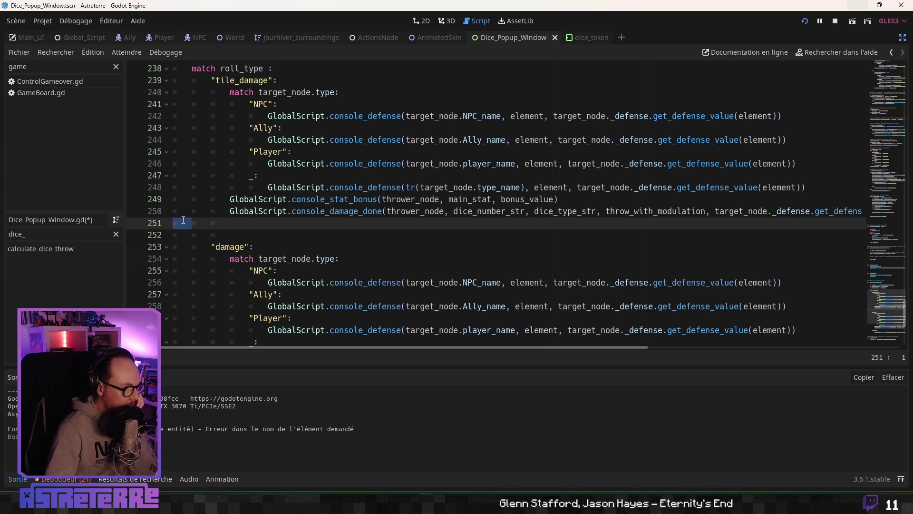
pyautogui.moveTo(251, 224); pyautogui.dragTo(128, 221)
pyautogui.press('BackSpace')
pyautogui.press('BackSpace')
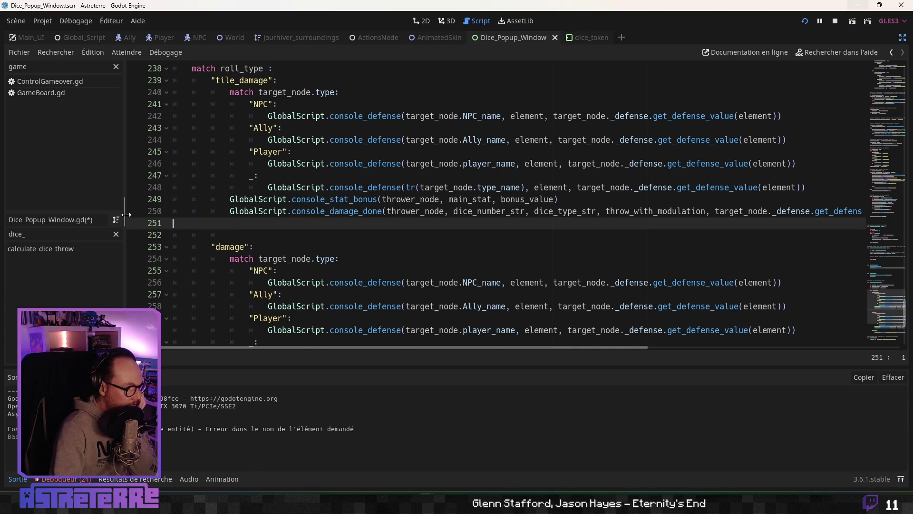
# - Add a "support": case containing pass after the "dialogue" case in match roll_type
pyautogui.click(296, 188)
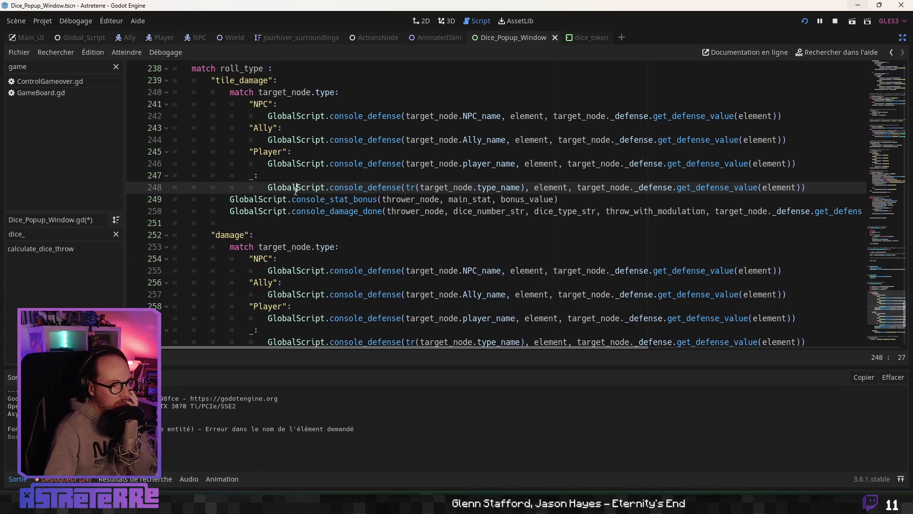
pyautogui.click(308, 223)
pyautogui.click(307, 243)
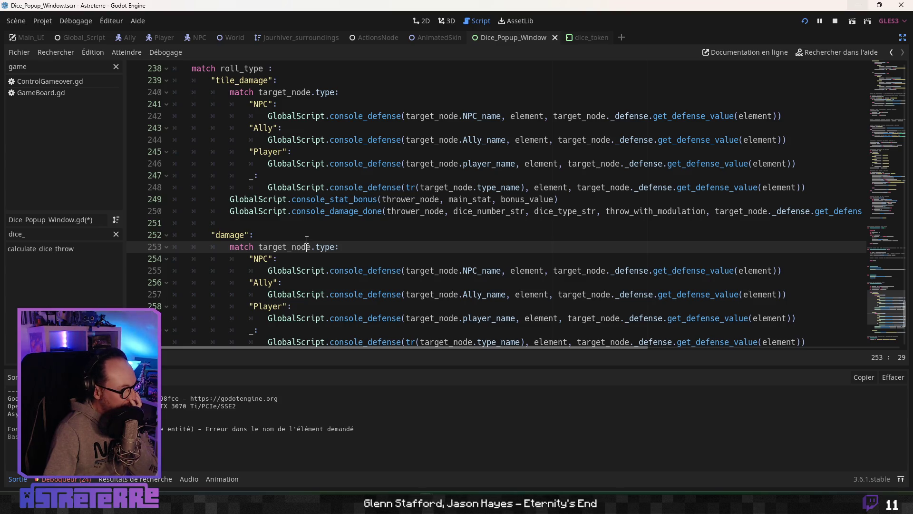
pyautogui.scroll(-3, 306, 240)
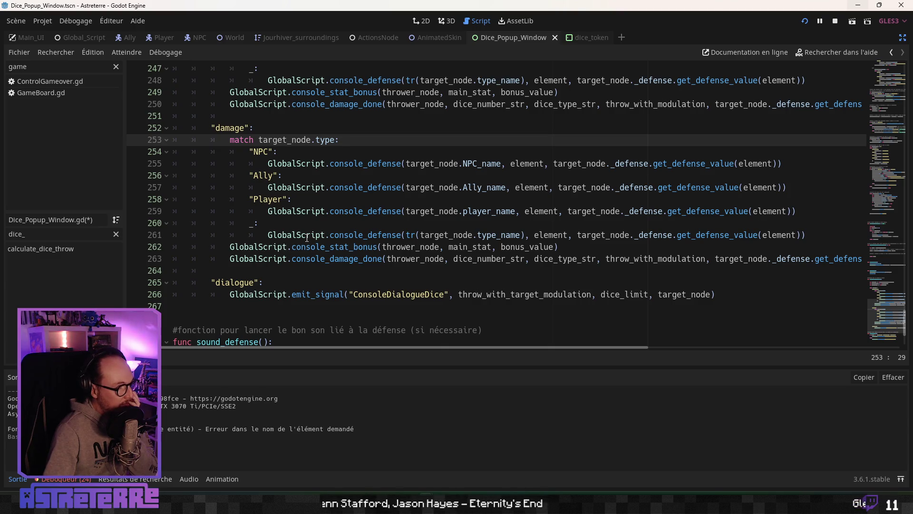
pyautogui.click(237, 313)
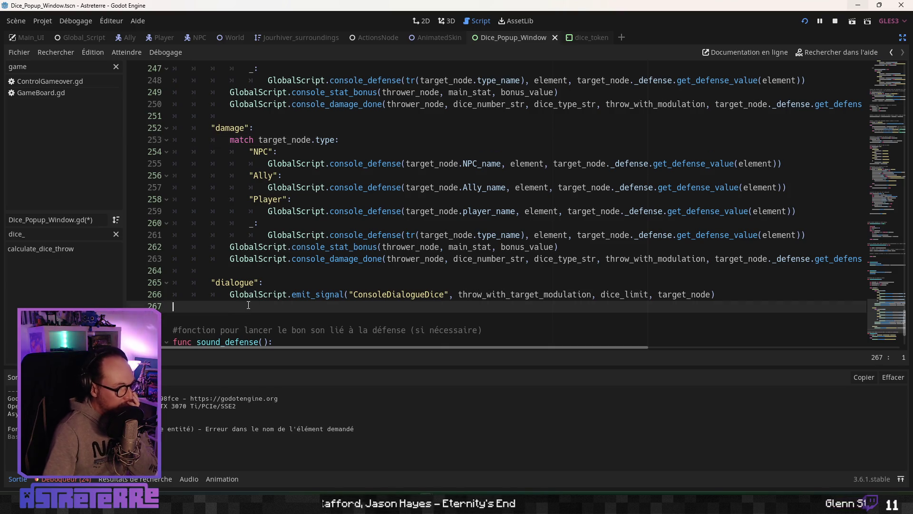
pyautogui.press('Tab')
pyautogui.press('Return')
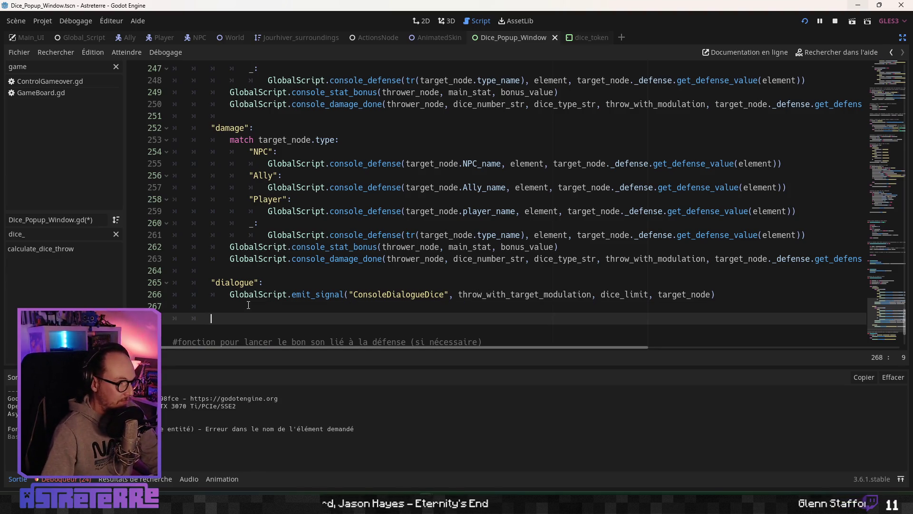
pyautogui.write('"support":')
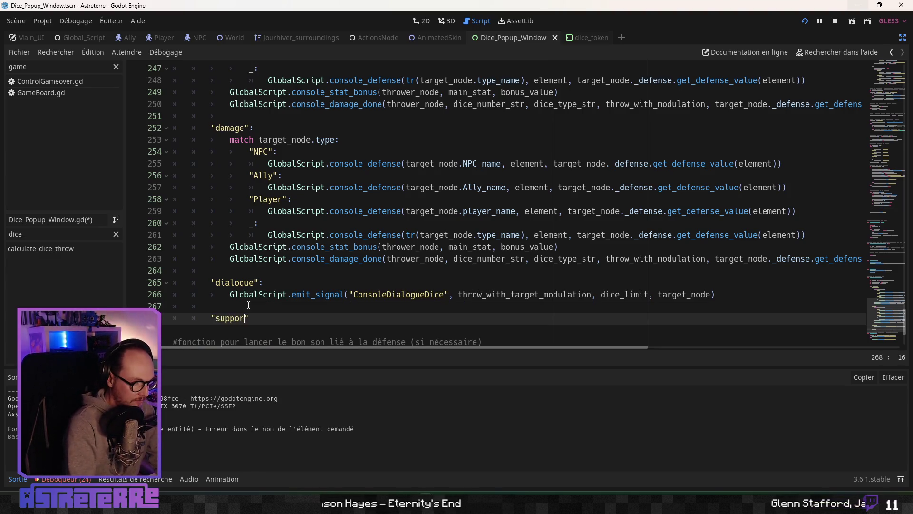
pyautogui.press('Return')
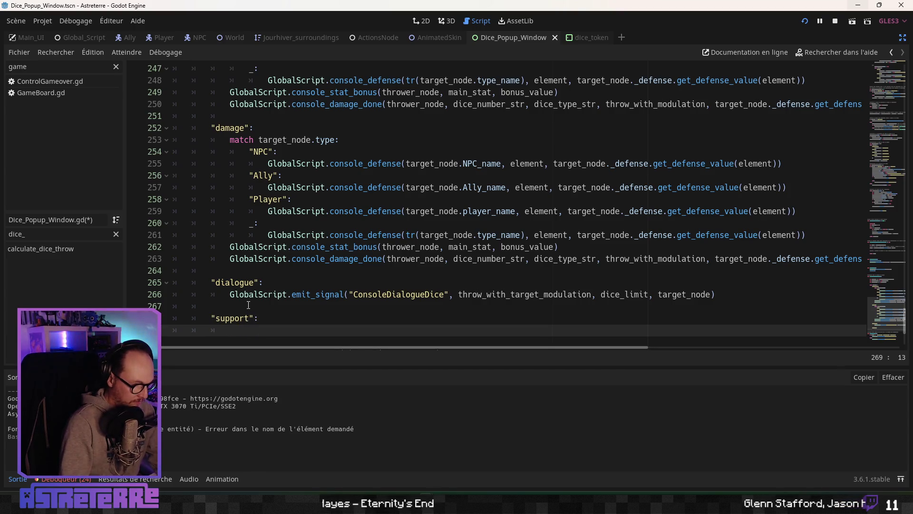
pyautogui.write('pass')
# - Review the new support branch and defense sound code, then save Dice_Popup_Window.gd
pyautogui.click(259, 305)
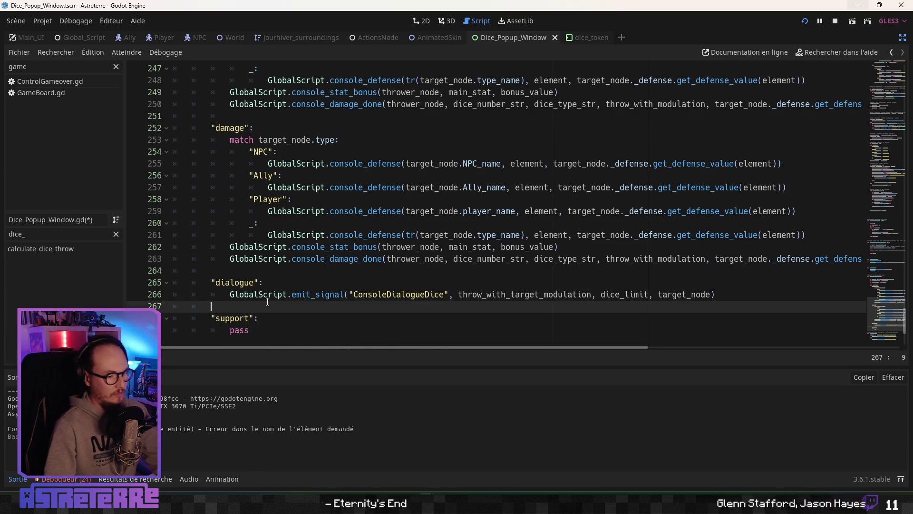
pyautogui.scroll(-3, 259, 304)
pyautogui.click(274, 229)
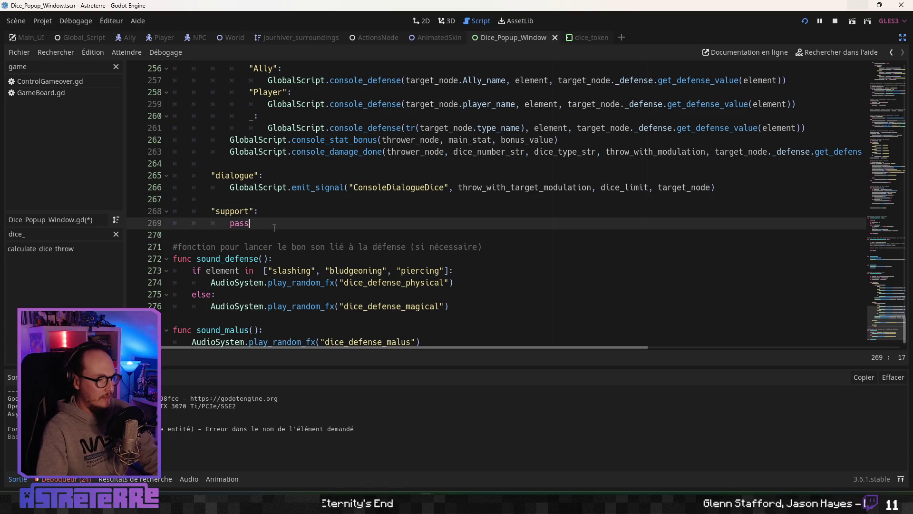
pyautogui.click(305, 270)
pyautogui.scroll(-1, 303, 276)
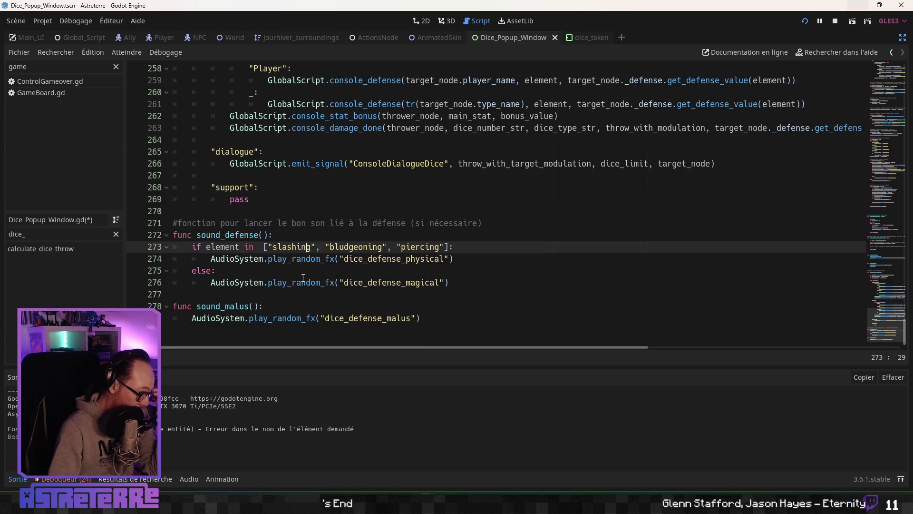
pyautogui.click(303, 272)
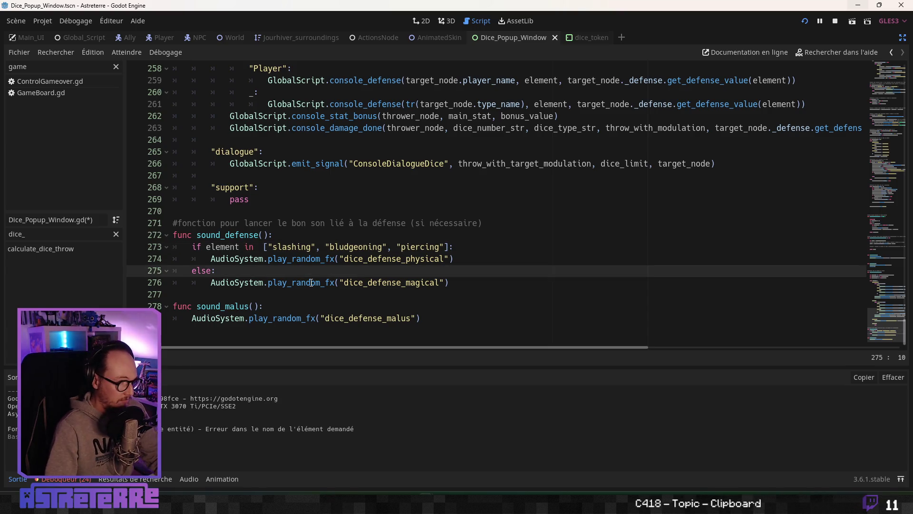
pyautogui.hotkey('ctrl', 's')
pyautogui.scroll(3, 321, 253)
pyautogui.click(322, 252)
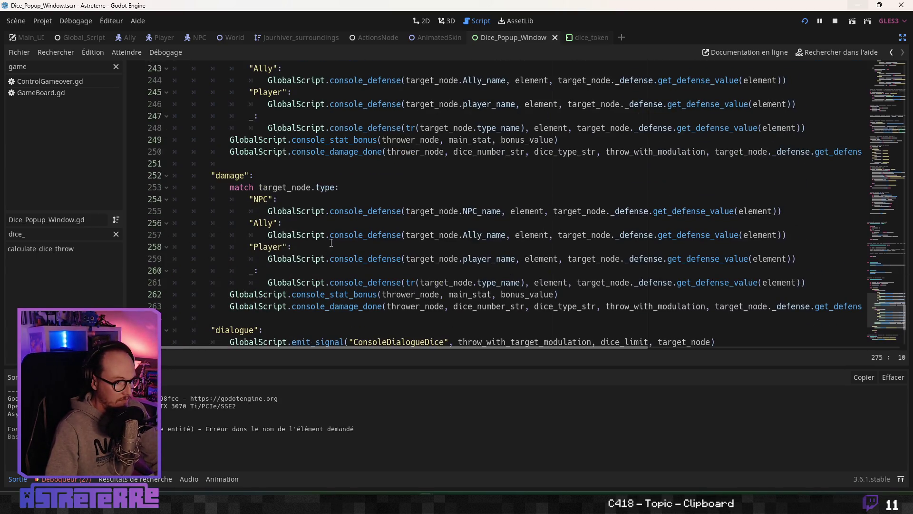
pyautogui.scroll(17, 324, 262)
pyautogui.scroll(3, 329, 276)
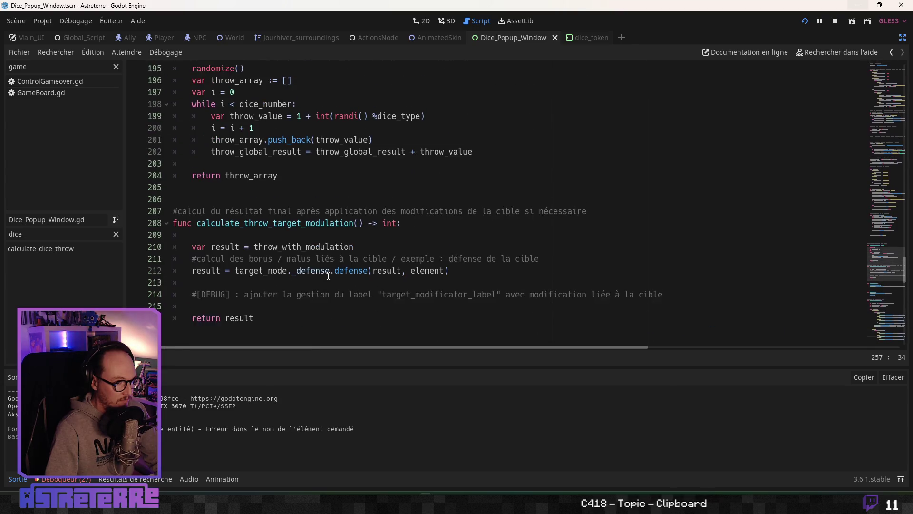
pyautogui.scroll(-4, 327, 277)
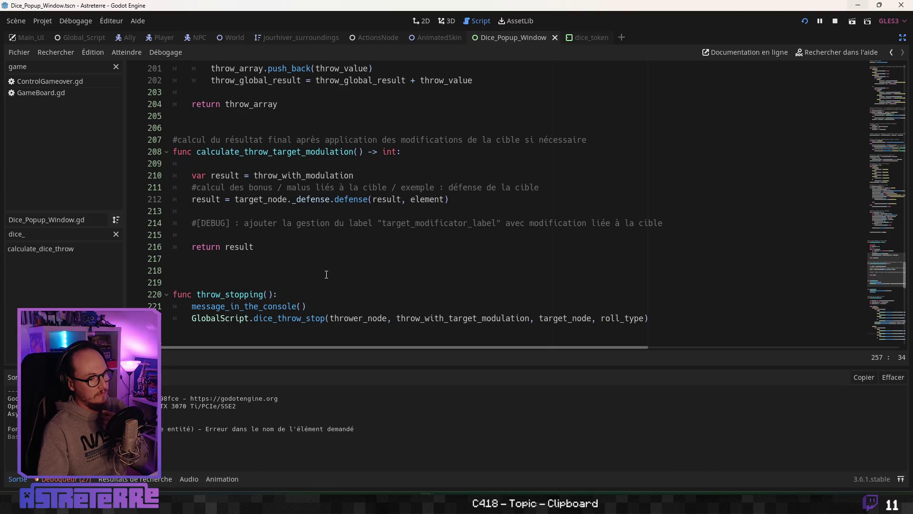
pyautogui.scroll(4, 326, 274)
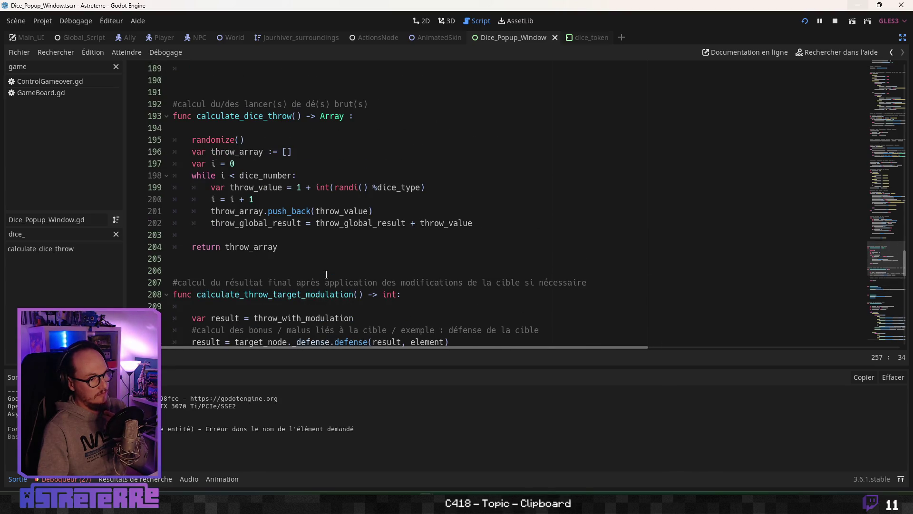
pyautogui.scroll(8, 327, 274)
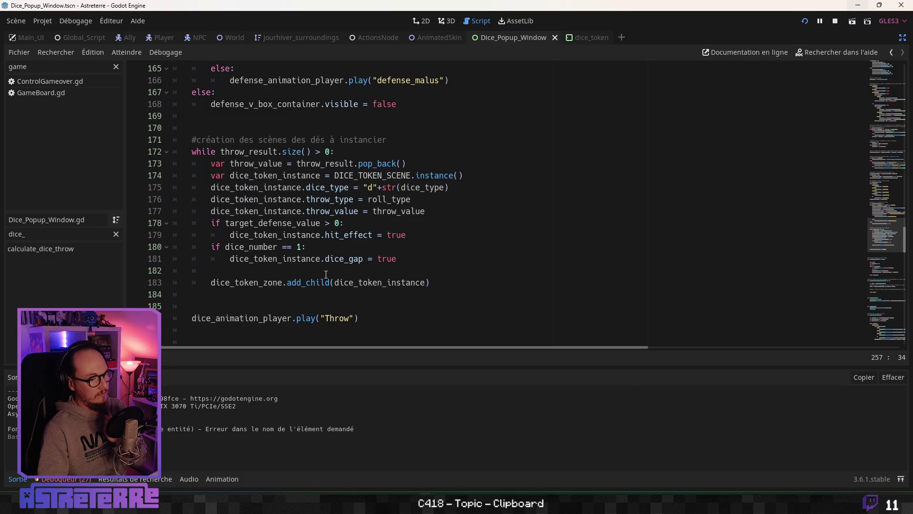
pyautogui.scroll(5, 326, 275)
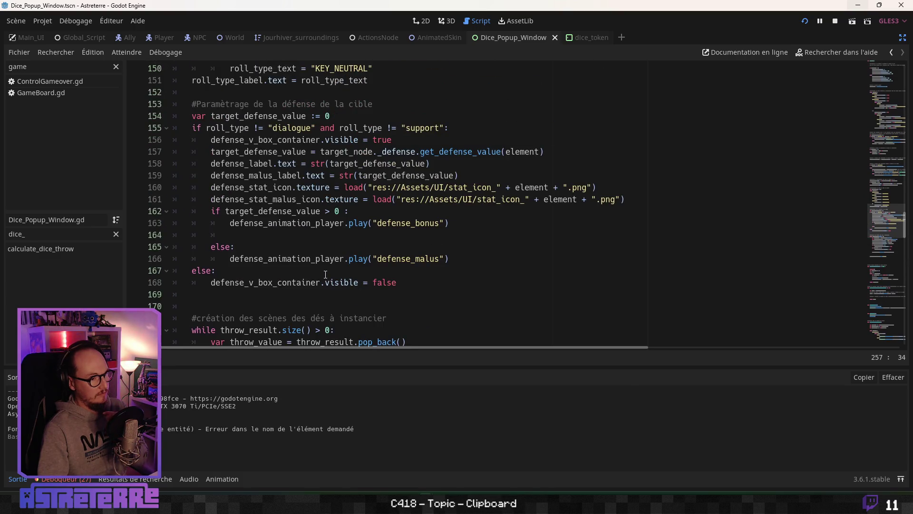
pyautogui.scroll(-2, 325, 274)
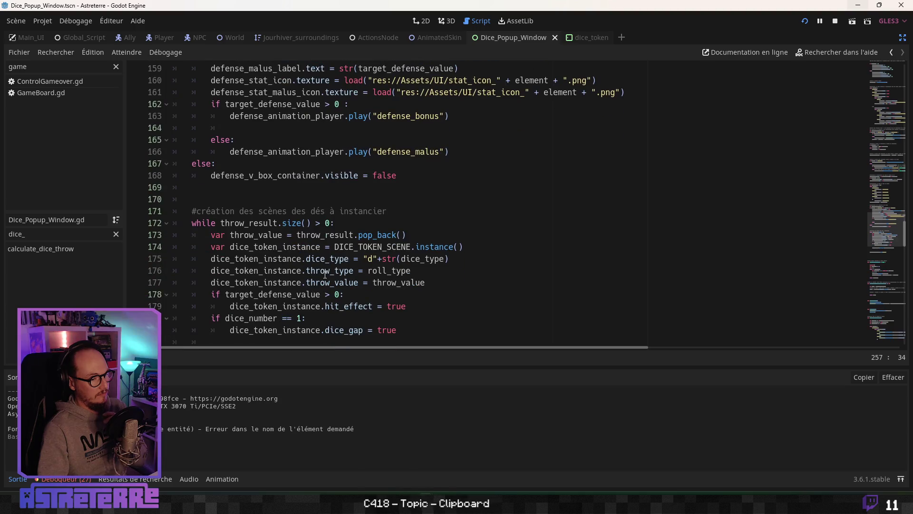
pyautogui.scroll(4, 320, 274)
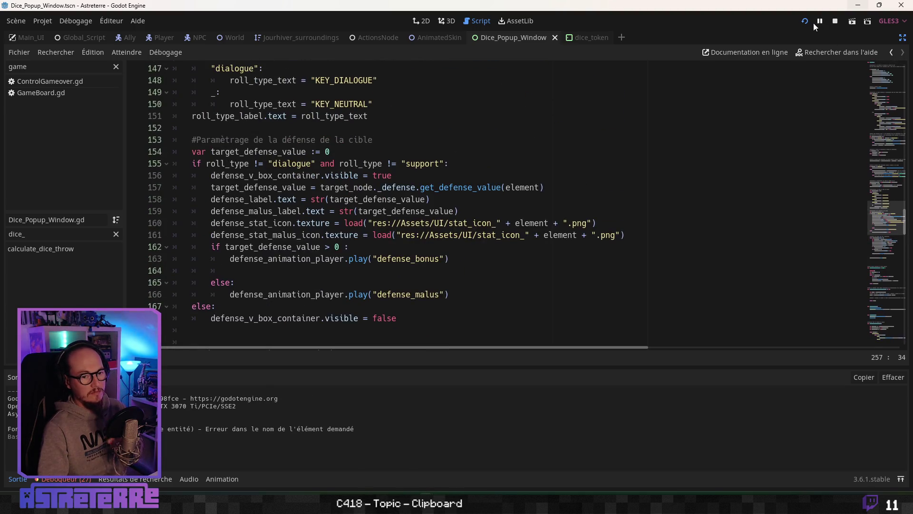
# - Run the Astreterre project with F5, briefly browse the Start menu, and return to the game
pyautogui.press('F5')
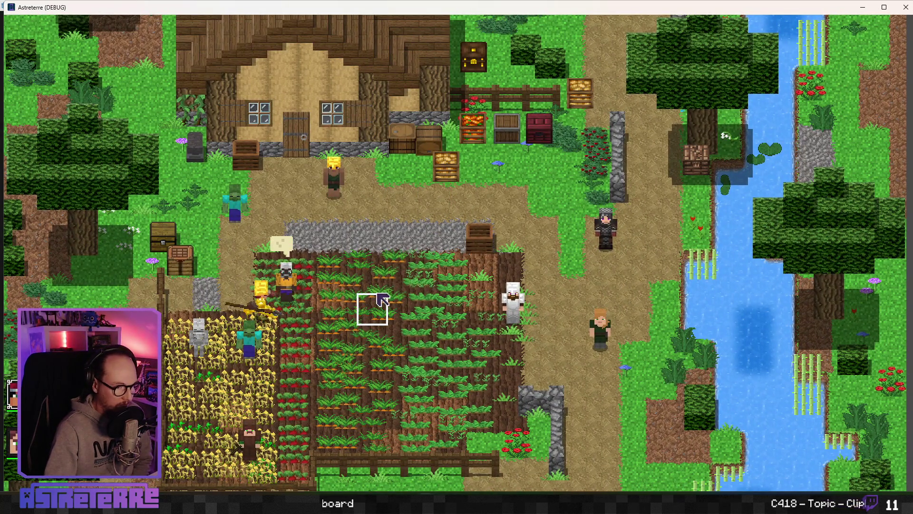
pyautogui.press('super')
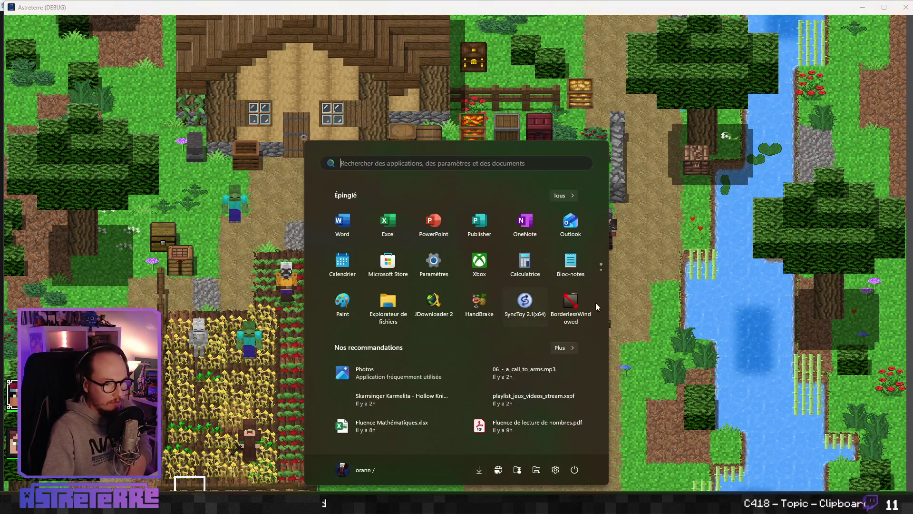
pyautogui.scroll(-1, 568, 300)
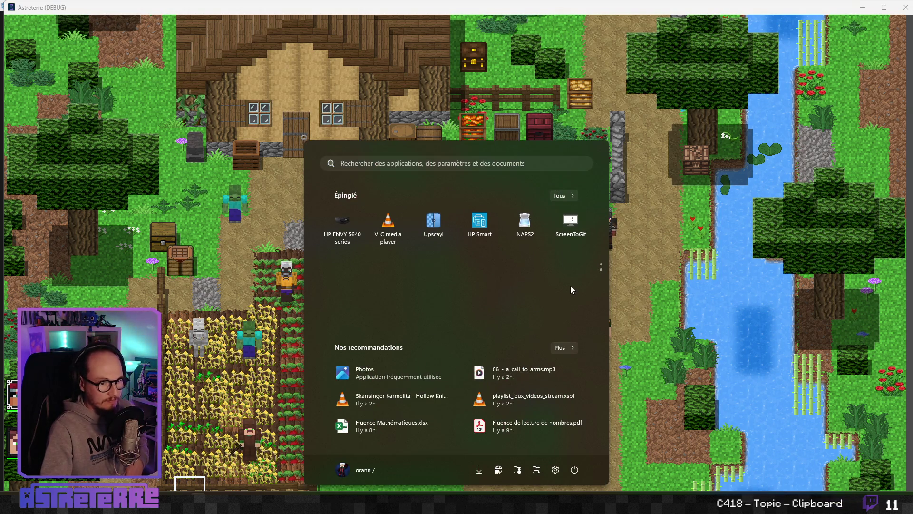
pyautogui.press('Escape')
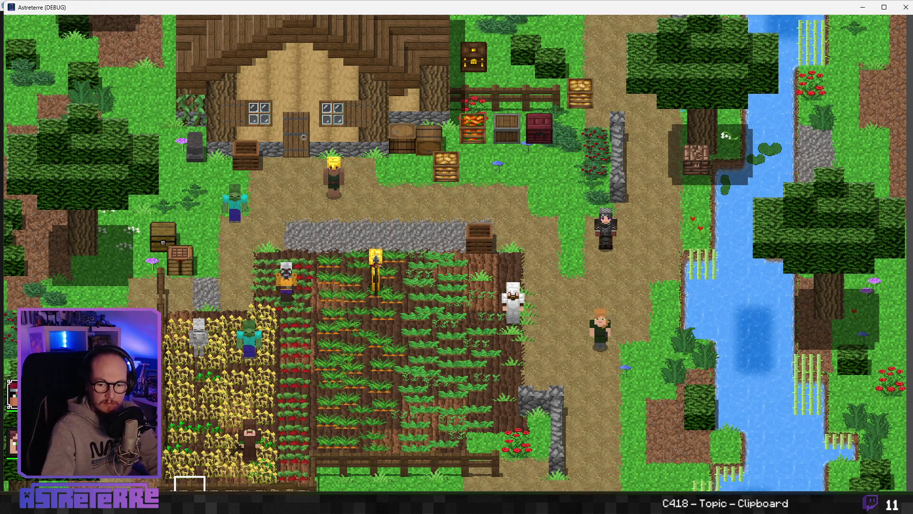
# - Record a ScreenToGif clip of a healing potion used on Alex and its support roll
pyautogui.moveTo(592, 369)
pyautogui.mouseDown()
pyautogui.moveTo(630, 445)
pyautogui.moveTo(613, 423)
pyautogui.moveTo(692, 492)
pyautogui.moveTo(689, 485)
pyautogui.mouseUp()
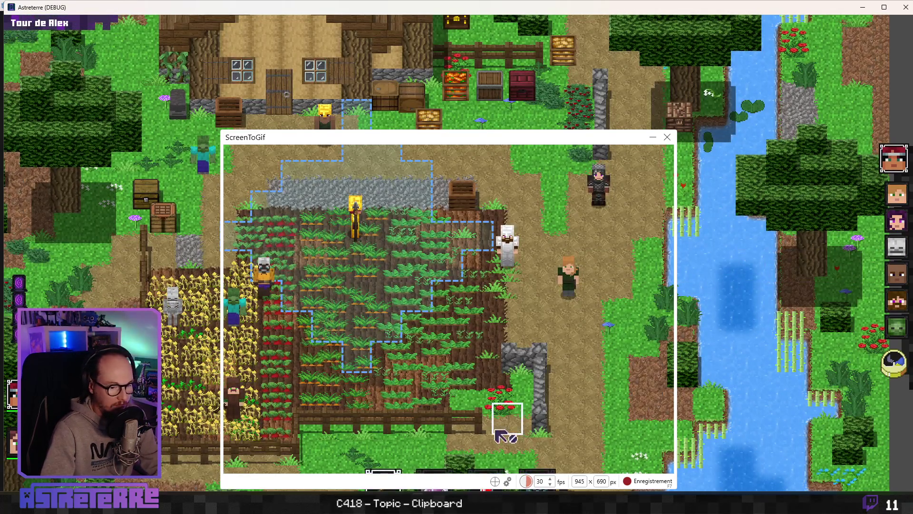
pyautogui.click(489, 476)
pyautogui.press('F7')
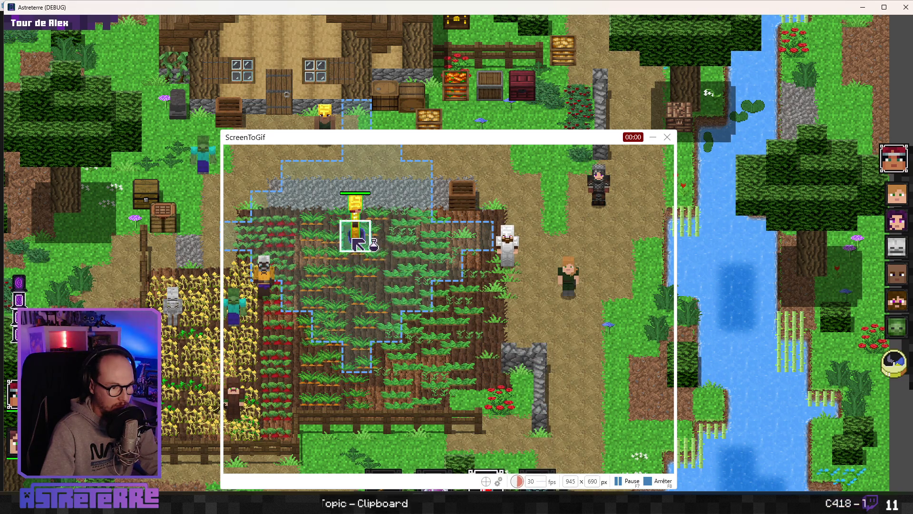
pyautogui.click(353, 231)
pyautogui.click(442, 334)
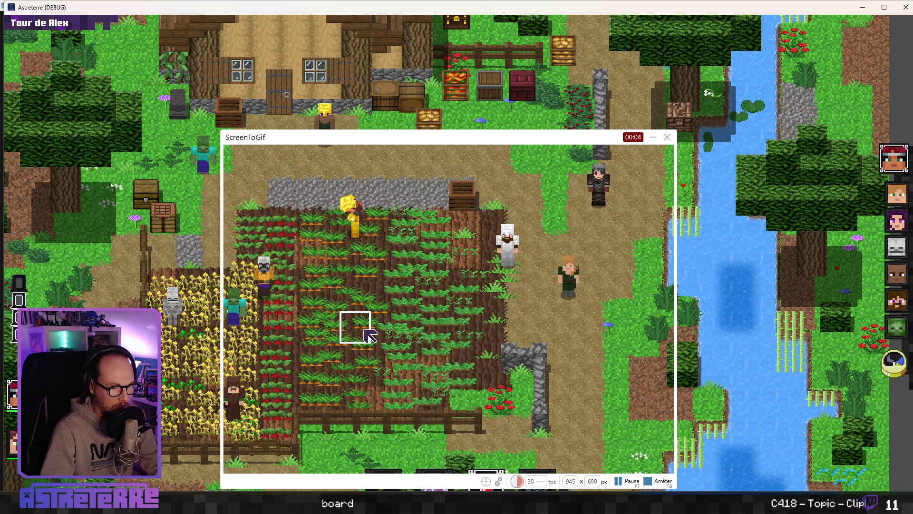
pyautogui.click(652, 480)
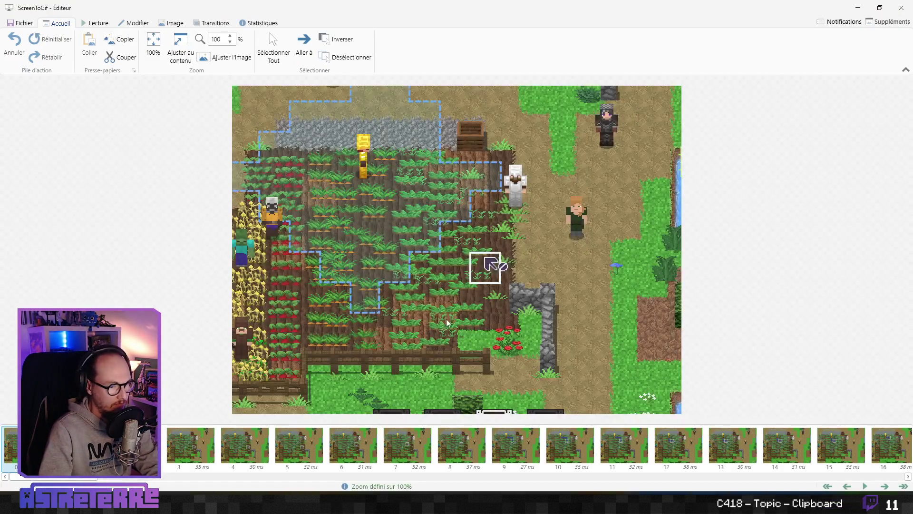
# - Play back and step through the frames where the 1d6 Soutien card lands on 3 and fades
pyautogui.press('space')
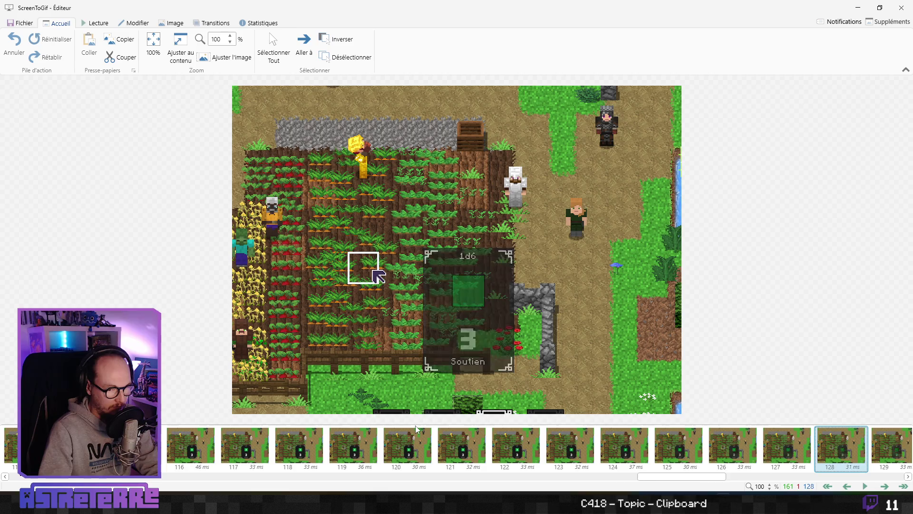
pyautogui.press('Left')
pyautogui.press('Left')
pyautogui.press('Left')
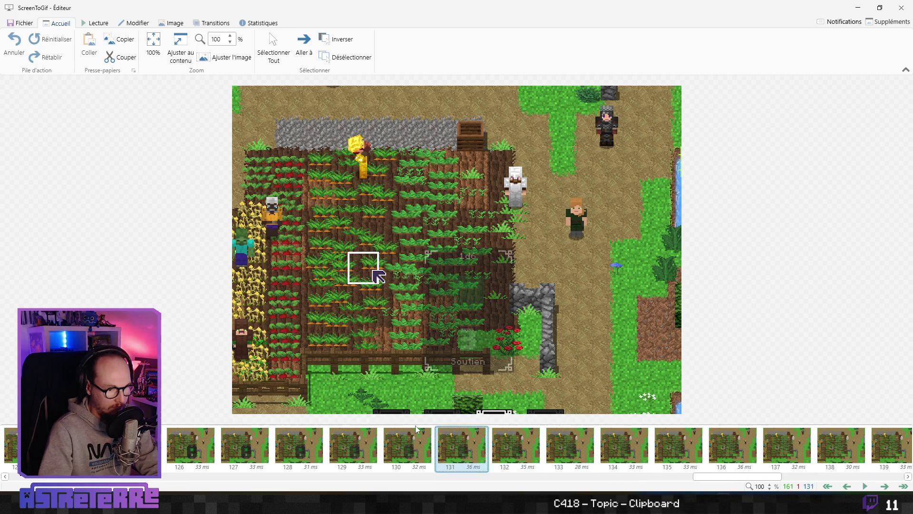
pyautogui.press('Right')
pyautogui.press('Right')
pyautogui.press('Right')
pyautogui.press('Right')
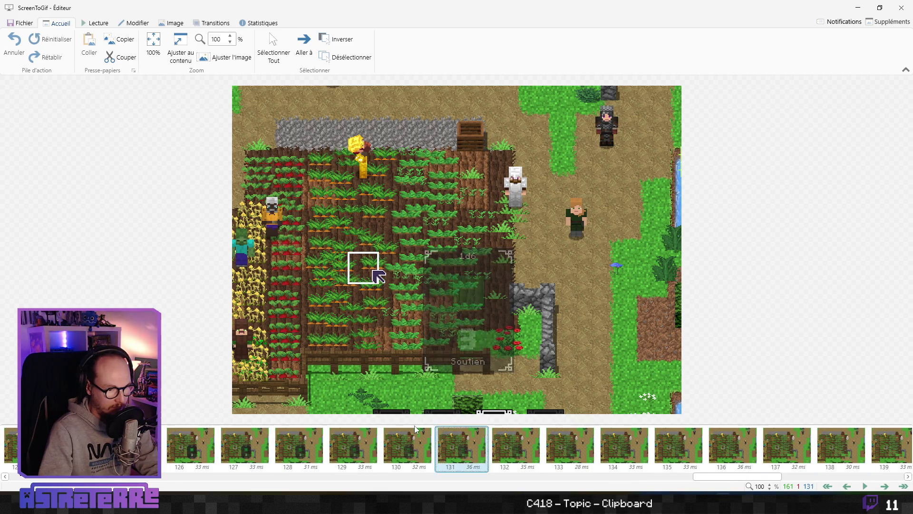
pyautogui.press('Left')
pyautogui.press('Left')
pyautogui.press('Left')
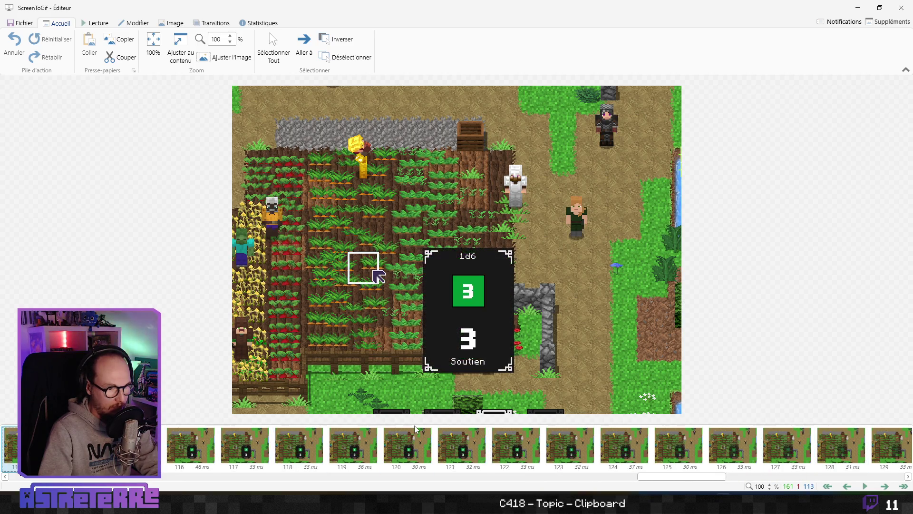
pyautogui.press('Right')
pyautogui.press('Right')
pyautogui.press('Right')
pyautogui.press('Left')
pyautogui.press('Left')
pyautogui.press('Left')
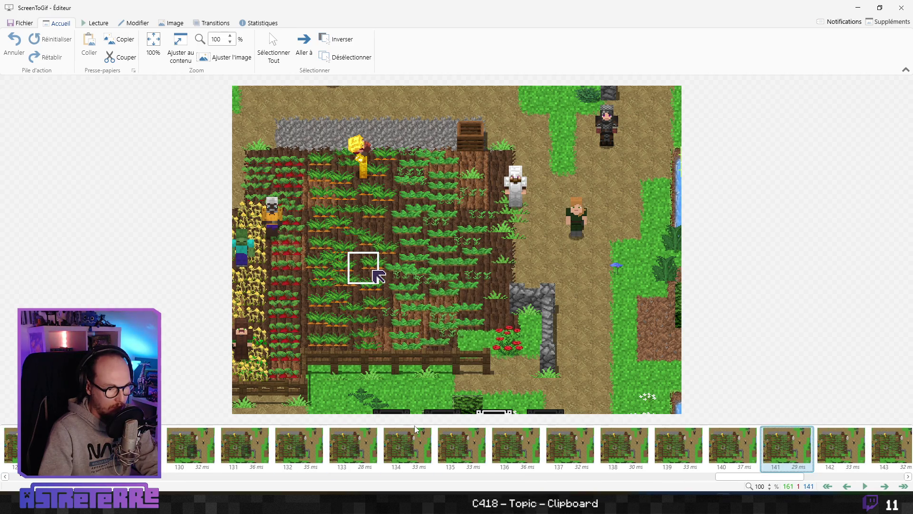
pyautogui.press('Left')
pyautogui.press('Left')
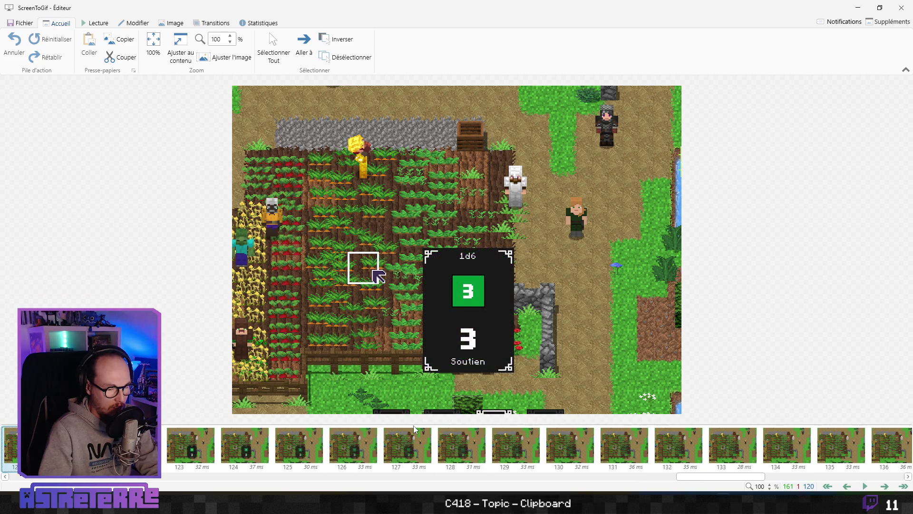
pyautogui.press('Right')
pyautogui.press('Right')
pyautogui.press('Right')
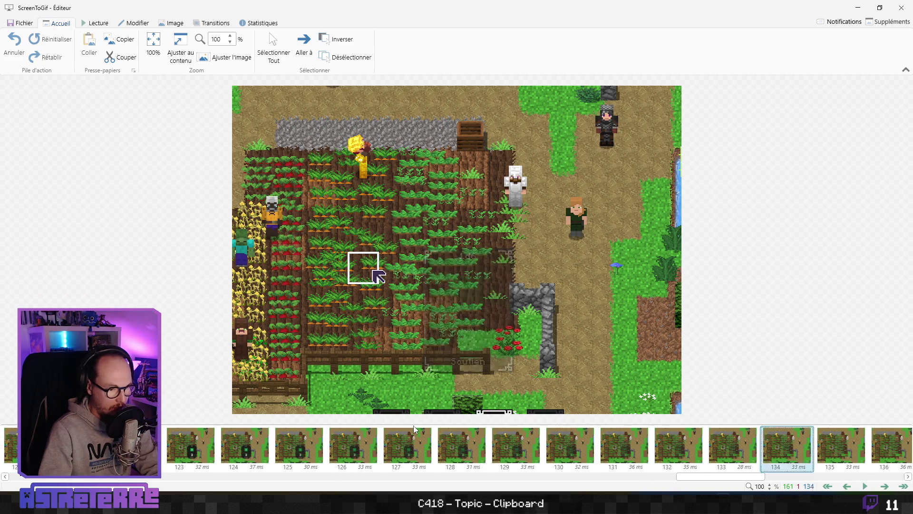
pyautogui.press('Left')
pyautogui.press('Left')
pyautogui.press('Left')
pyautogui.press('Left')
pyautogui.press('Left')
pyautogui.press('Left')
pyautogui.press('Right')
pyautogui.press('Right')
pyautogui.press('Right')
pyautogui.press('Right')
pyautogui.press('Right')
pyautogui.press('Right')
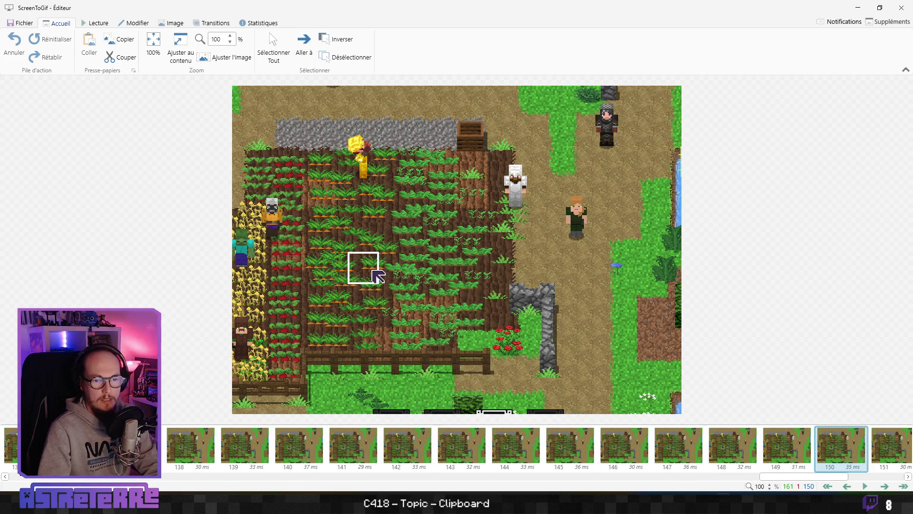
# - Close the ScreenToGif editor, confirming Oui, and close the running game
pyautogui.hotkey('alt', 'F4')
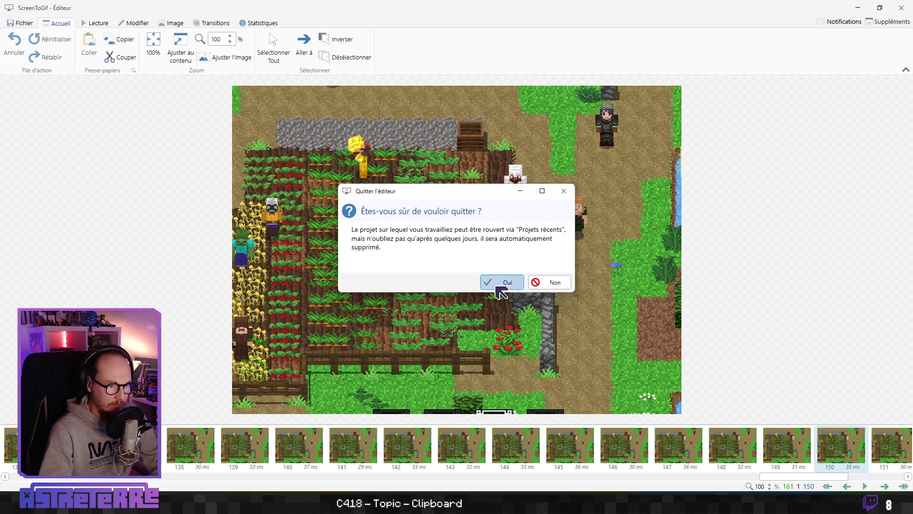
pyautogui.click(504, 282)
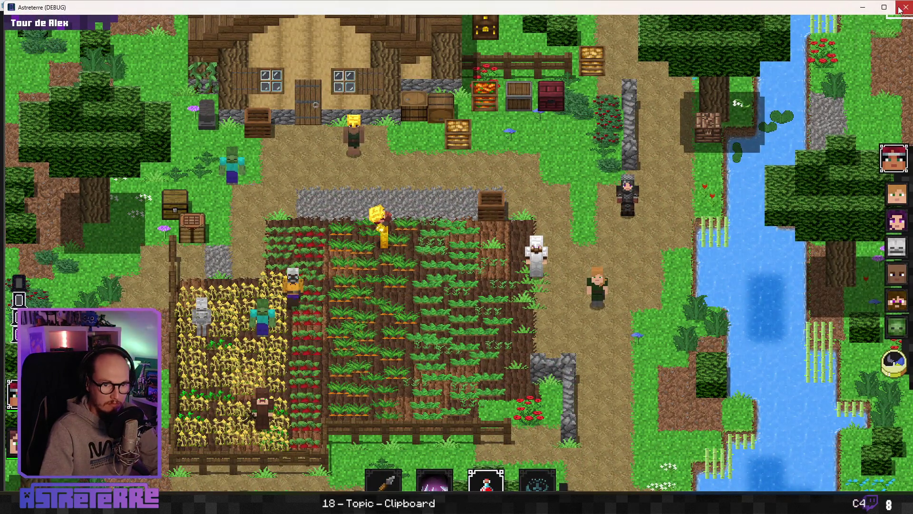
pyautogui.click(906, 7)
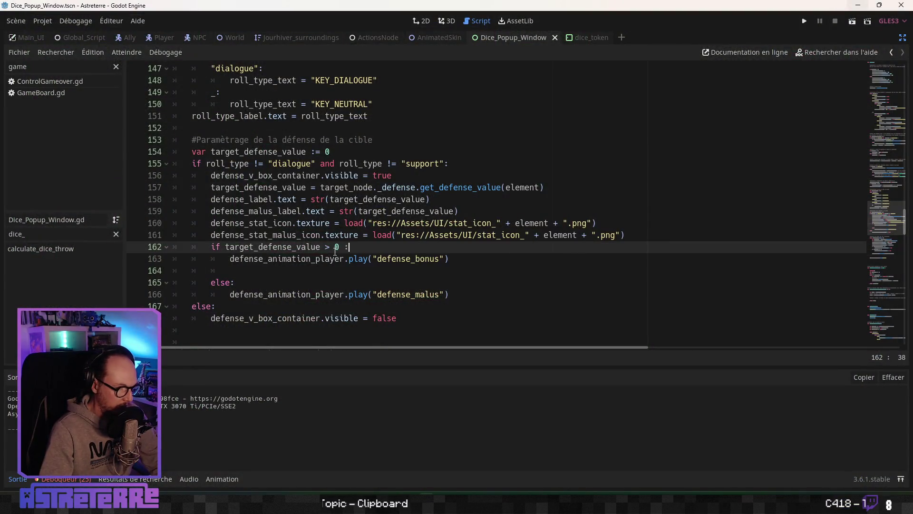
pyautogui.click(293, 235)
pyautogui.scroll(2, 294, 237)
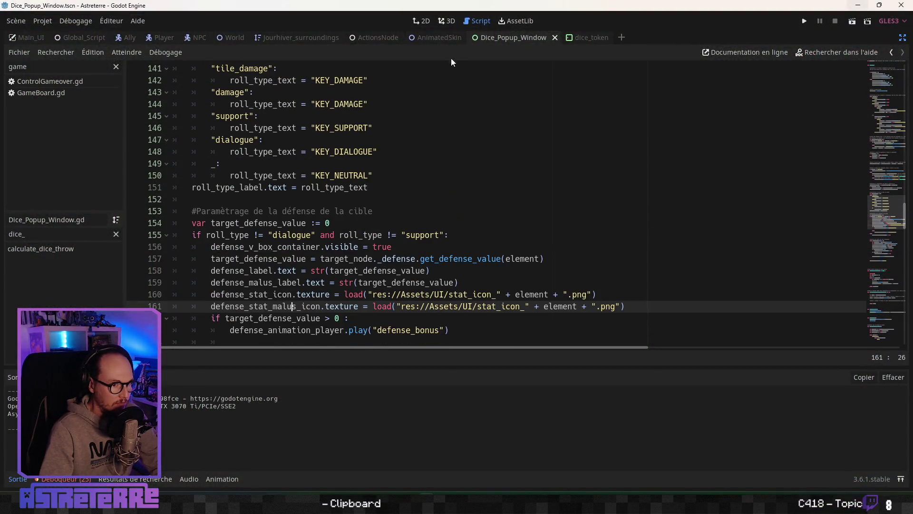
pyautogui.click(115, 234)
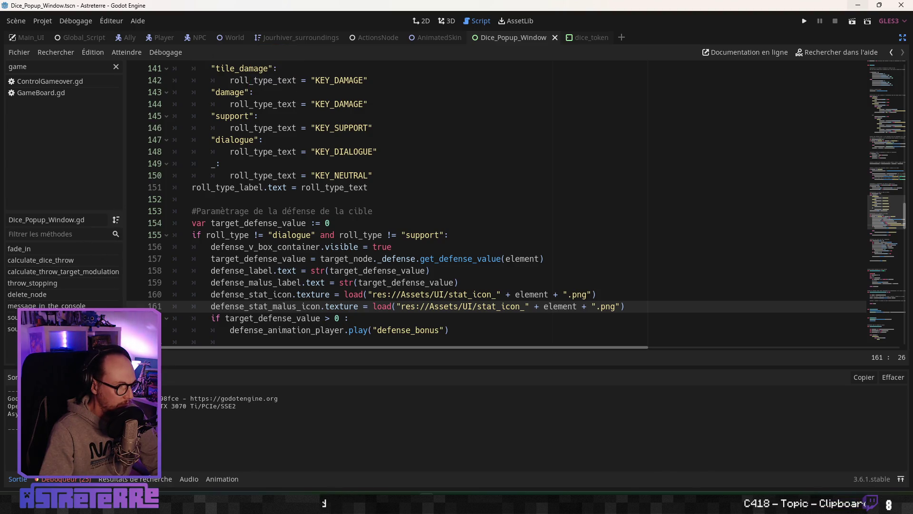
pyautogui.click(41, 283)
pyautogui.scroll(2, 279, 172)
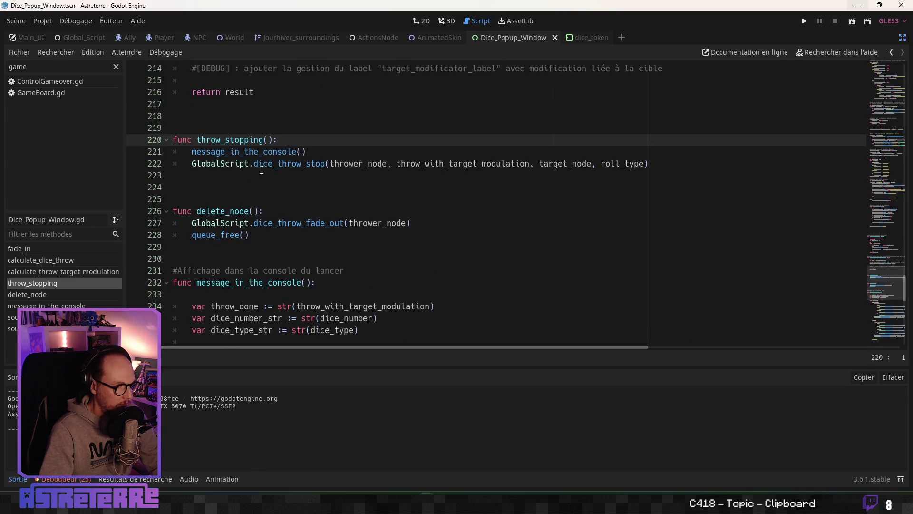
pyautogui.click(254, 165)
pyautogui.click(340, 164)
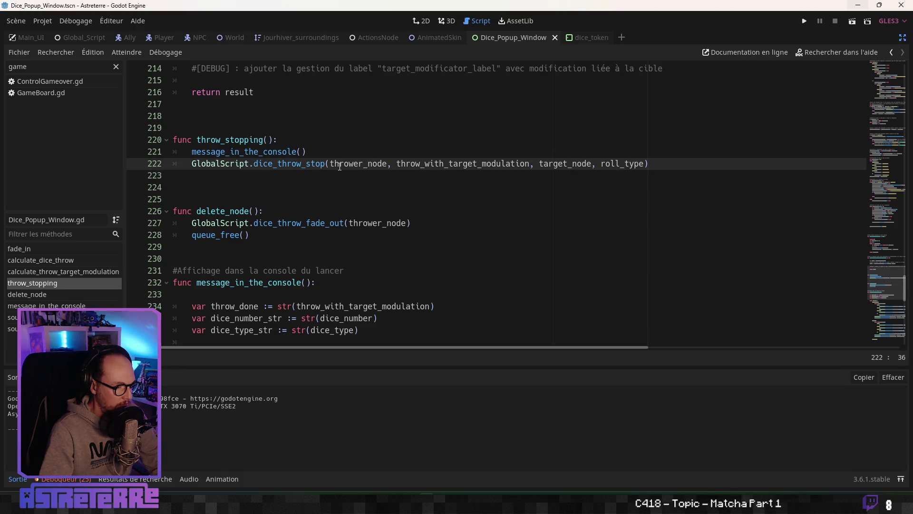
pyautogui.click(411, 165)
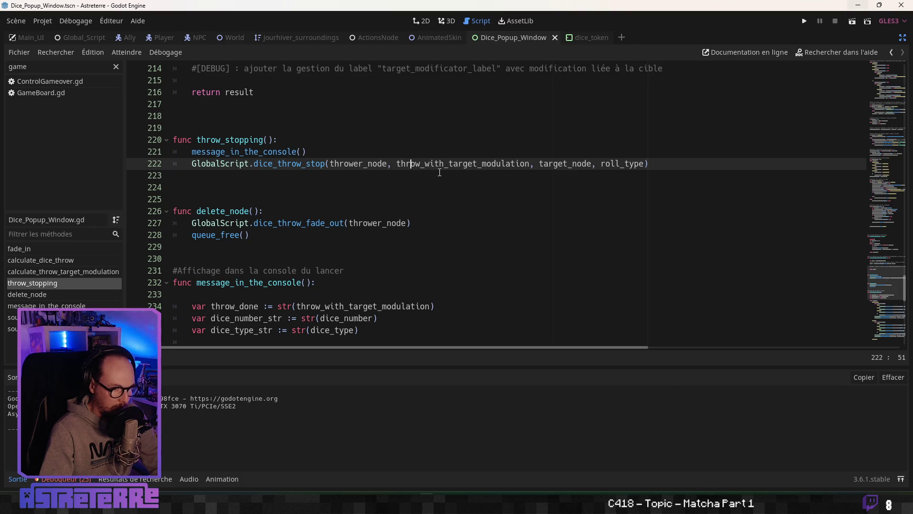
pyautogui.click(558, 163)
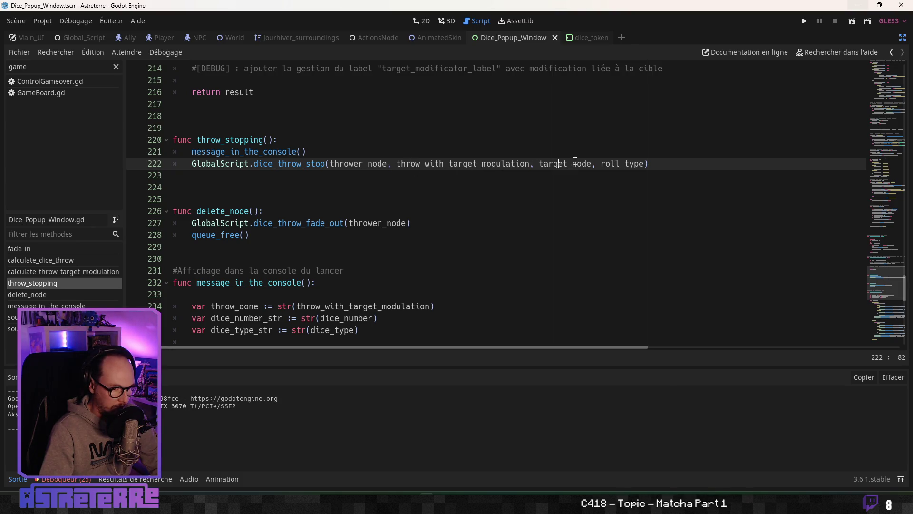
pyautogui.moveTo(625, 164); pyautogui.dragTo(316, 164)
pyautogui.press('Down')
pyautogui.press('Down')
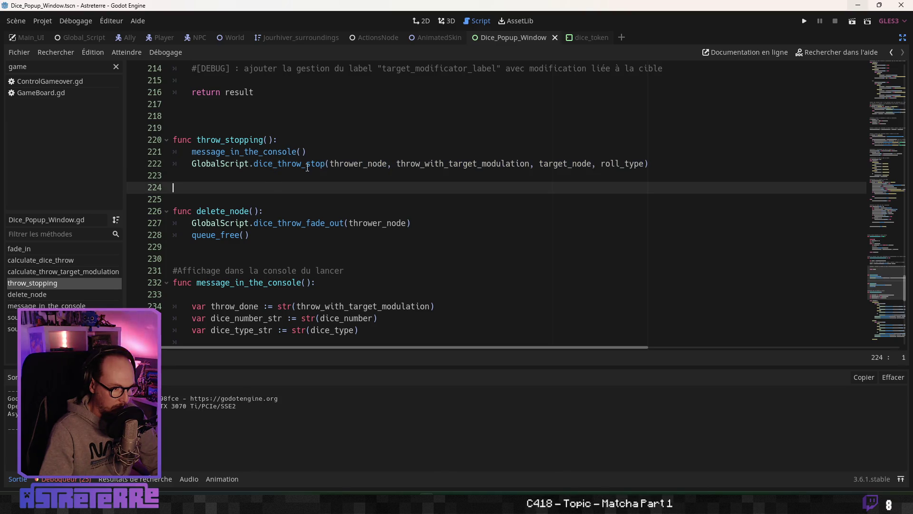
pyautogui.press('Up')
pyautogui.press('Up')
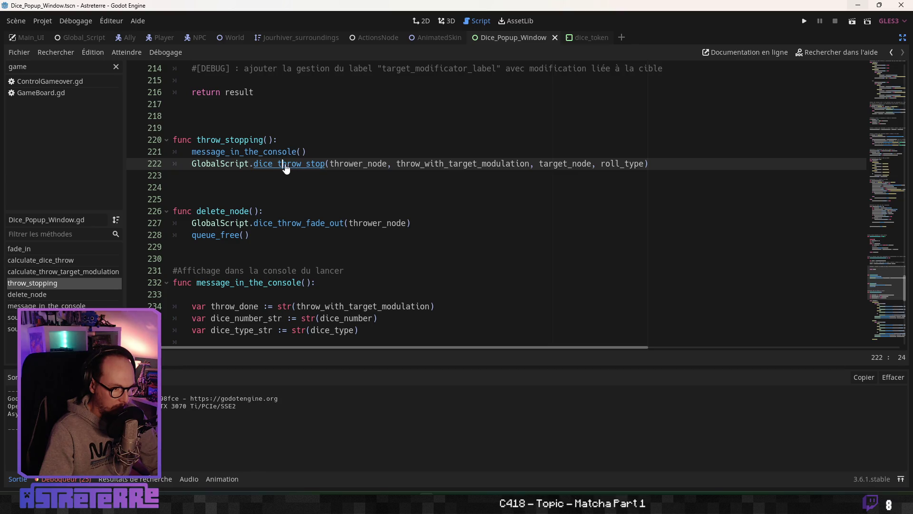
pyautogui.keyDown('ctrl'); pyautogui.click(286, 167); pyautogui.keyUp('ctrl')
pyautogui.click(294, 162)
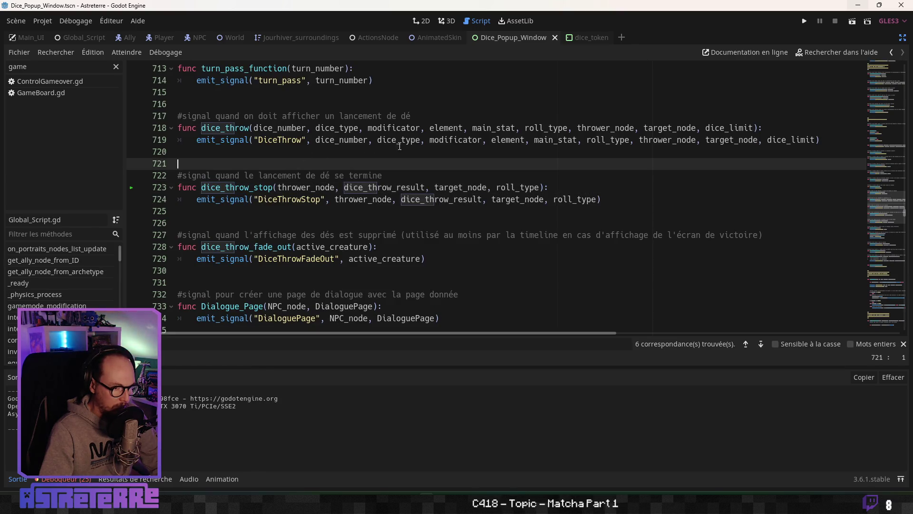
# - Search the whole project for DiceThrowStop, listing 15 matches across 7 files
pyautogui.click(333, 212)
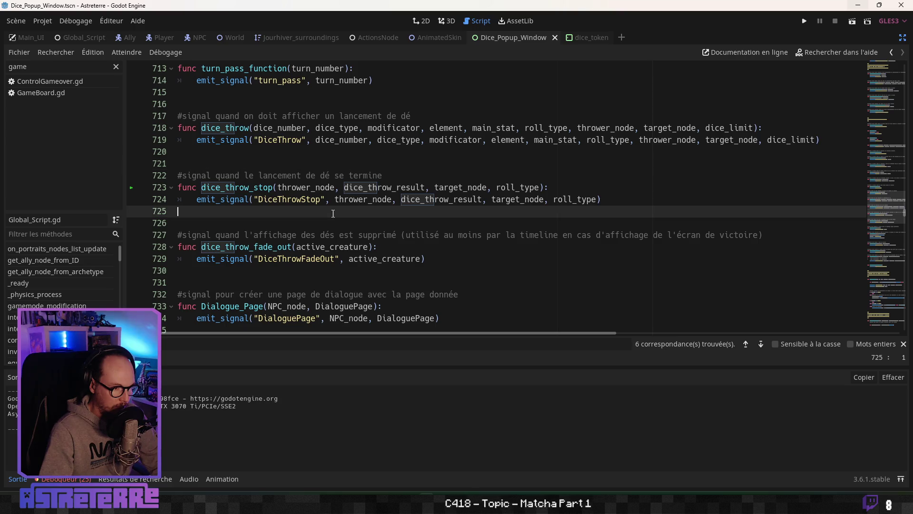
pyautogui.doubleClick(302, 199)
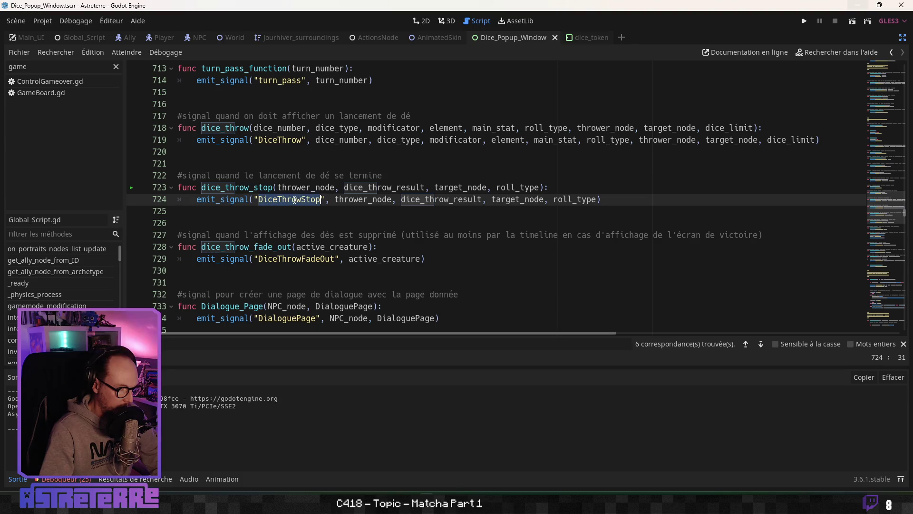
pyautogui.hotkey('ctrl', 'shift', 'f')
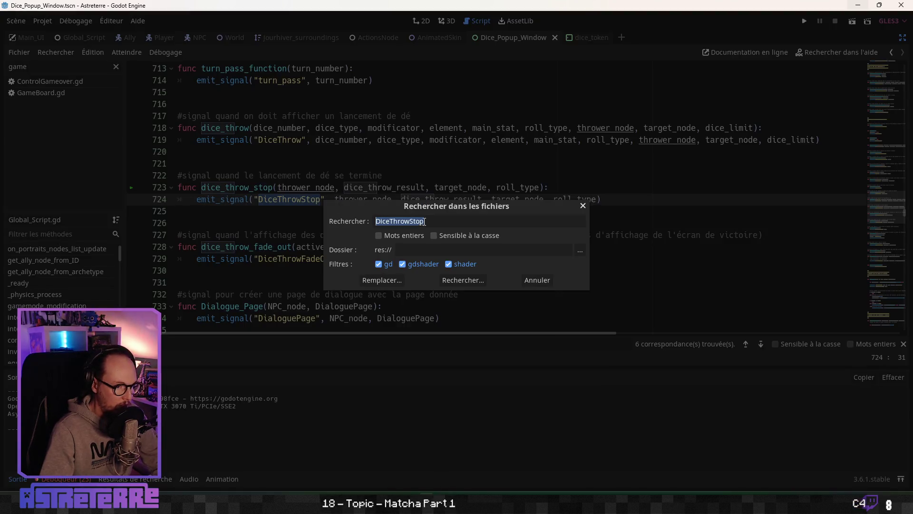
pyautogui.write('yield')
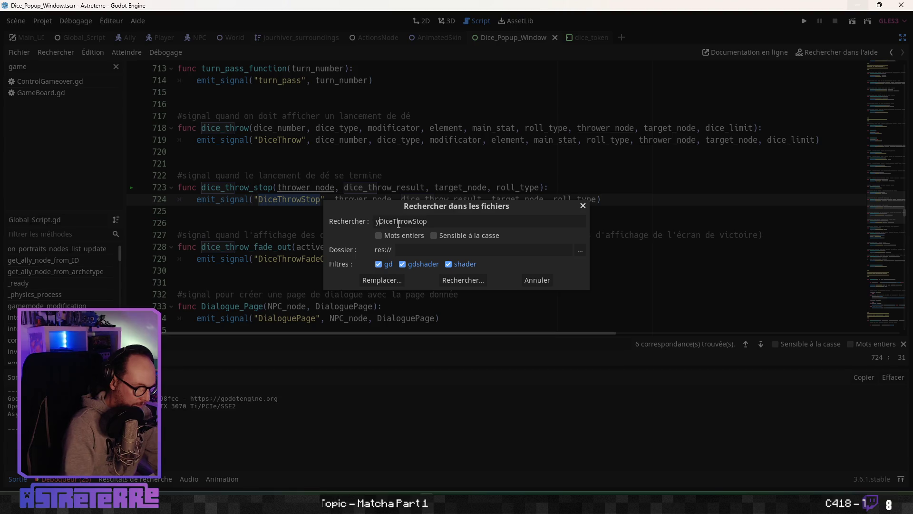
pyautogui.write('(')
pyautogui.press('Return')
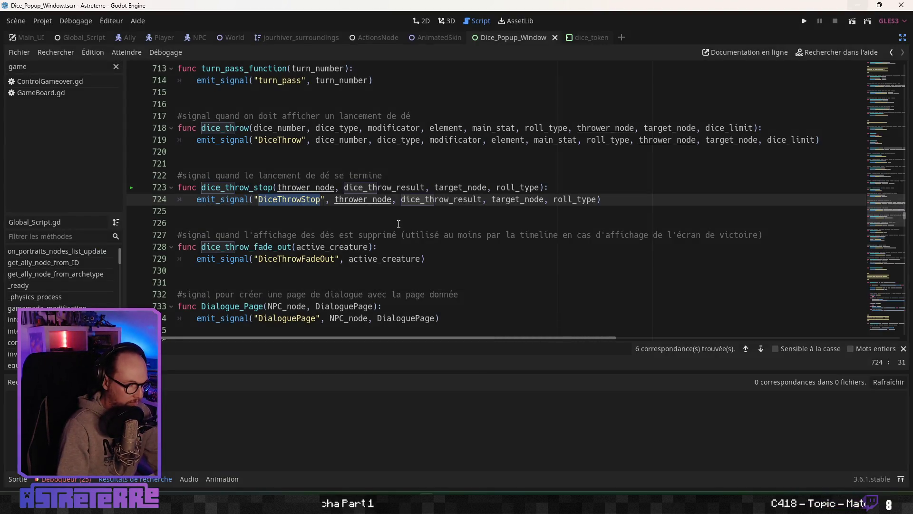
pyautogui.hotkey('ctrl', 'shift', 'f')
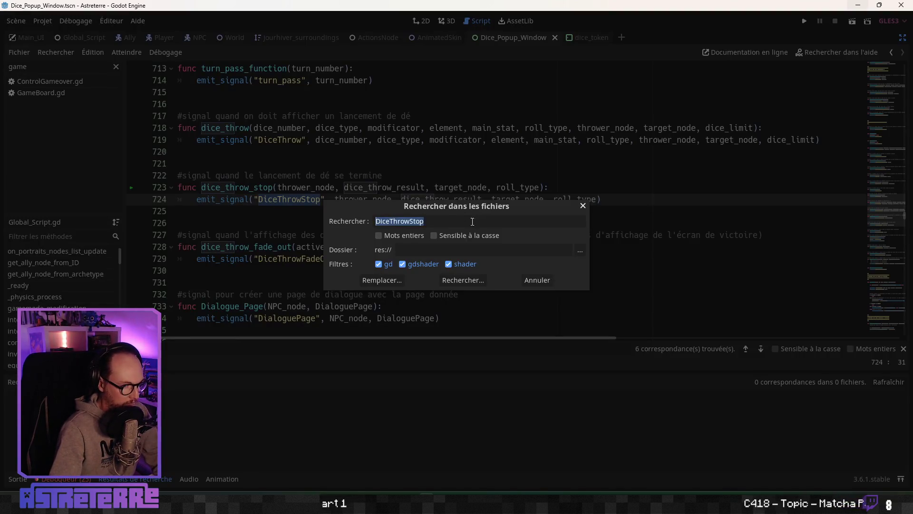
pyautogui.click(455, 279)
pyautogui.scroll(2, 216, 417)
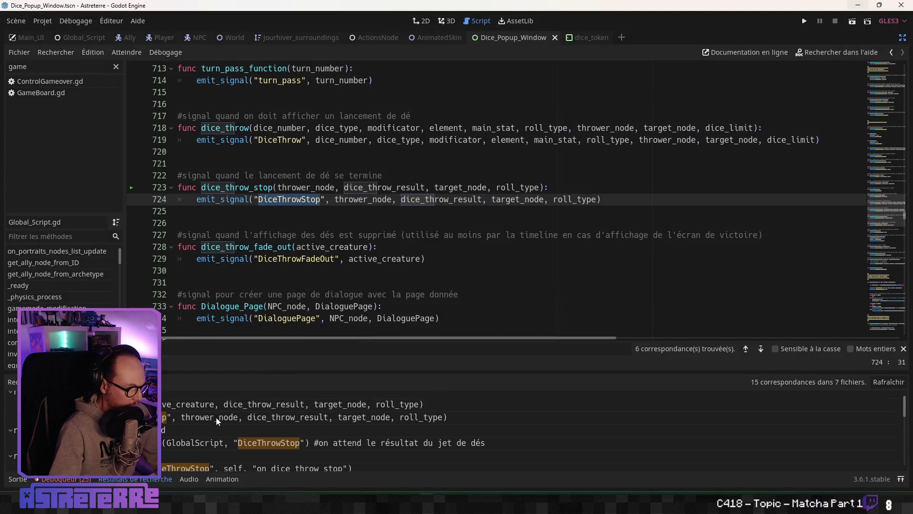
# - Inspect the yield awaiting DiceThrowStop in CreatureActions.gd
pyautogui.click(294, 424)
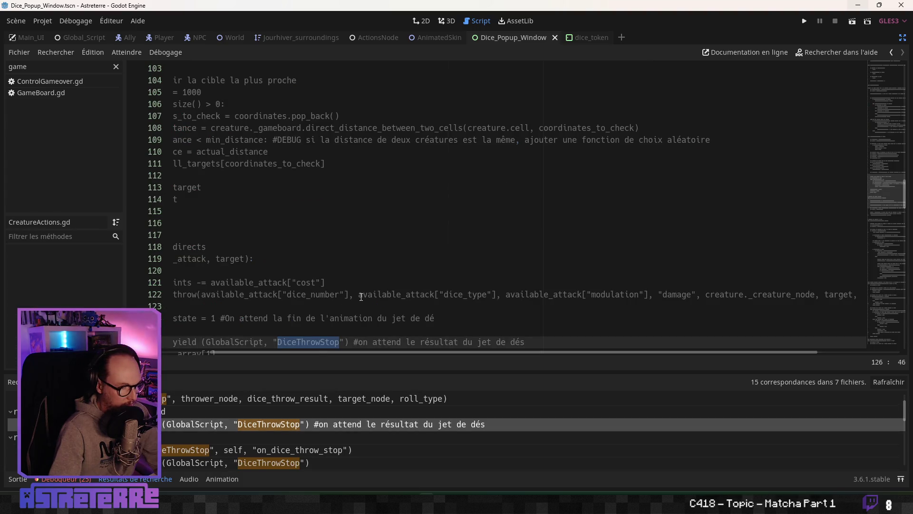
pyautogui.scroll(-2, 347, 323)
pyautogui.moveTo(346, 352)
pyautogui.mouseDown()
pyautogui.moveTo(268, 353)
pyautogui.moveTo(245, 343)
pyautogui.mouseUp()
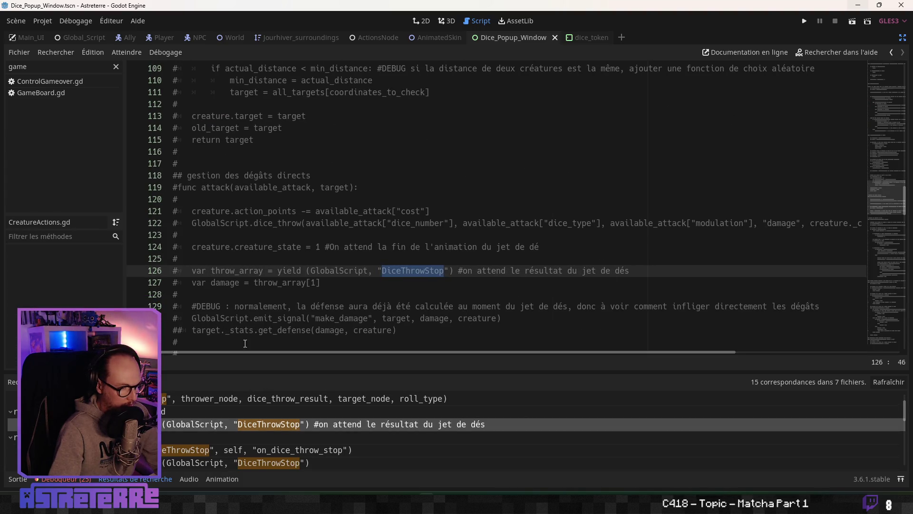
pyautogui.click(315, 271)
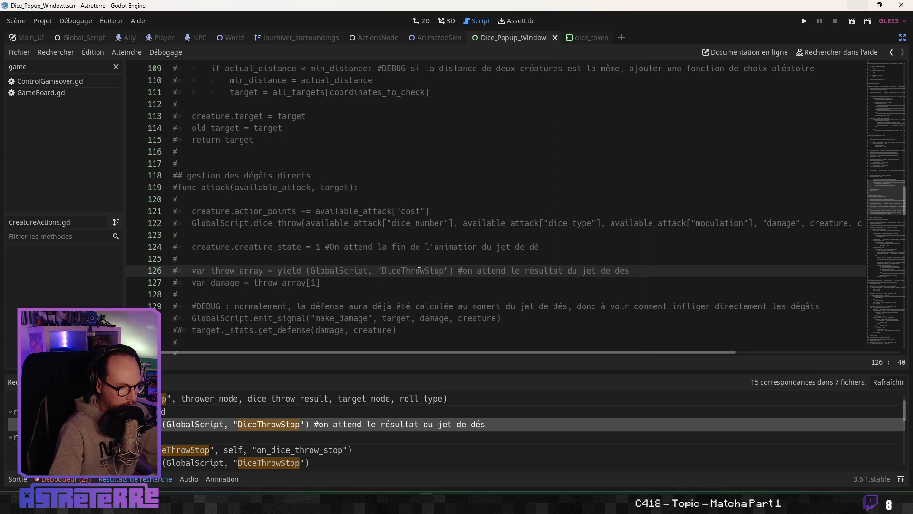
pyautogui.moveTo(631, 270); pyautogui.dragTo(281, 269)
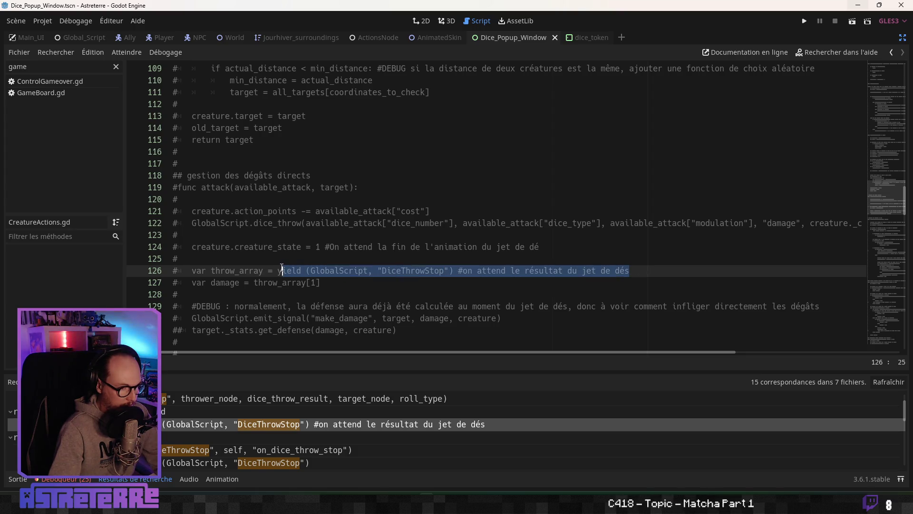
pyautogui.click(326, 282)
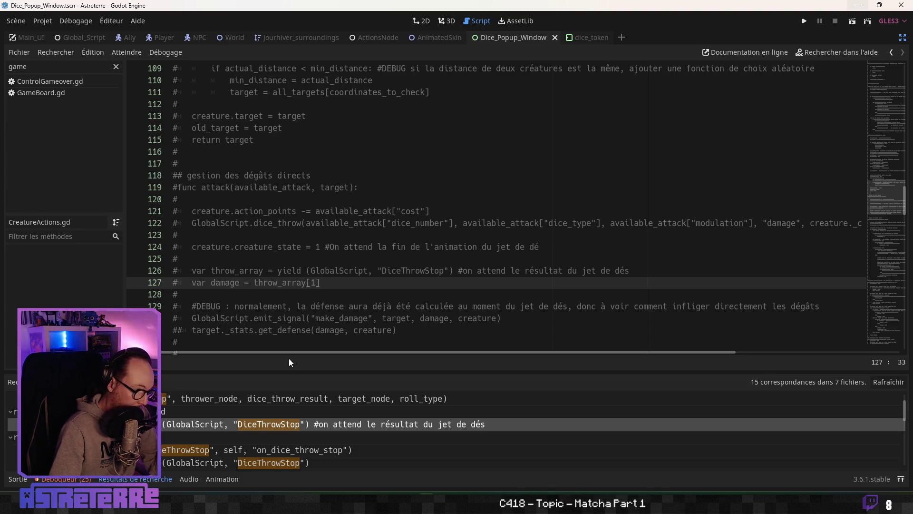
pyautogui.scroll(-1, 241, 417)
# - Review Attack.gd's DiceThrowStop connection and its on_dice_throw_stop handler's dialogue check and damage line
pyautogui.click(200, 436)
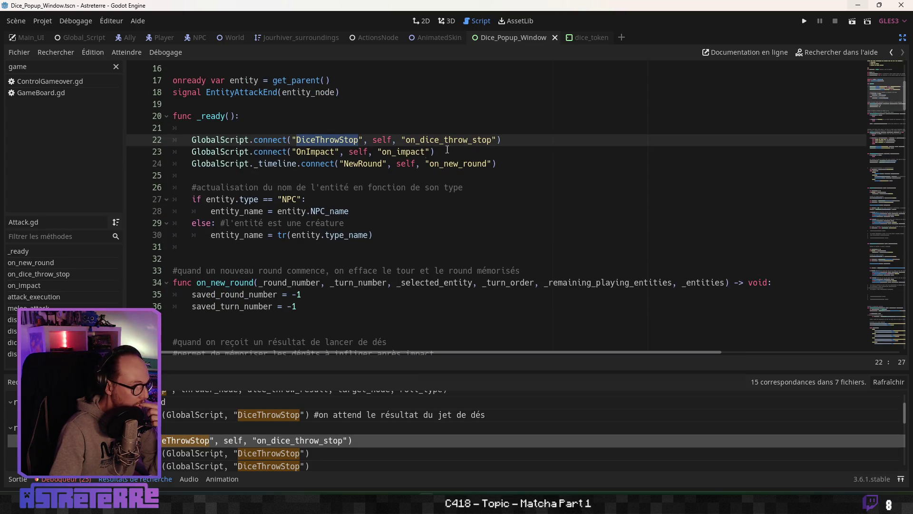
pyautogui.moveTo(507, 143); pyautogui.dragTo(191, 139)
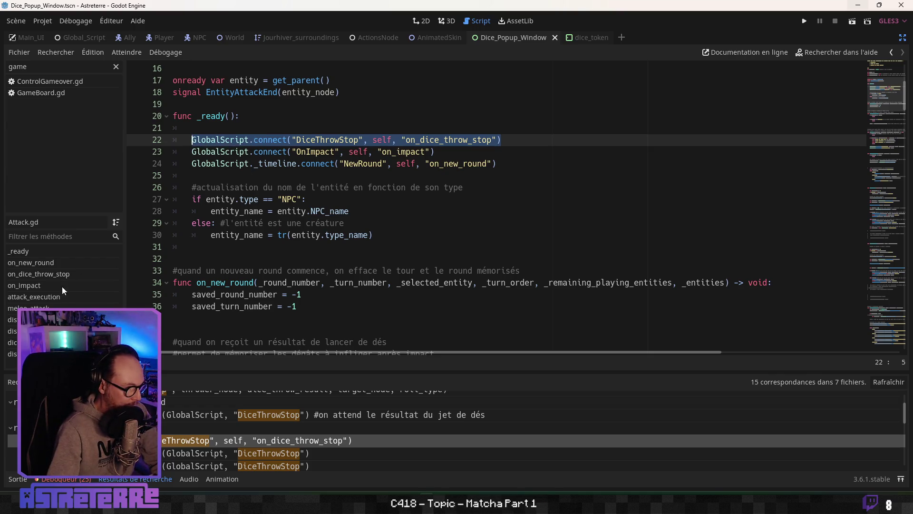
pyautogui.click(52, 274)
pyautogui.scroll(2, 293, 211)
pyautogui.click(293, 211)
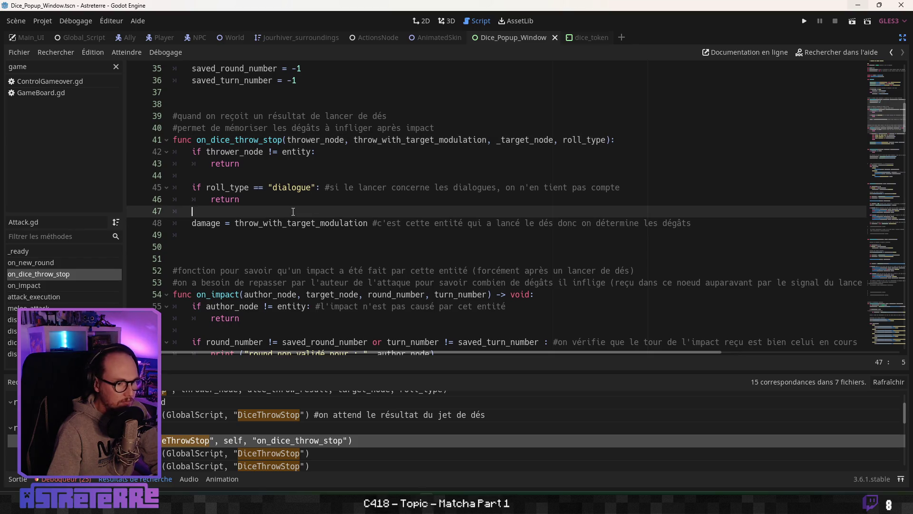
pyautogui.click(316, 223)
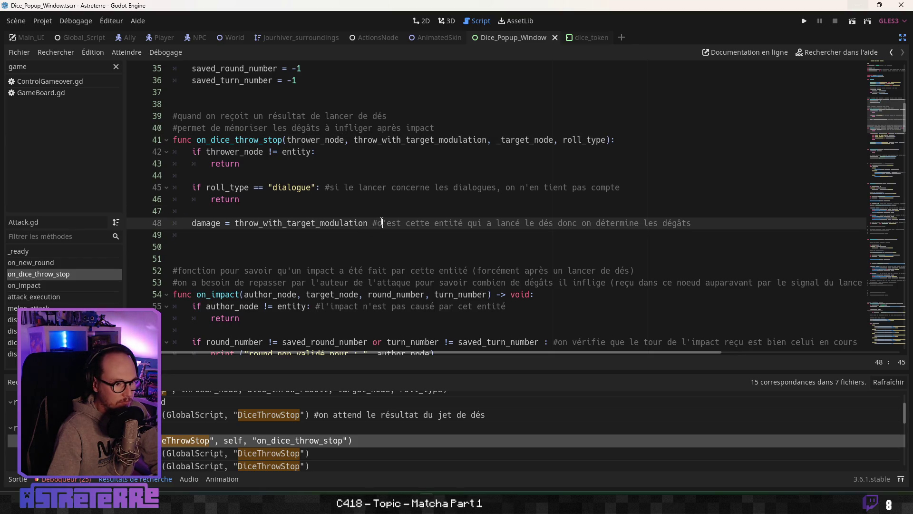
pyautogui.click(359, 187)
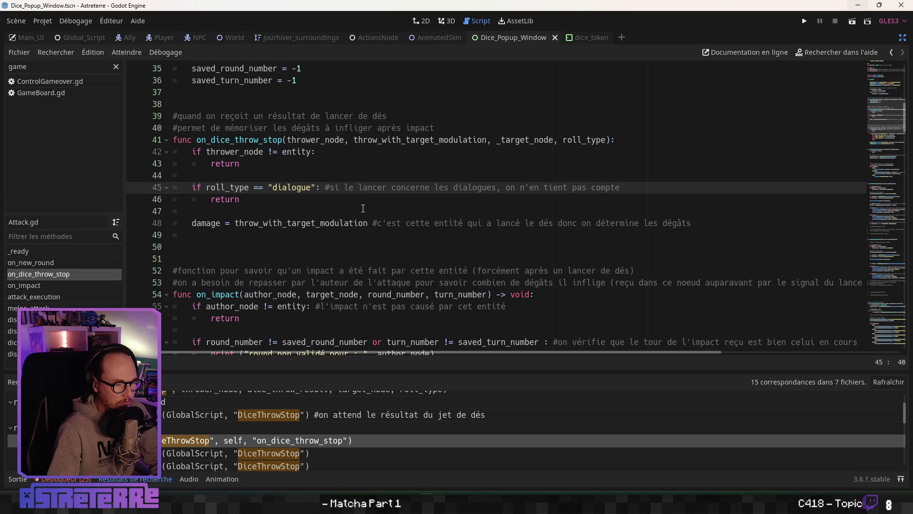
pyautogui.click(325, 222)
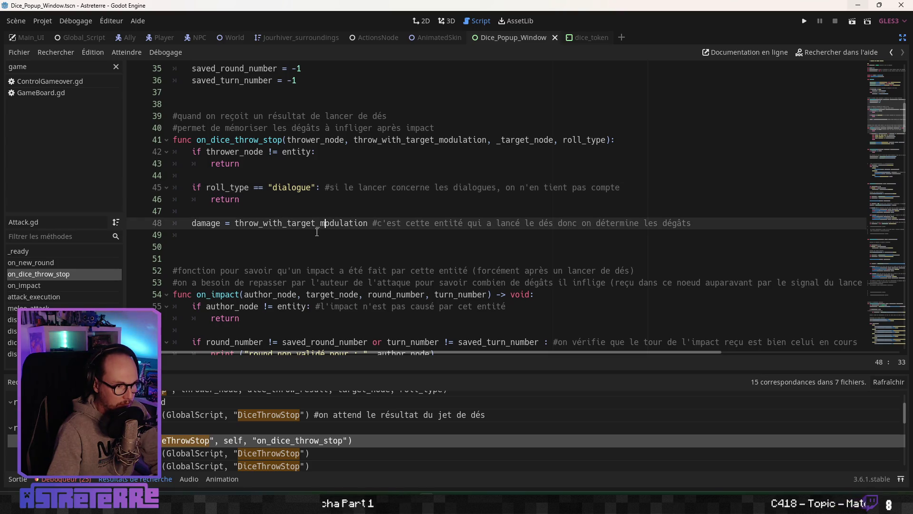
pyautogui.click(307, 187)
pyautogui.click(303, 222)
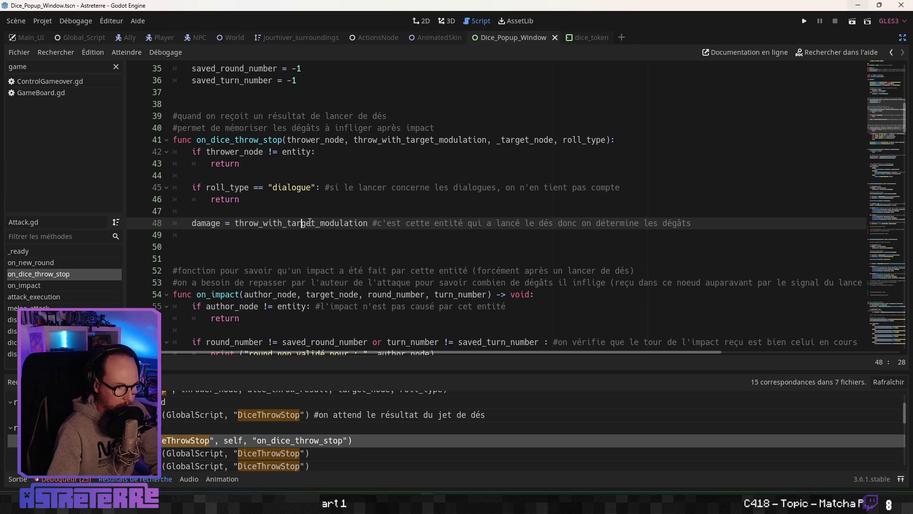
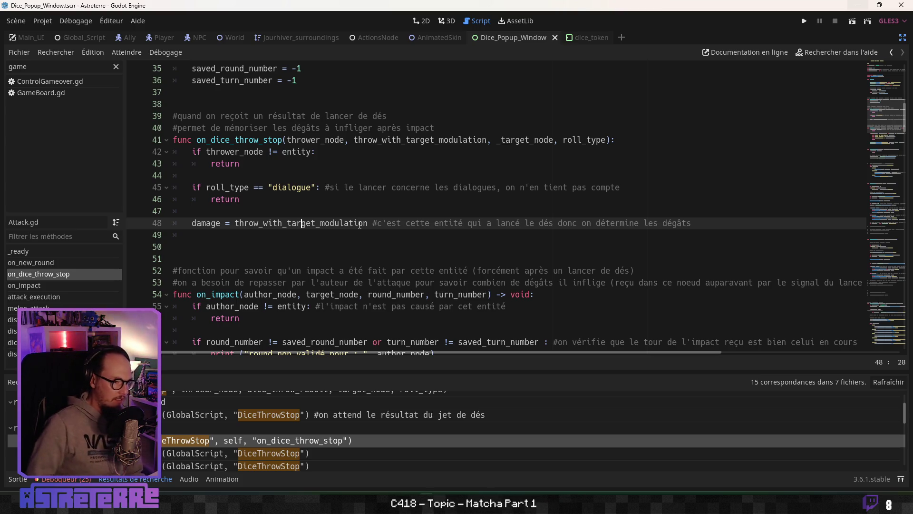
# - Review Attack.gd's on_dice_throw_stop, then restore the Scene, FileSystem and Inspector docks
pyautogui.scroll(-3, 265, 268)
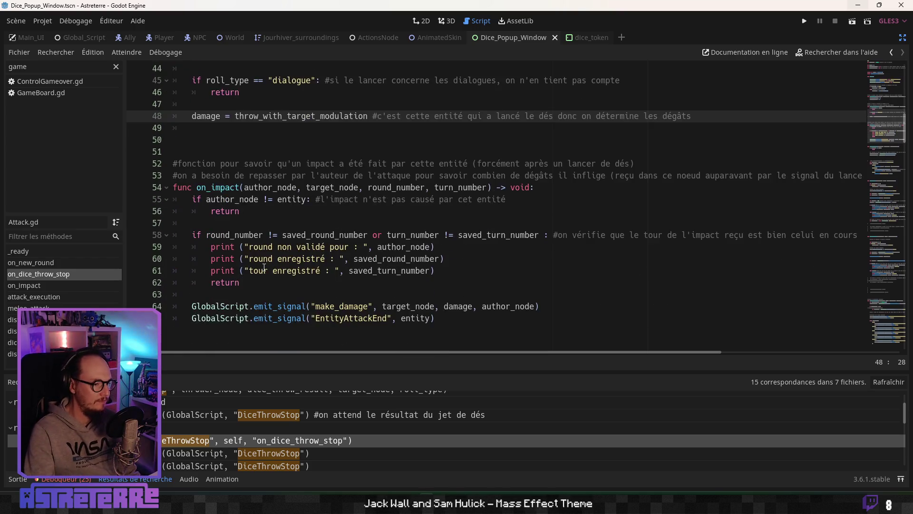
pyautogui.scroll(4, 264, 267)
pyautogui.scroll(-1, 475, 428)
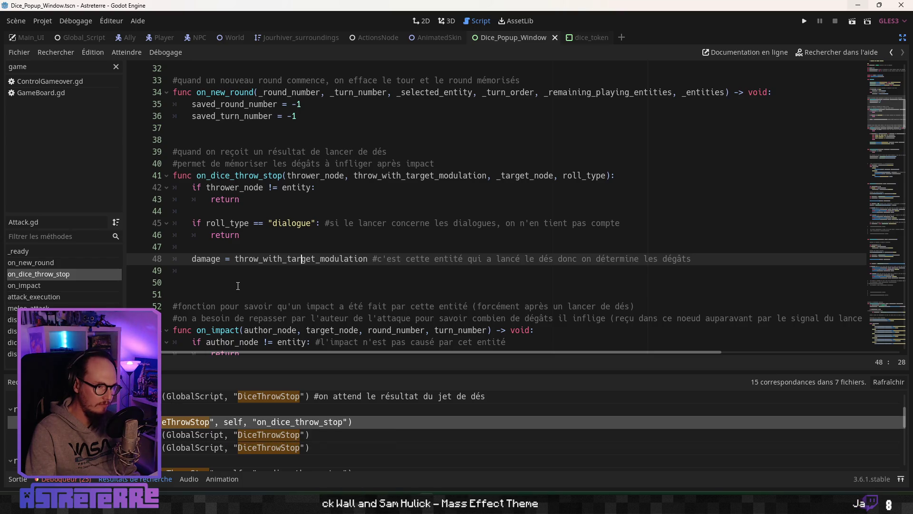
pyautogui.scroll(10, 238, 286)
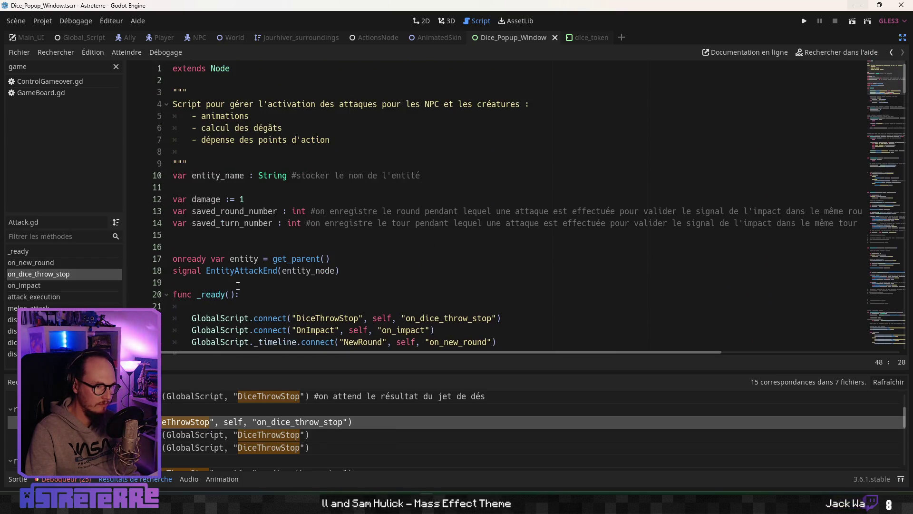
pyautogui.scroll(-10, 238, 286)
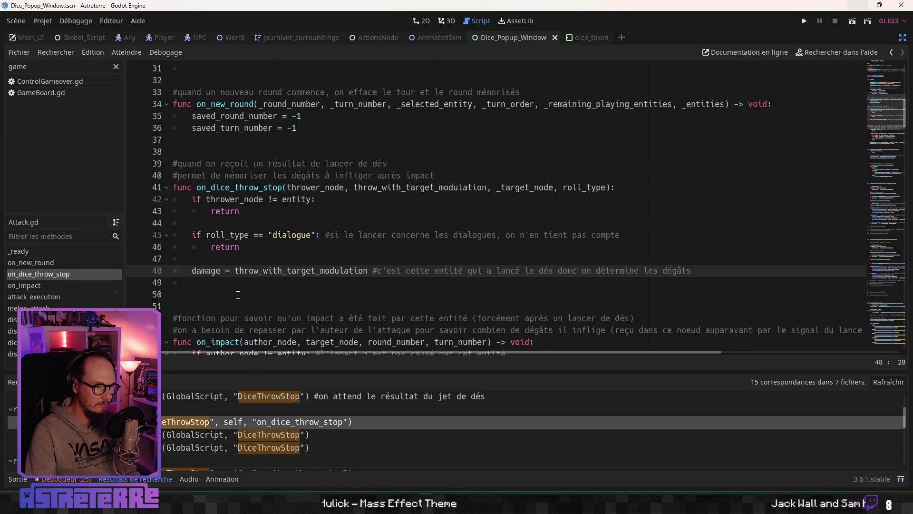
pyautogui.scroll(-1, 238, 295)
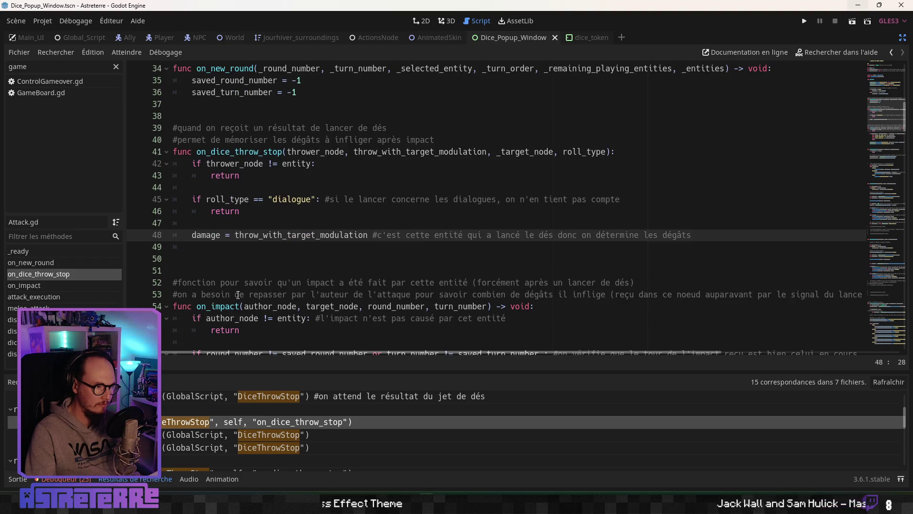
pyautogui.click(902, 37)
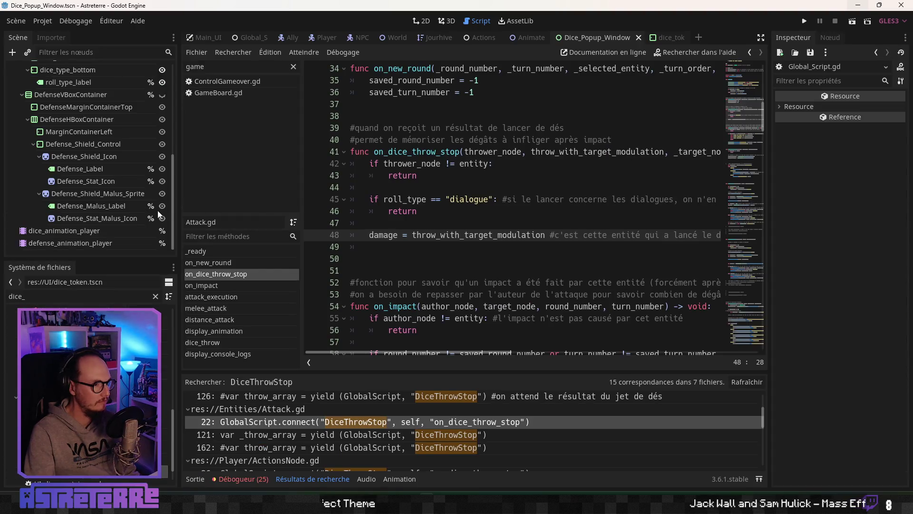
# - Switch through the Ally and Player scenes to the NPC scene
pyautogui.scroll(5, 127, 174)
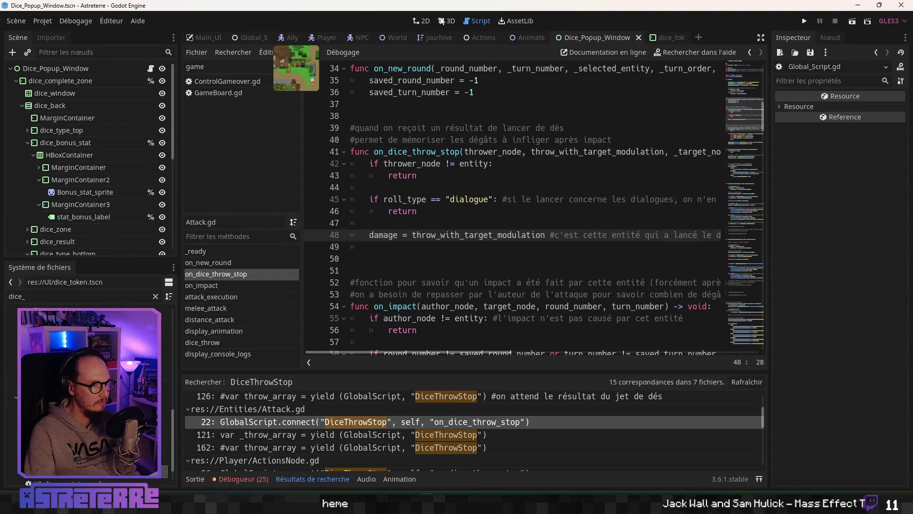
pyautogui.click(291, 38)
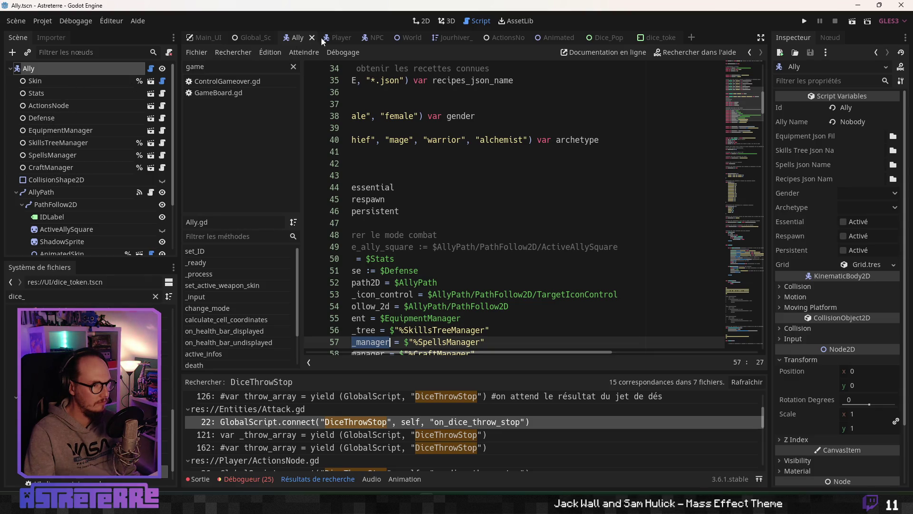
pyautogui.click(338, 37)
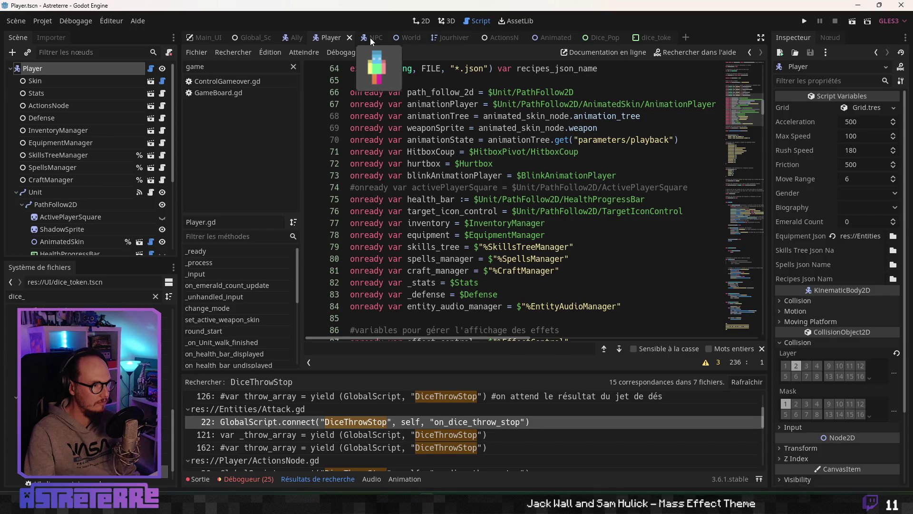
pyautogui.click(372, 38)
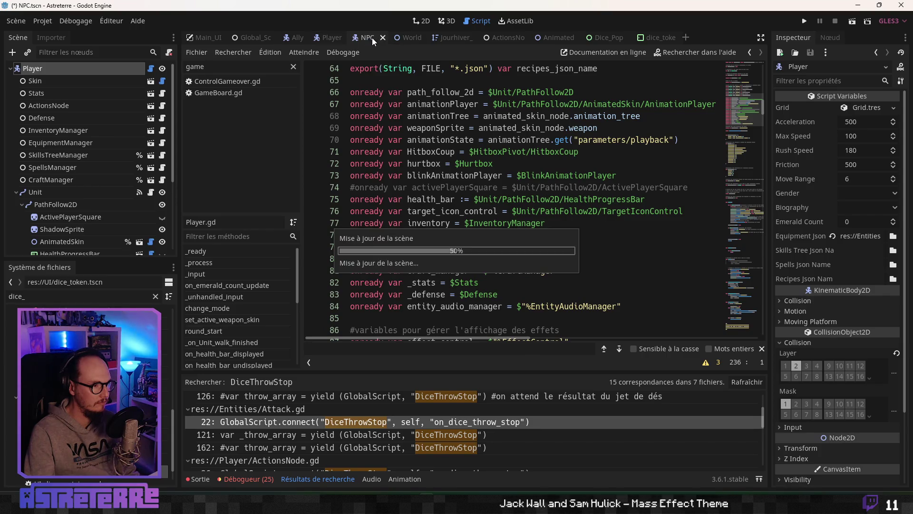
# - Select the NPC's Attack node and open ActionsNode.gd at its line-26 DiceThrowStop connection, full width
pyautogui.click(46, 132)
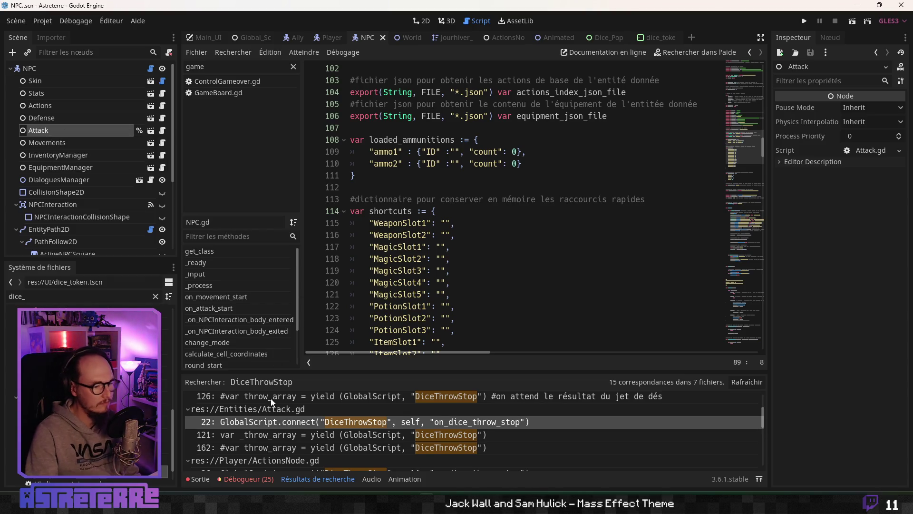
pyautogui.scroll(-3, 290, 427)
pyautogui.click(441, 435)
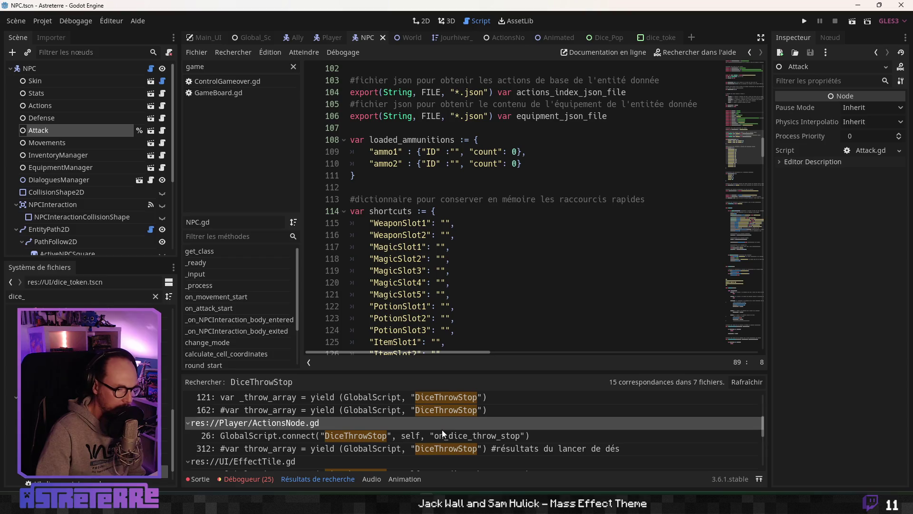
pyautogui.click(445, 235)
pyautogui.scroll(3, 432, 187)
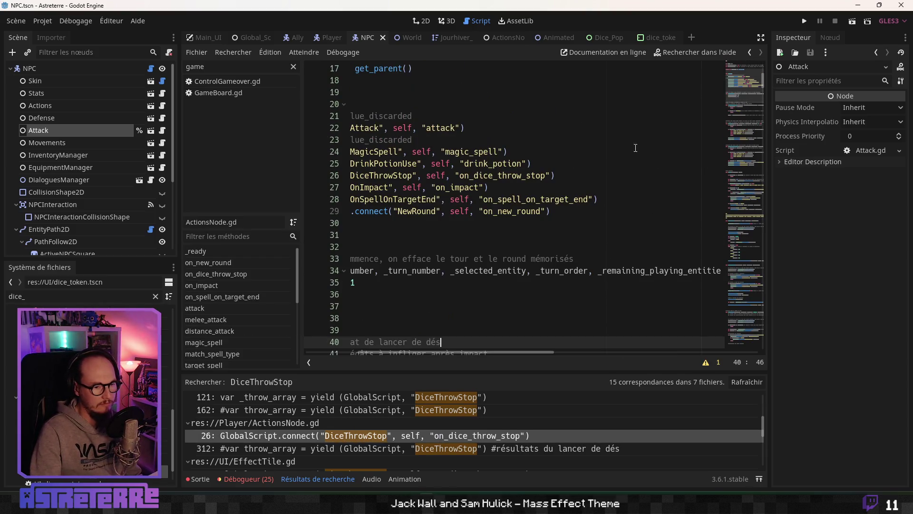
pyautogui.click(760, 37)
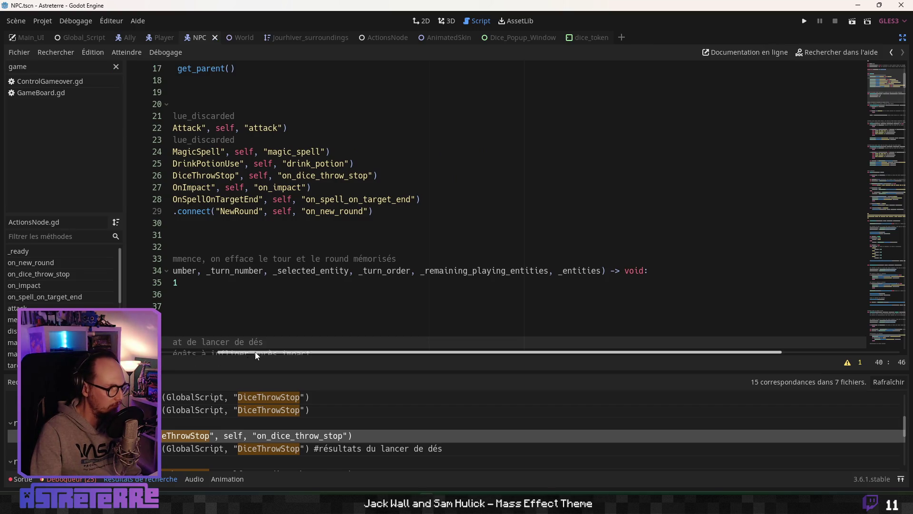
# - Scroll ActionsNode.gd back to the left margin and jump to on_dice_throw_stop, caret on line 45
pyautogui.moveTo(205, 351); pyautogui.dragTo(81, 351)
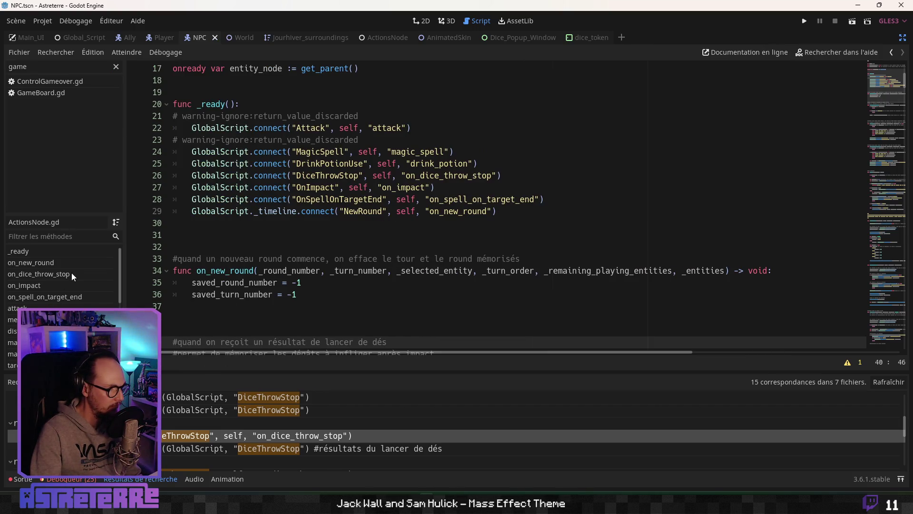
pyautogui.click(71, 274)
pyautogui.scroll(2, 286, 204)
pyautogui.click(284, 210)
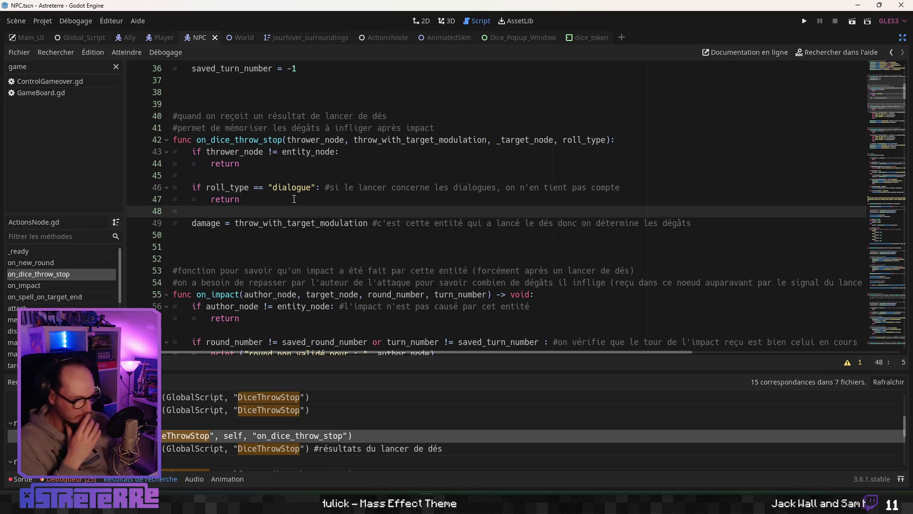
pyautogui.scroll(9, 325, 258)
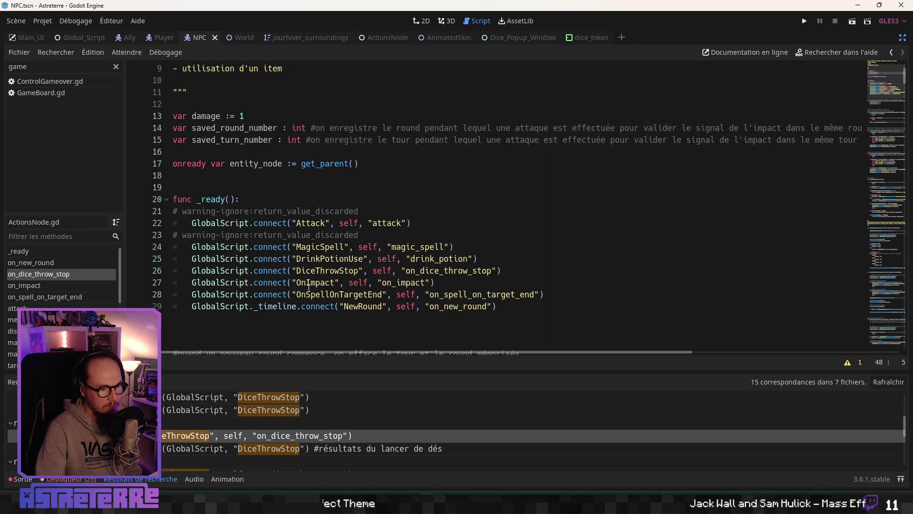
pyautogui.scroll(-11, 310, 275)
pyautogui.scroll(-2, 309, 287)
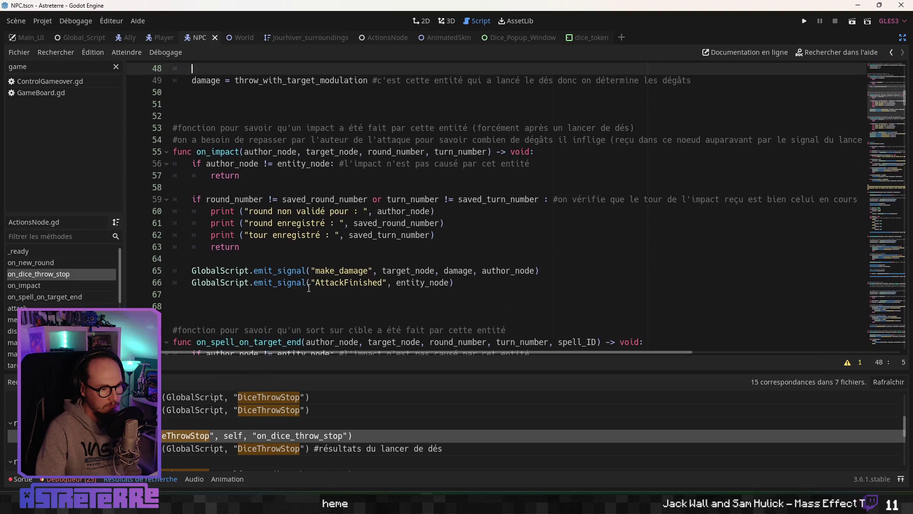
pyautogui.scroll(4, 353, 254)
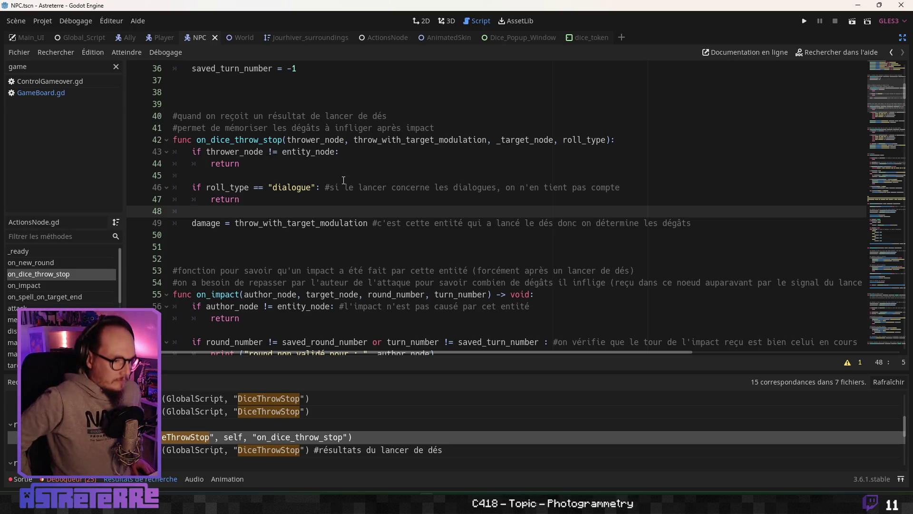
pyautogui.click(266, 176)
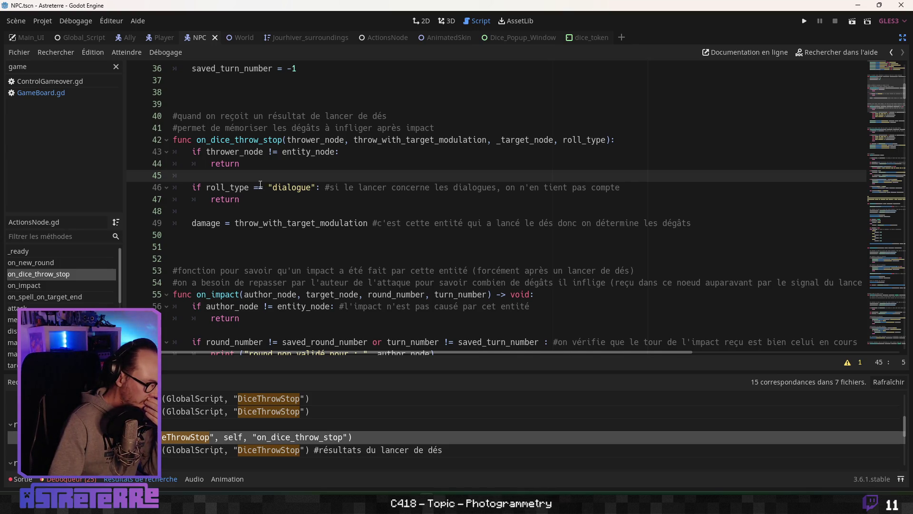
# - Insert 'match roll_type' and turn the dialogue if-check into a "dialogue" branch returning early
pyautogui.press('Return')
pyautogui.press('Return')
pyautogui.press('Up')
pyautogui.write('match ')
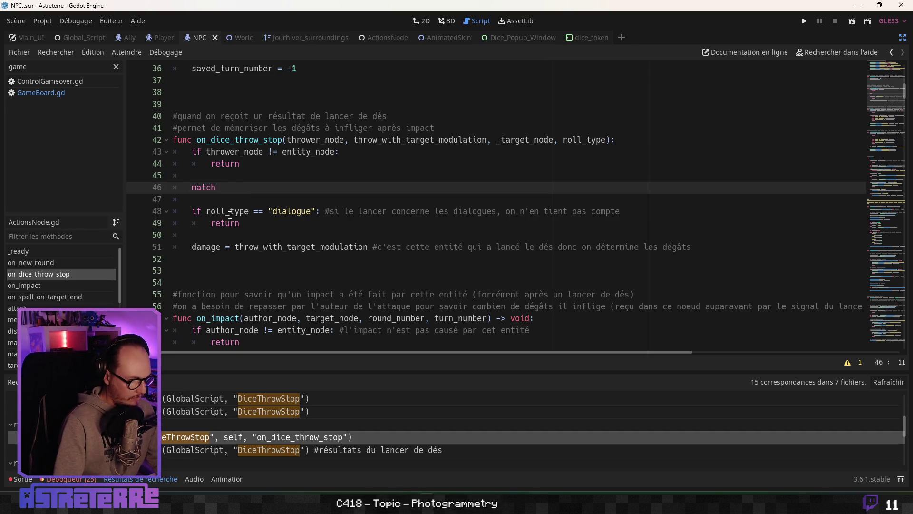
pyautogui.write('roll_type')
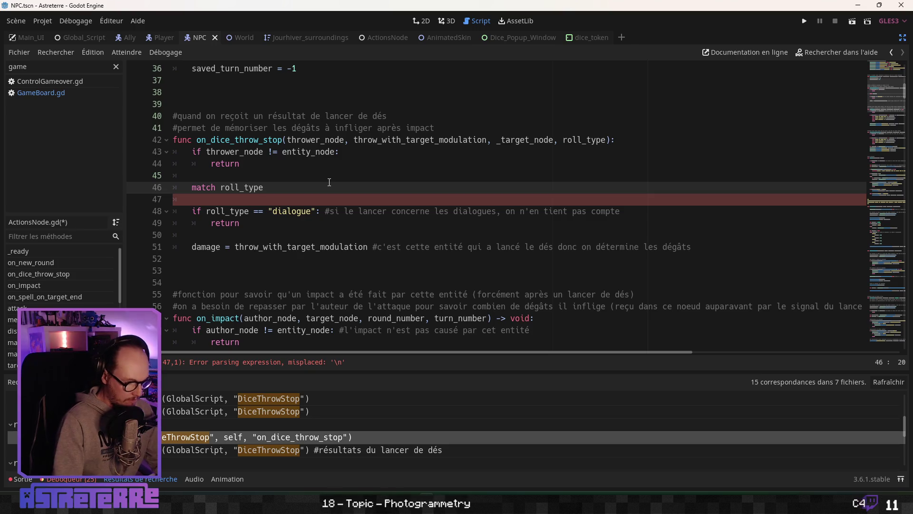
pyautogui.press('Down')
pyautogui.press('Delete')
pyautogui.press('Delete')
pyautogui.press('Delete')
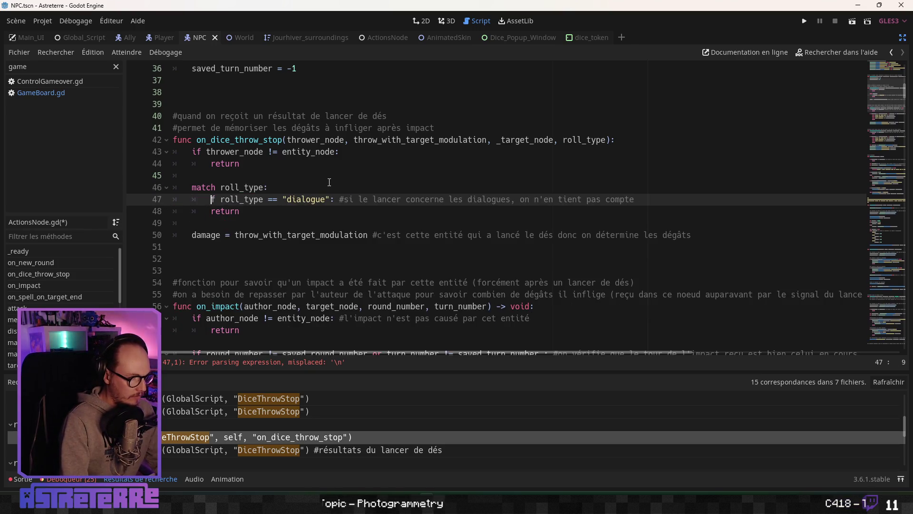
pyautogui.press('Delete')
pyautogui.press('Delete')
pyautogui.press('Delete')
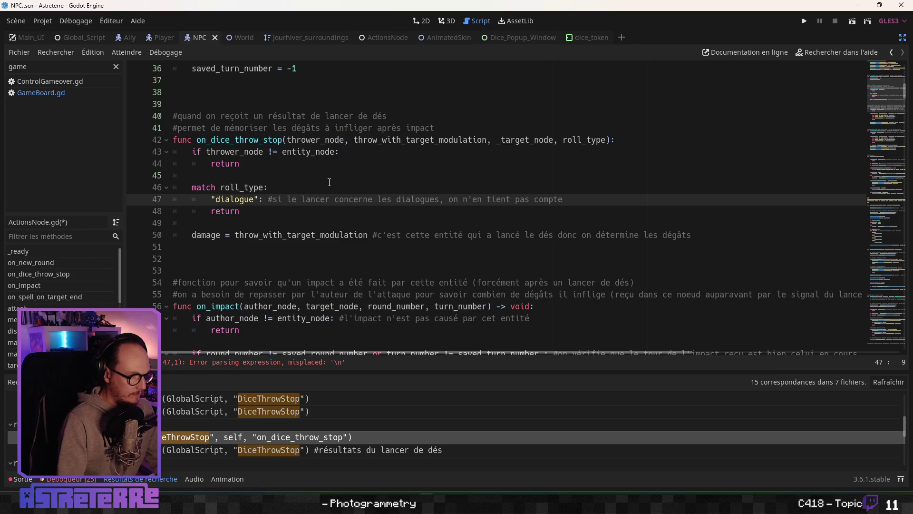
pyautogui.press('Down')
pyautogui.press('Tab')
pyautogui.press('Return')
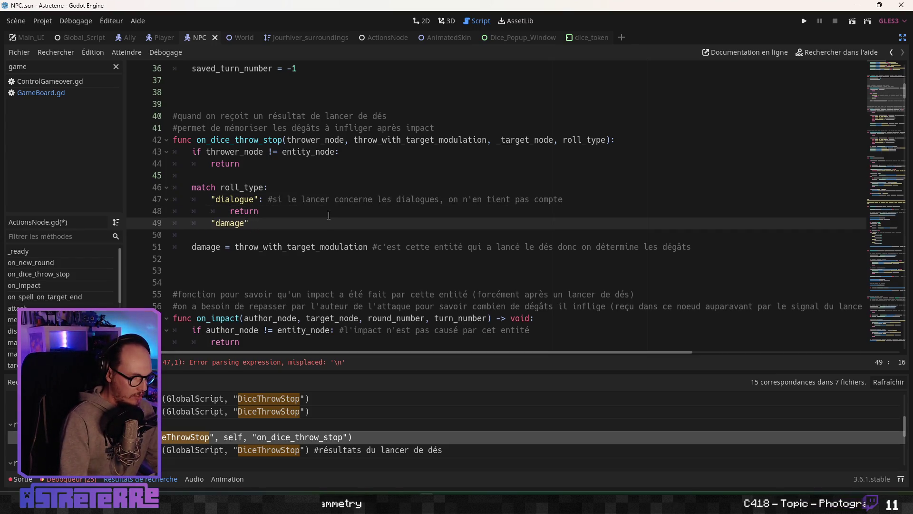
# - Put the damage assignment under a "damage" branch and start an indented "support" branch
pyautogui.press('Down')
pyautogui.press('Delete')
pyautogui.press('Tab')
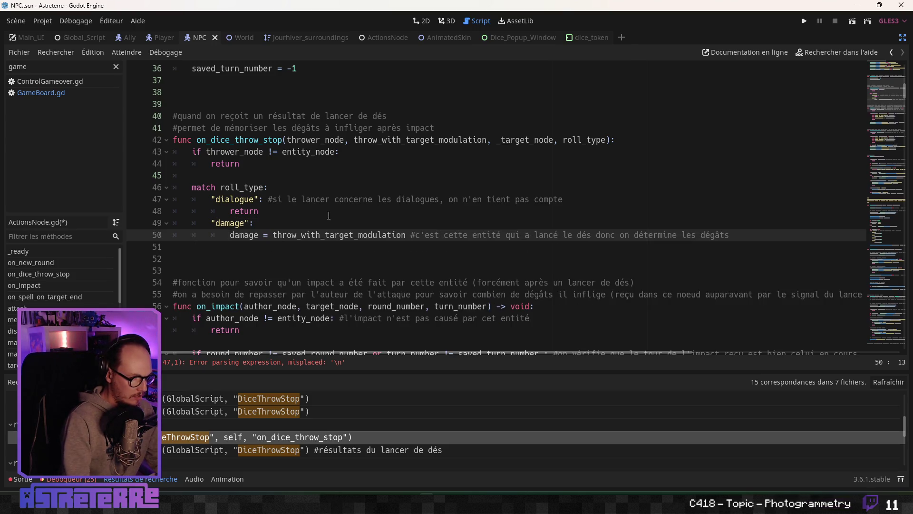
pyautogui.press('Up')
pyautogui.press('Down')
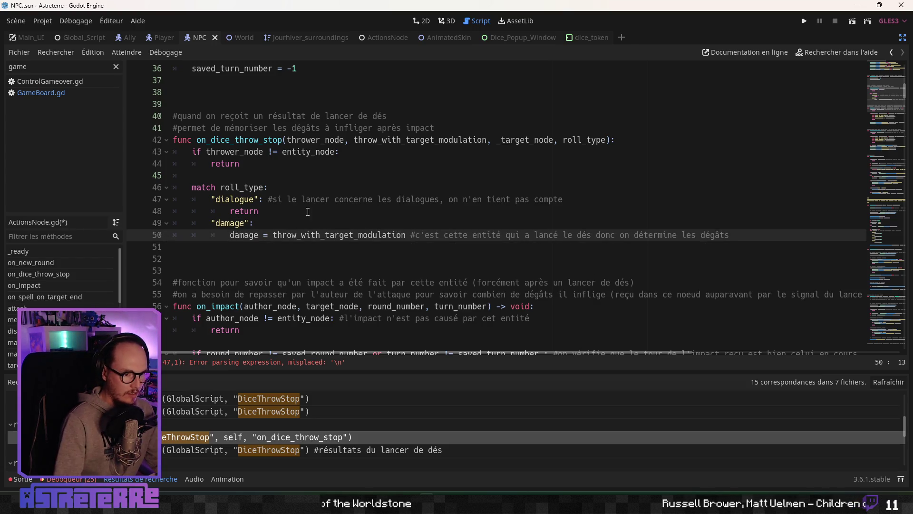
pyautogui.click(368, 248)
pyautogui.press('Tab')
pyautogui.press('Tab')
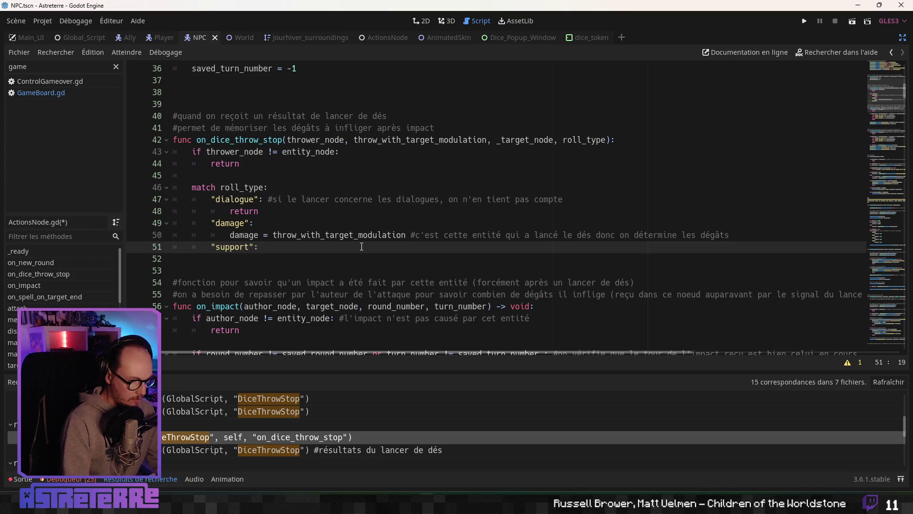
pyautogui.press('Return')
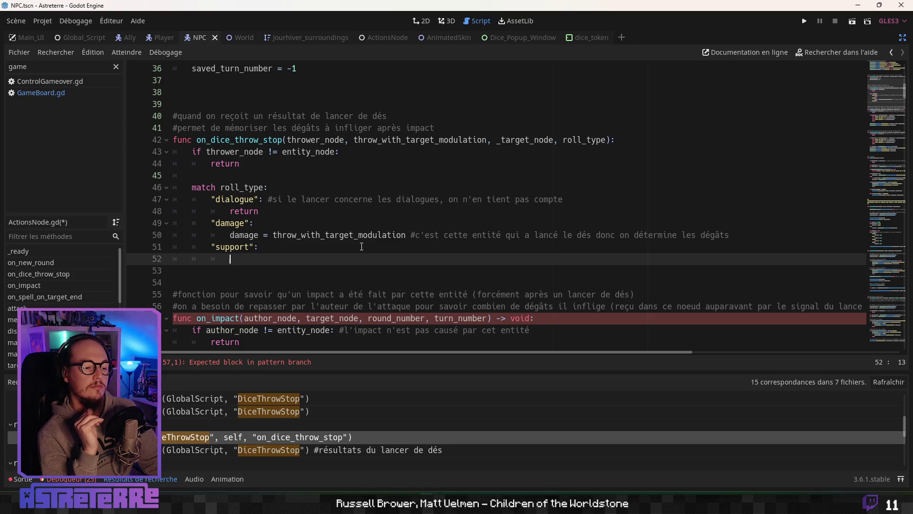
# - Rename the _target_node parameter to target_node and add a blank line below the "support" branch
pyautogui.click(498, 139)
pyautogui.press('Delete')
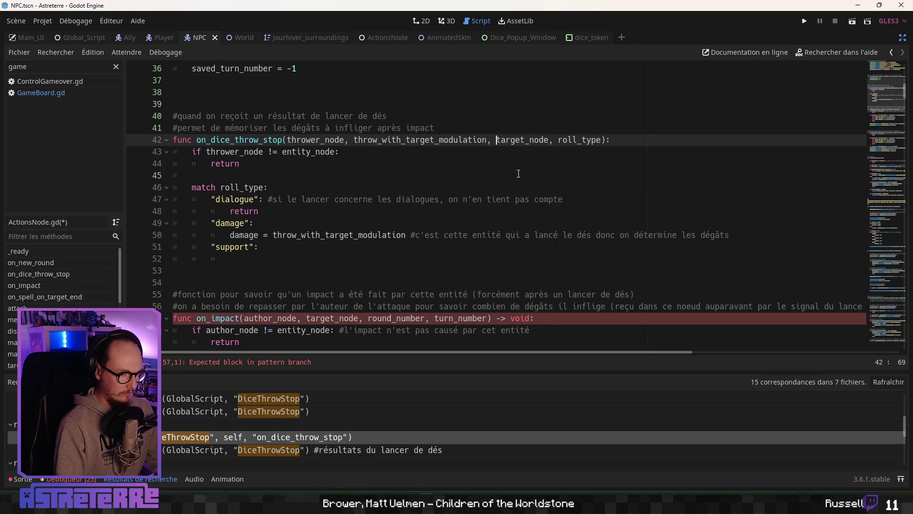
pyautogui.click(393, 212)
pyautogui.click(286, 258)
pyautogui.scroll(-1, 222, 238)
pyautogui.press('Return')
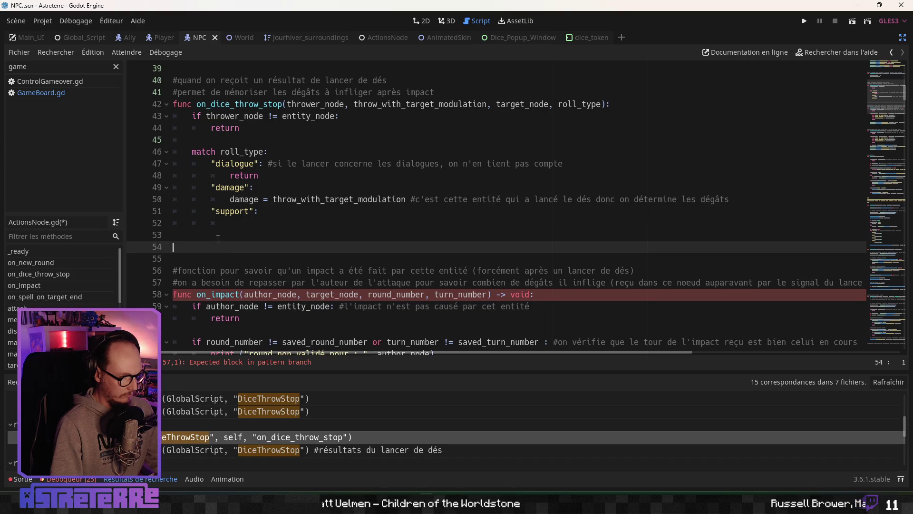
pyautogui.click(245, 222)
pyautogui.scroll(-3, 245, 220)
pyautogui.scroll(4, 245, 220)
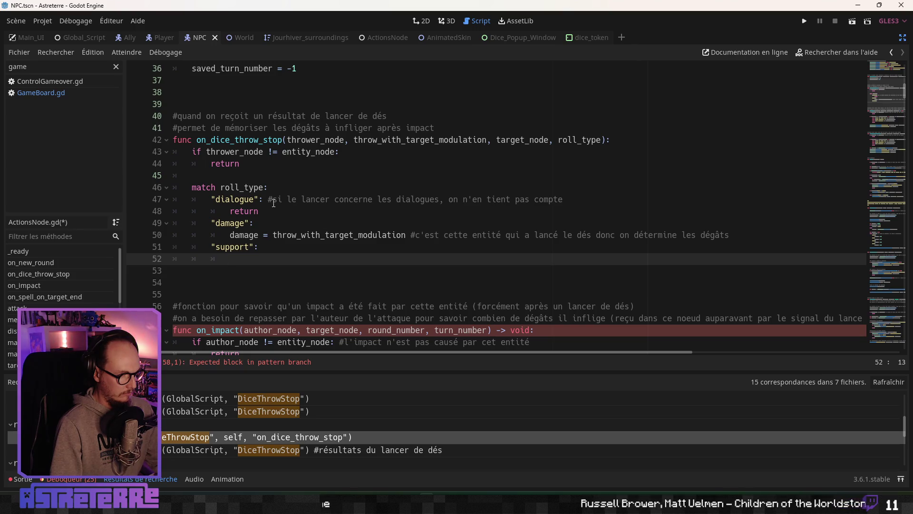
# - Under "support", add 'if target_node == entity_node:' with a pass body
pyautogui.write('if ')
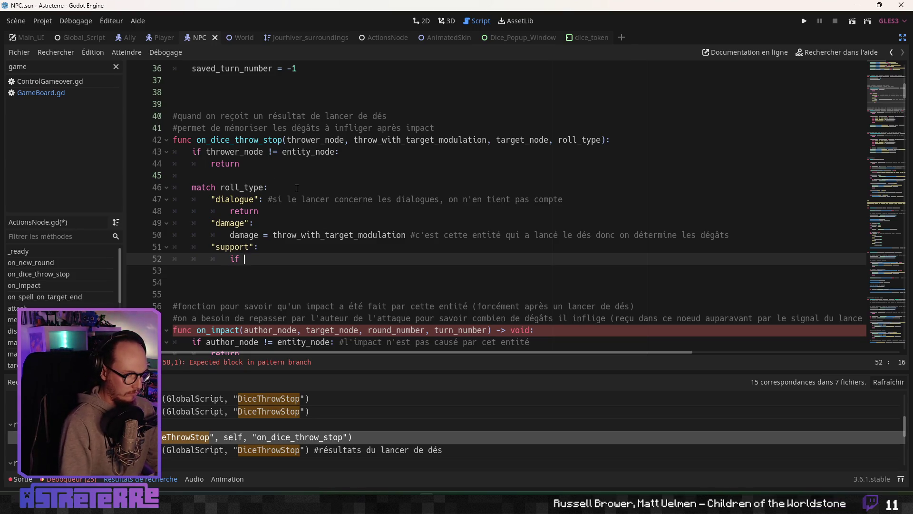
pyautogui.write('tar')
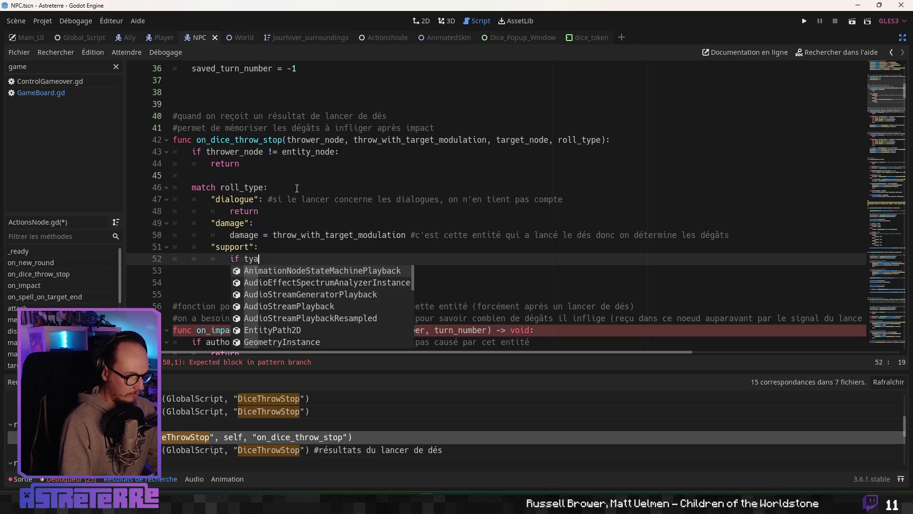
pyautogui.write('rget_nod')
pyautogui.press('Return')
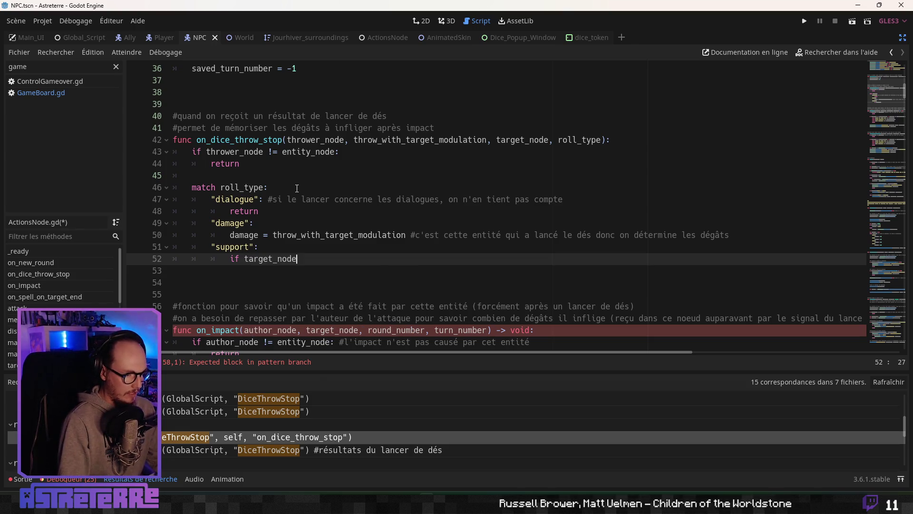
pyautogui.write(' == en')
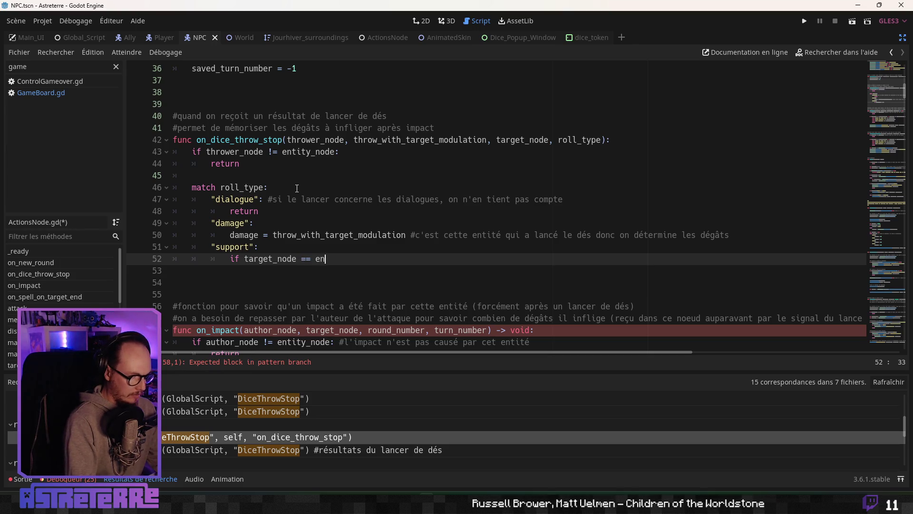
pyautogui.press('Return')
pyautogui.write(':')
pyautogui.press('Return')
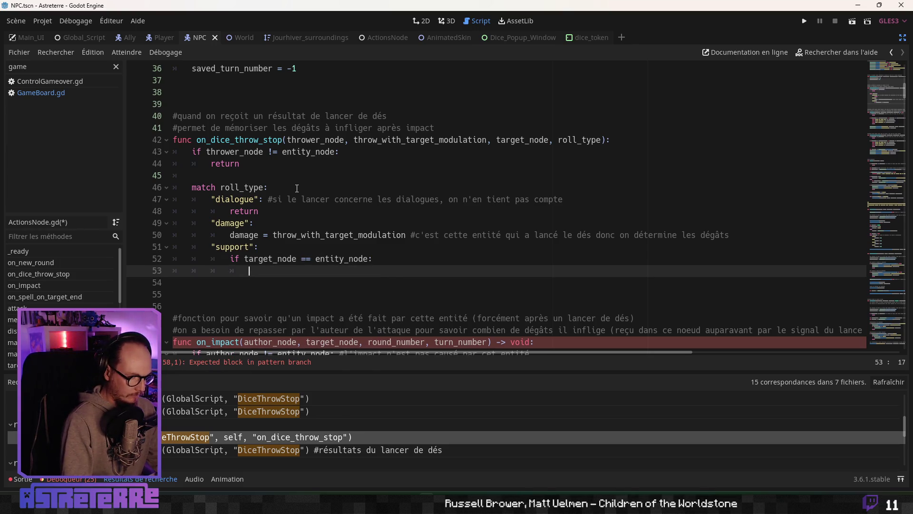
pyautogui.write('pass')
# - Add a French comment about who triggered the action to the condition line
pyautogui.click(407, 259)
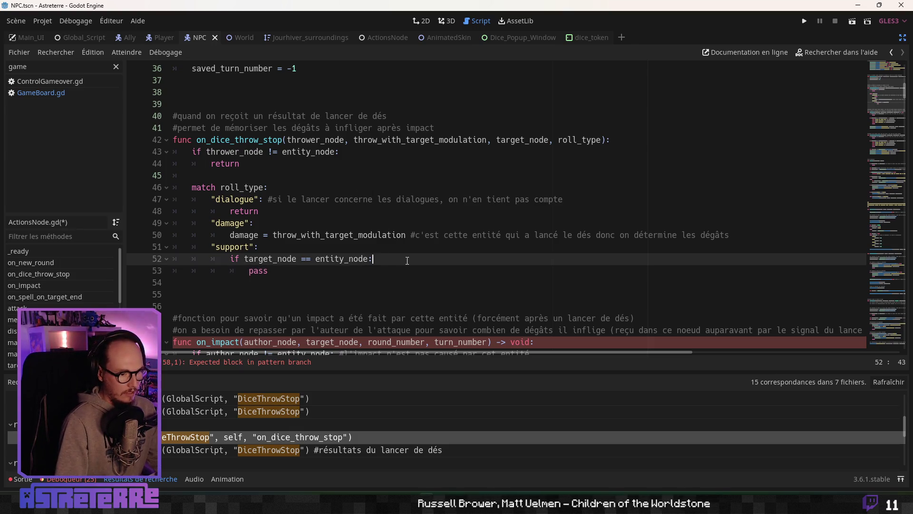
pyautogui.write('#si lka')
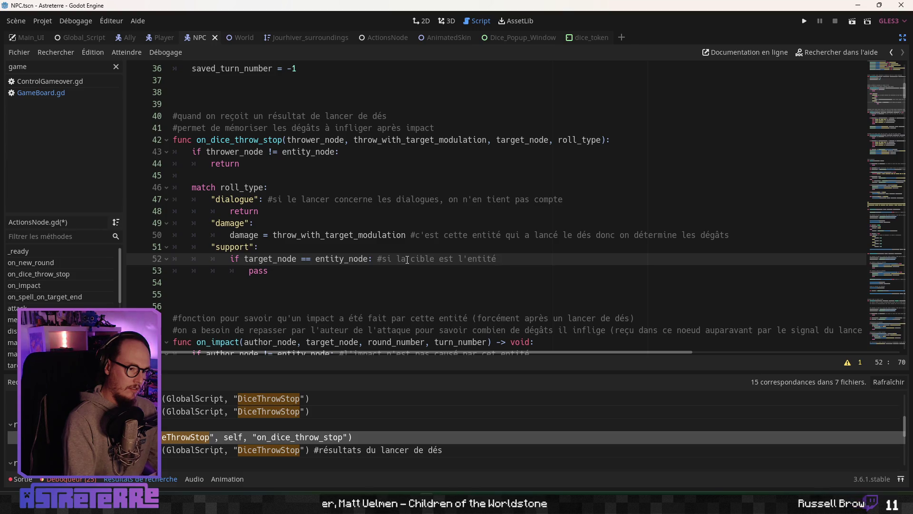
pyautogui.write('qu')
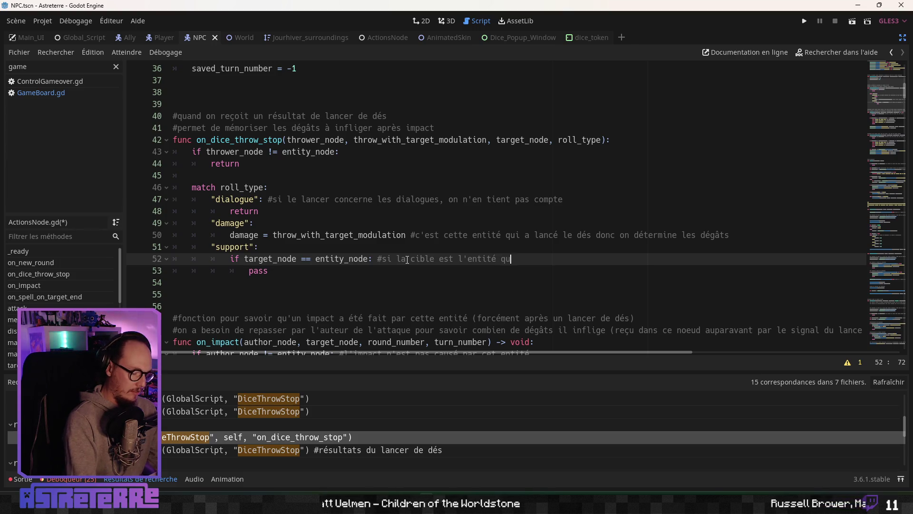
pyautogui.write('i a déclenché le lancer de dés,')
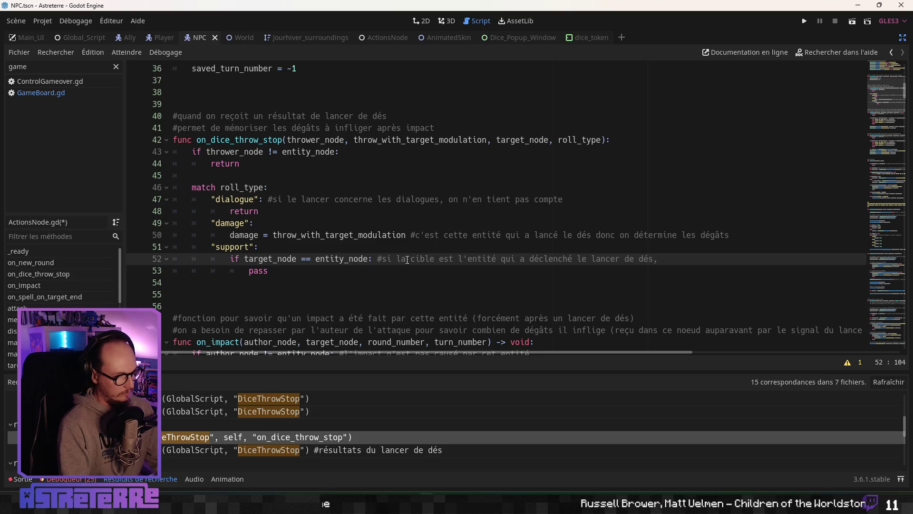
pyautogui.press('BackSpace')
pyautogui.press('BackSpace')
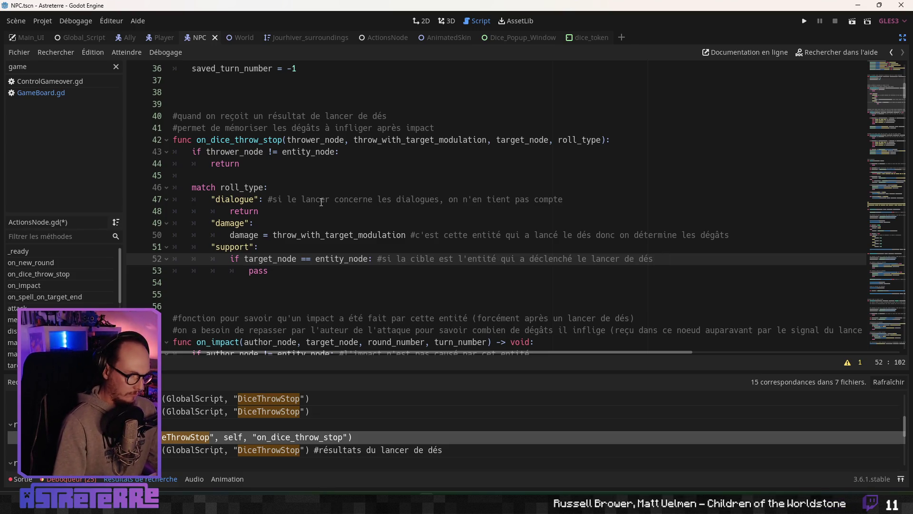
# - Add blank lines before the next function and open the dice_token script
pyautogui.press('Down')
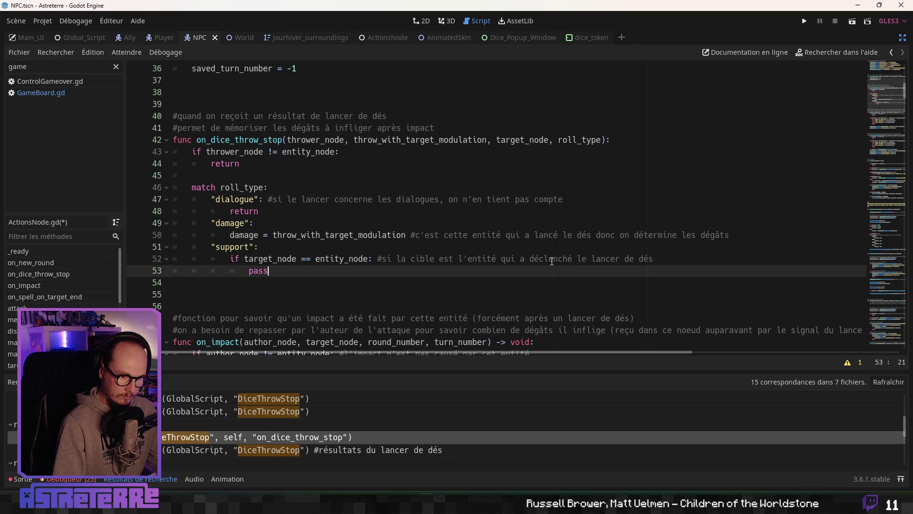
pyautogui.doubleClick(268, 270)
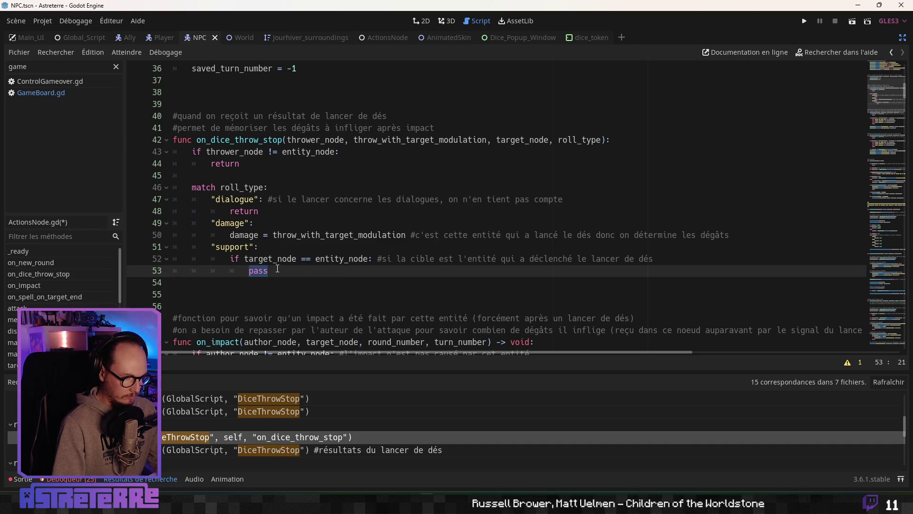
pyautogui.click(291, 270)
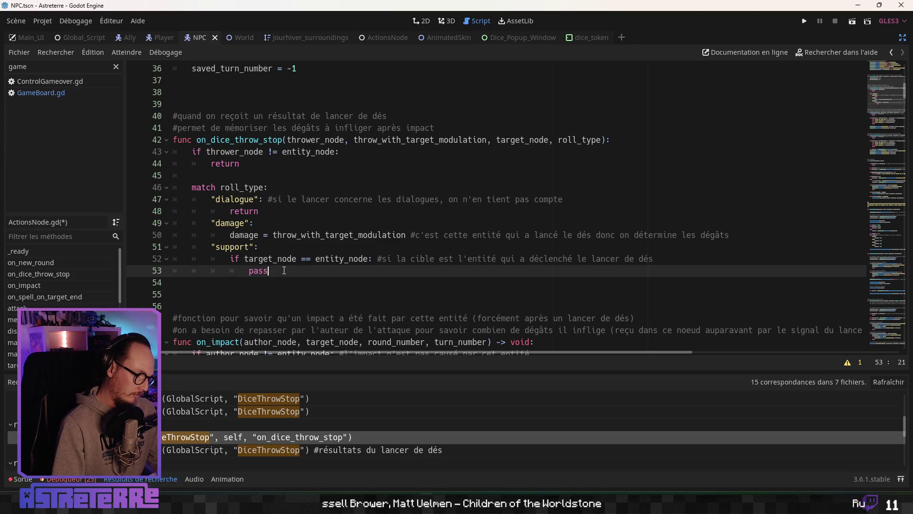
pyautogui.click(242, 285)
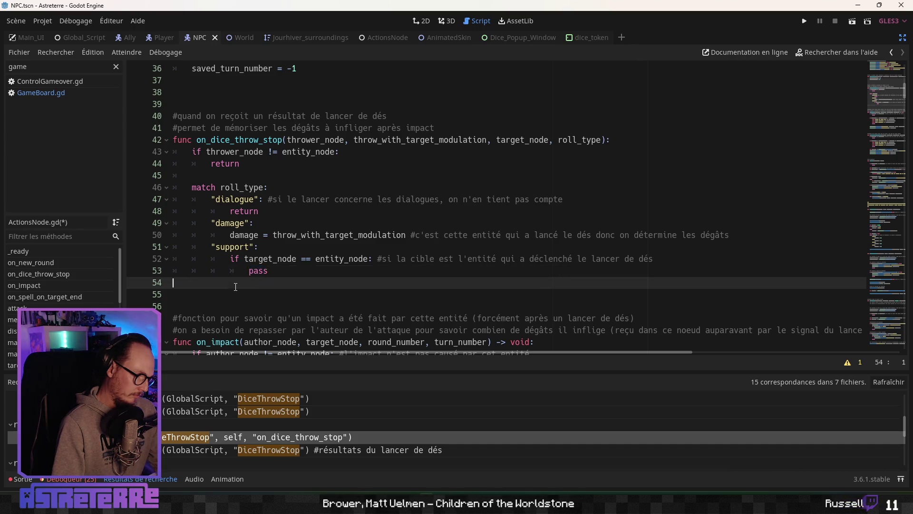
pyautogui.scroll(-7, 242, 286)
pyautogui.scroll(2, 242, 285)
pyautogui.scroll(4, 242, 285)
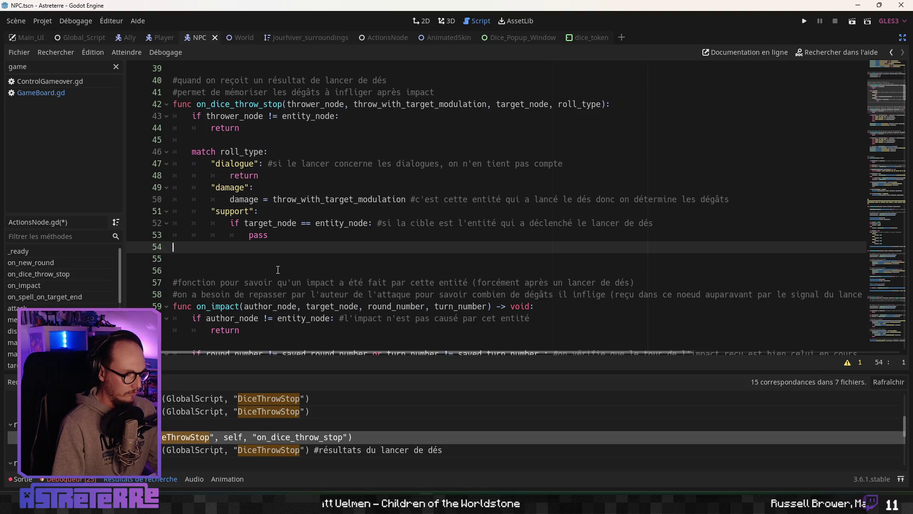
pyautogui.click(252, 259)
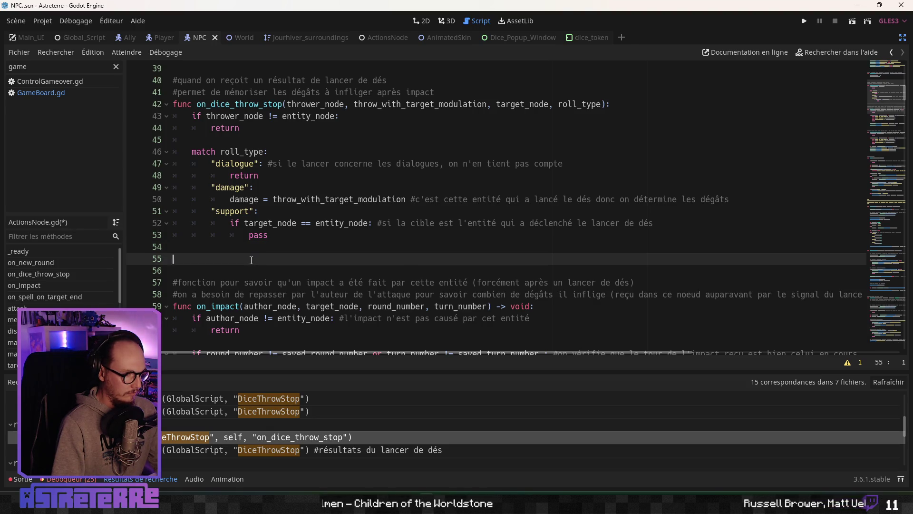
pyautogui.scroll(-1, 251, 259)
pyautogui.press('Return')
pyautogui.press('Return')
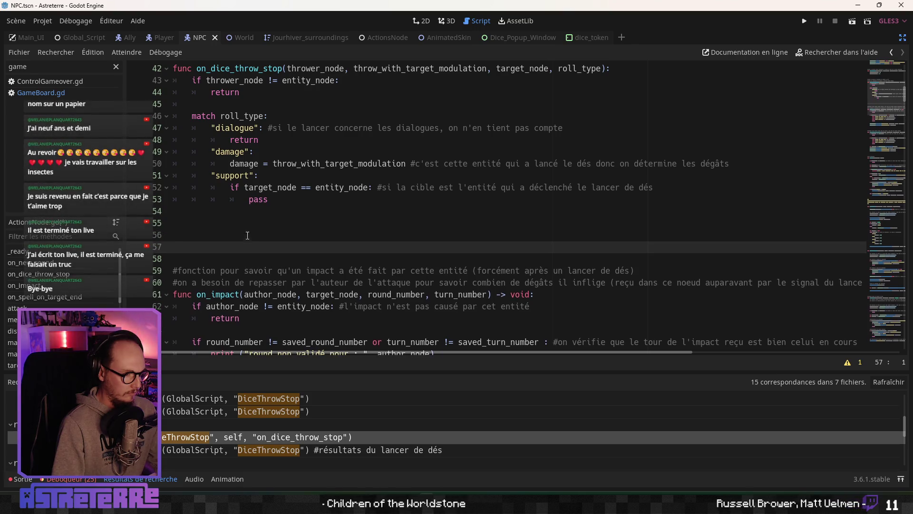
pyautogui.click(250, 224)
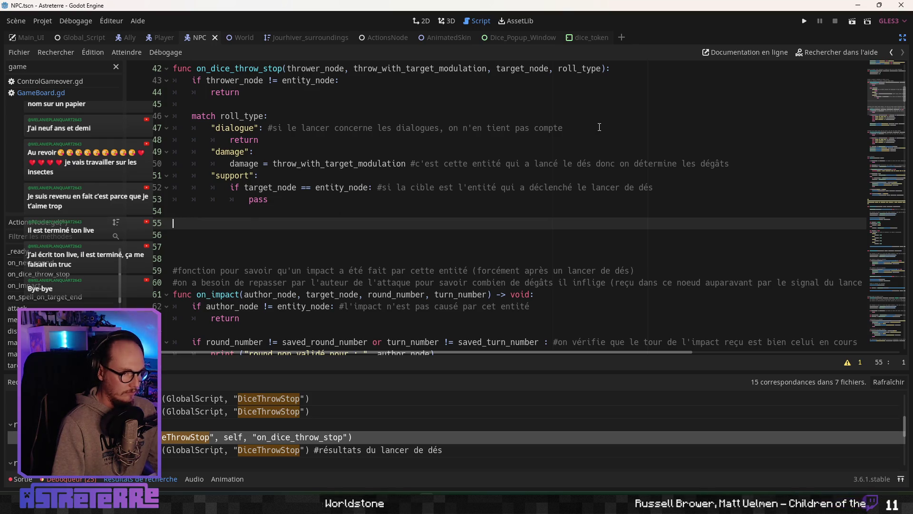
pyautogui.click(587, 42)
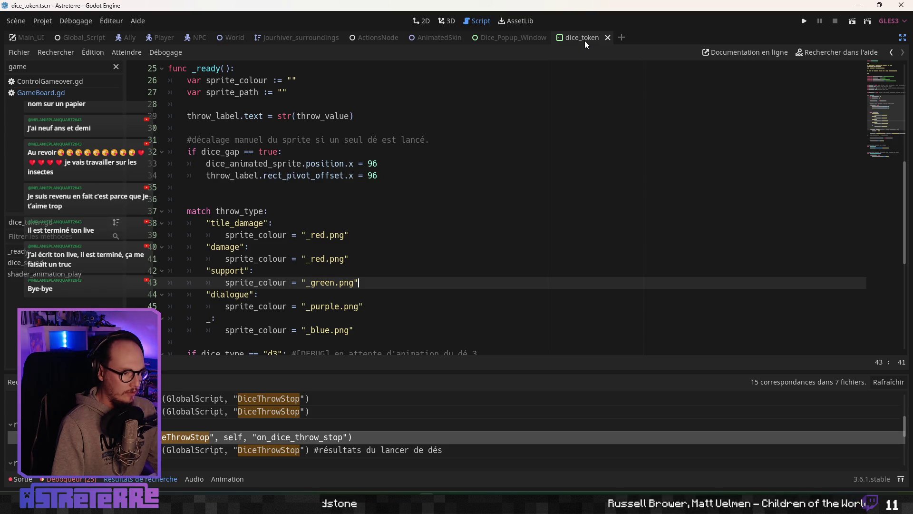
# - Check dice_token's tile_damage case, then try adding a 'tile' line in ActionsNode.gd and undo it
pyautogui.click(273, 235)
pyautogui.scroll(-1, 286, 229)
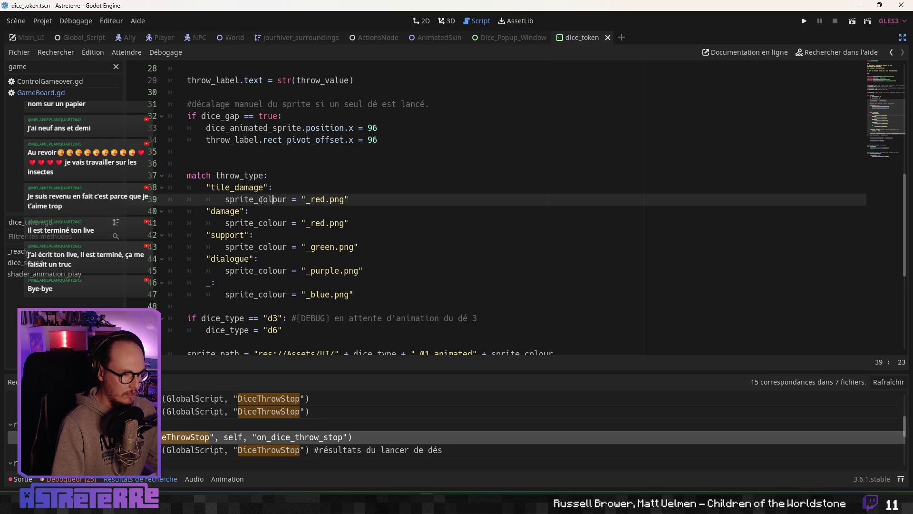
pyautogui.doubleClick(257, 188)
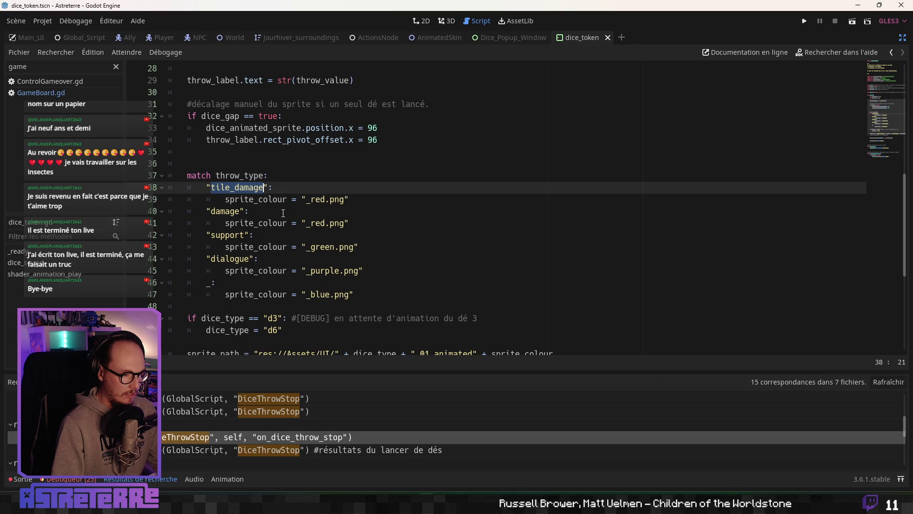
pyautogui.hotkey('alt', 'Left')
pyautogui.click(745, 165)
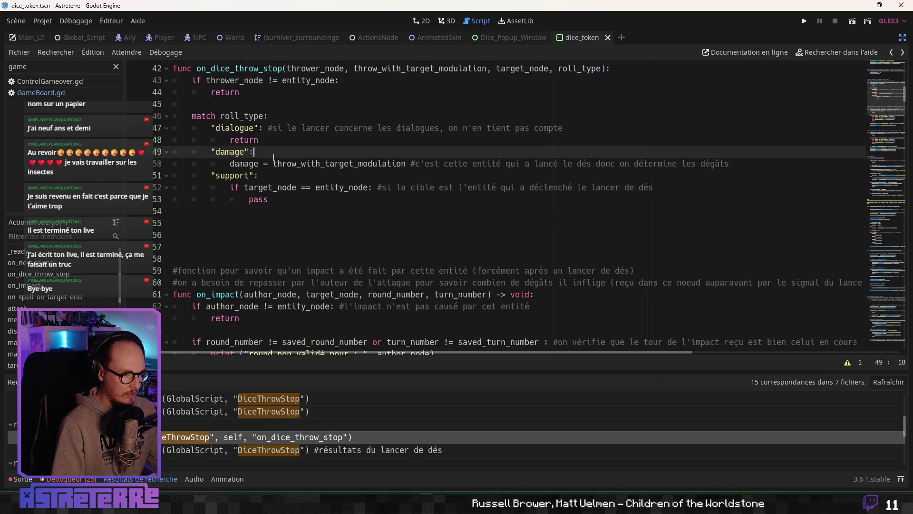
pyautogui.press('Return')
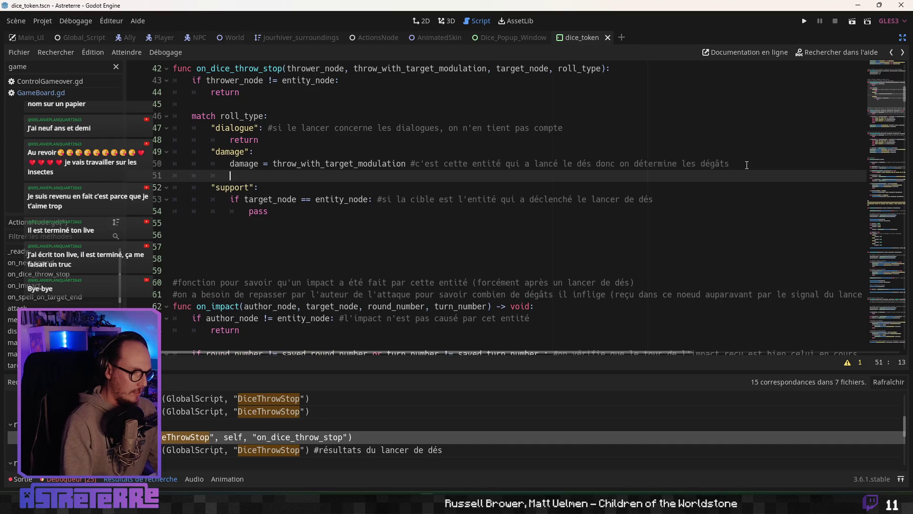
pyautogui.write('"tile')
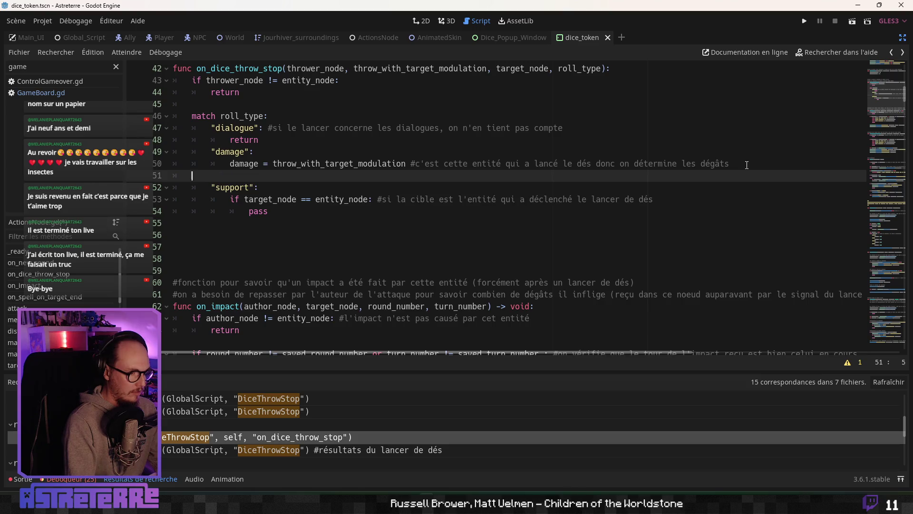
pyautogui.hotkey('ctrl', 'z')
pyautogui.hotkey('ctrl', 'y')
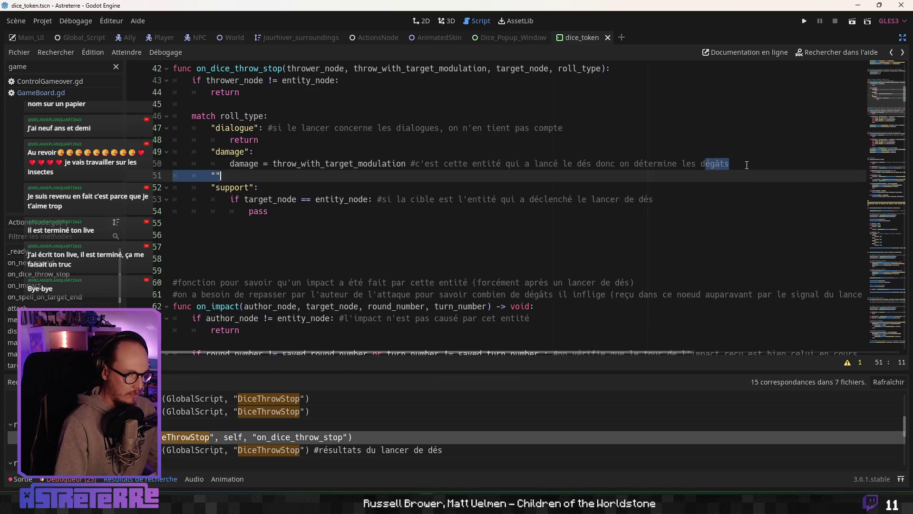
pyautogui.hotkey('ctrl', 'z')
pyautogui.hotkey('ctrl', 'z')
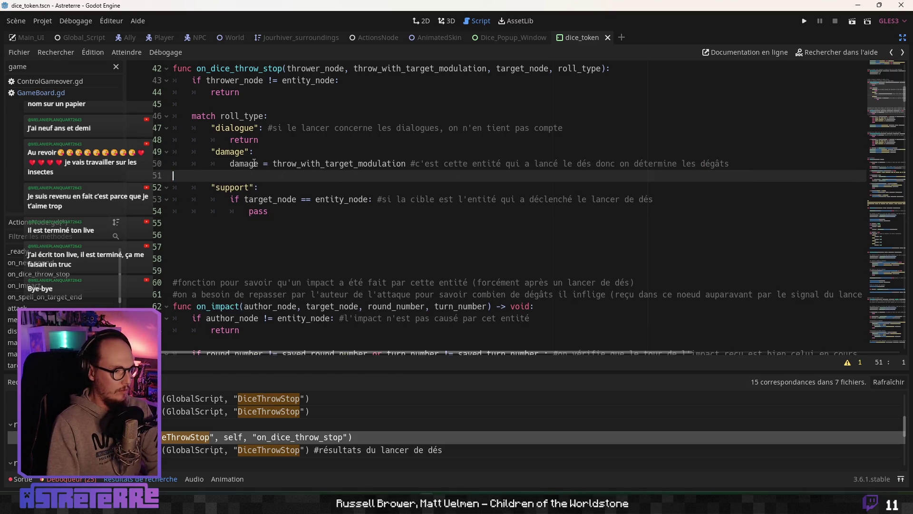
pyautogui.press('BackSpace')
# - Turn the "damage" pattern into the wildcard _ branch and move it below the "support" branch
pyautogui.click(248, 151)
pyautogui.moveTo(248, 151); pyautogui.dragTo(208, 152)
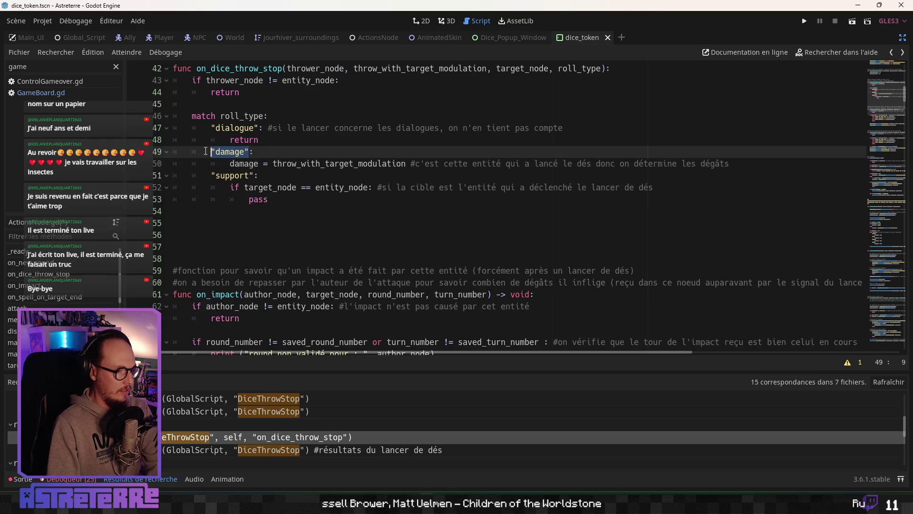
pyautogui.write('_:')
pyautogui.click(285, 162)
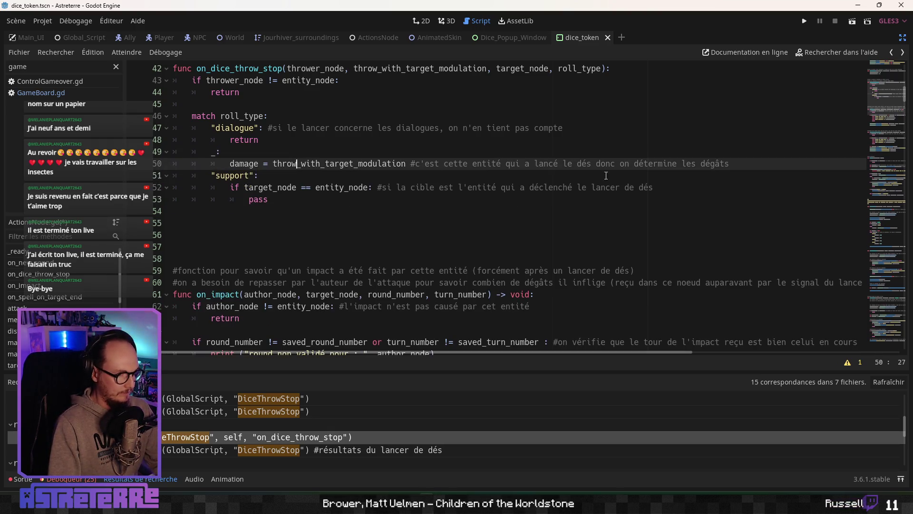
pyautogui.moveTo(729, 164); pyautogui.dragTo(234, 152)
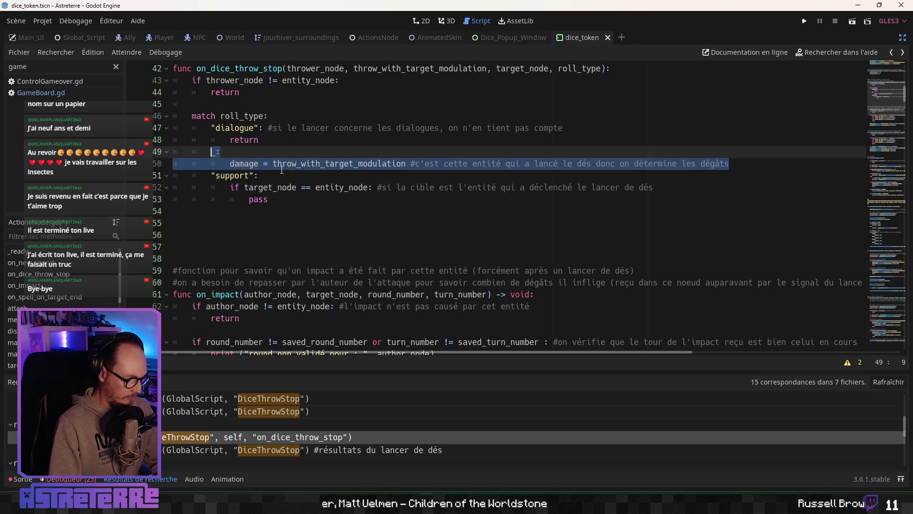
pyautogui.press('BackSpace')
pyautogui.click(297, 189)
pyautogui.press('Return')
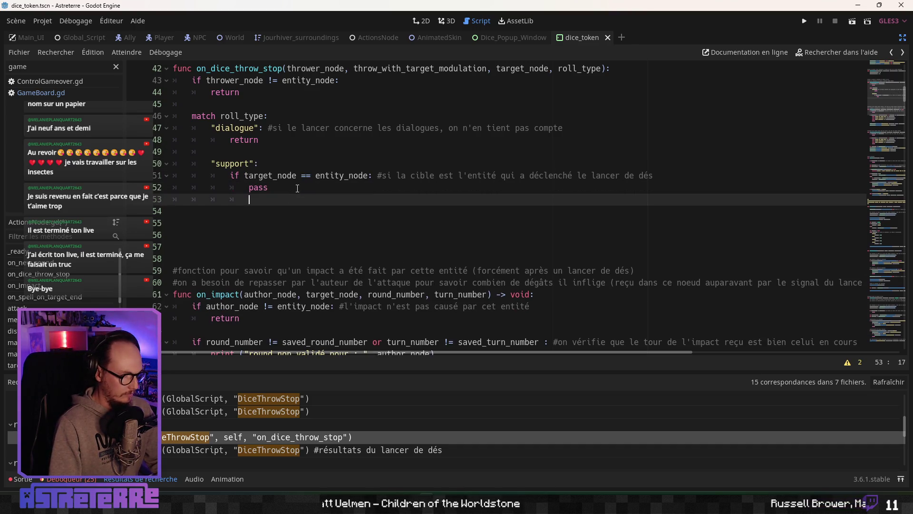
pyautogui.hotkey('ctrl', 'z')
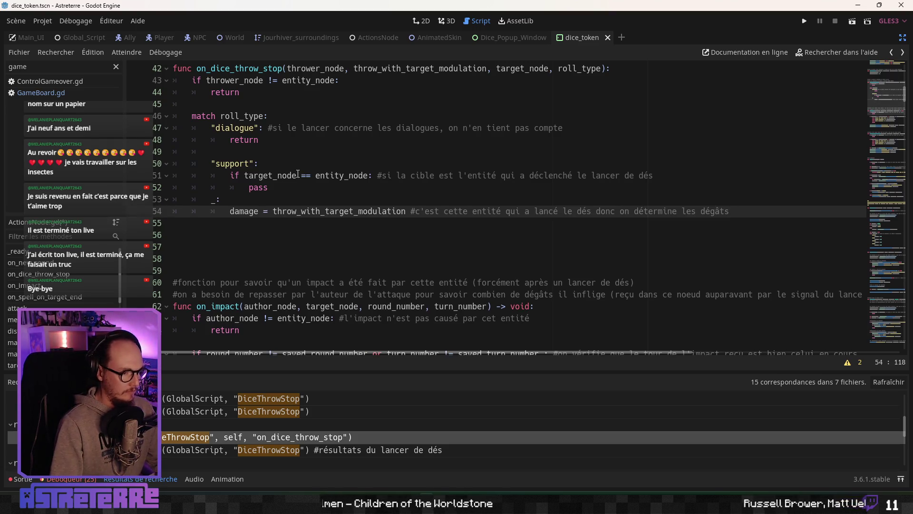
pyautogui.click(302, 189)
pyautogui.press('Return')
# - Delete the two extra blank lines after on_dice_throw_stop
pyautogui.click(289, 248)
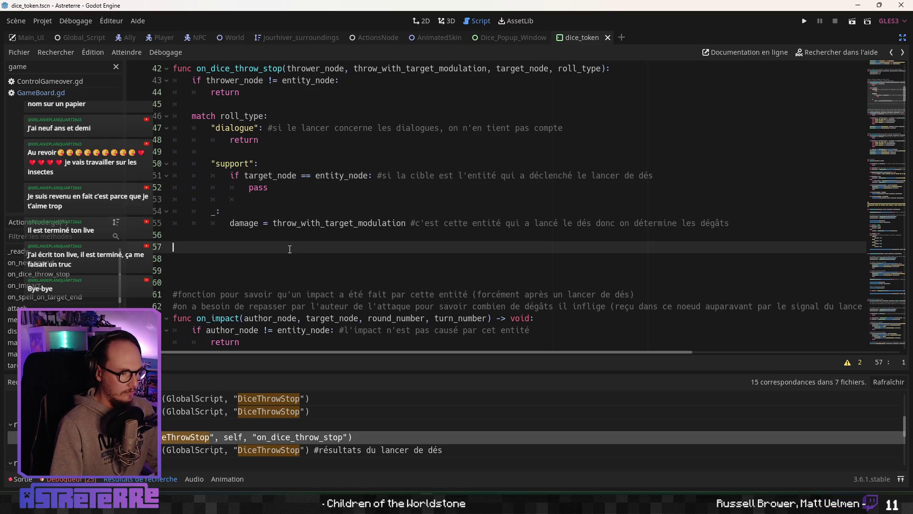
pyautogui.click(244, 283)
pyautogui.scroll(3, 244, 284)
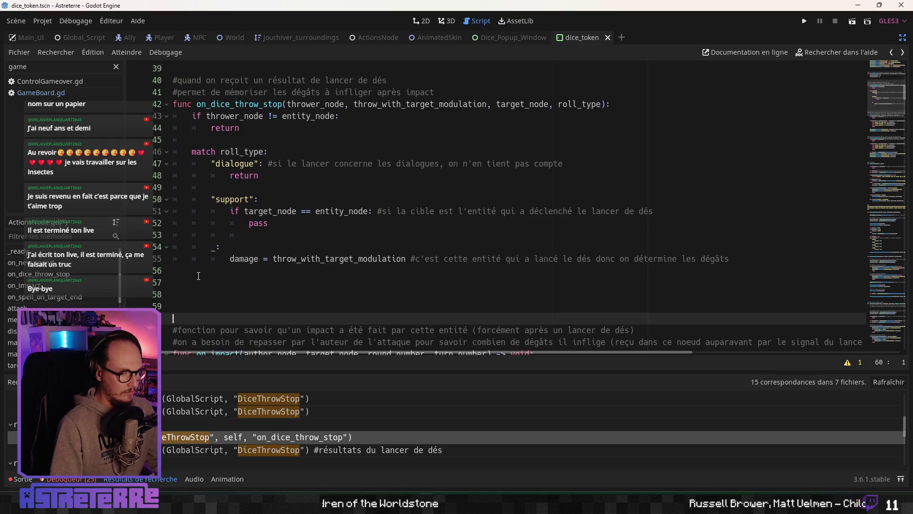
pyautogui.press('Up')
pyautogui.press('Up')
pyautogui.press('Up')
pyautogui.press('Down')
pyautogui.press('Delete')
pyautogui.press('Delete')
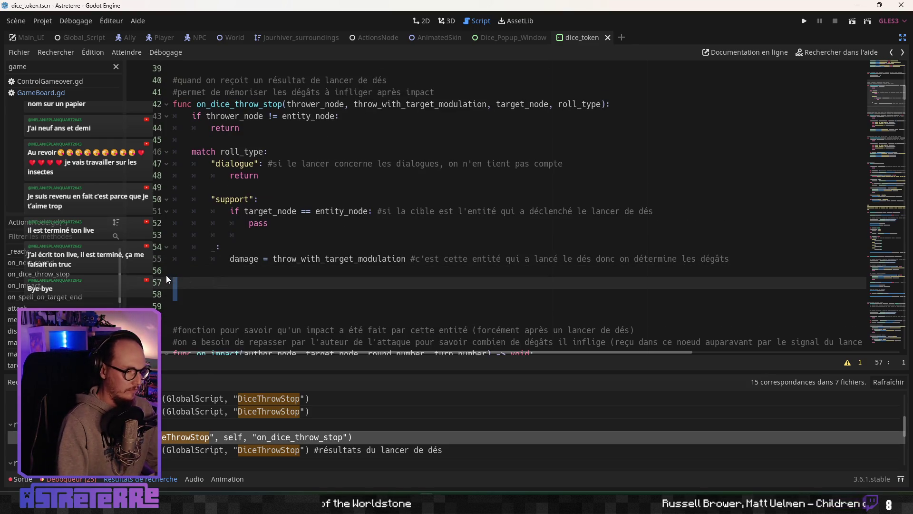
pyautogui.click(287, 211)
pyautogui.scroll(3, 294, 224)
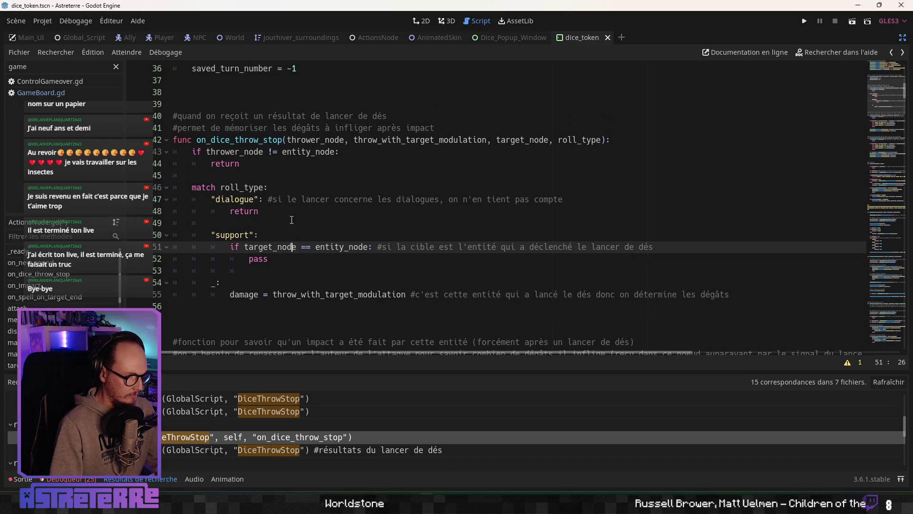
# - Inspect the pass in the "support" branch and scroll through the rest of the script
pyautogui.click(270, 236)
pyautogui.click(281, 255)
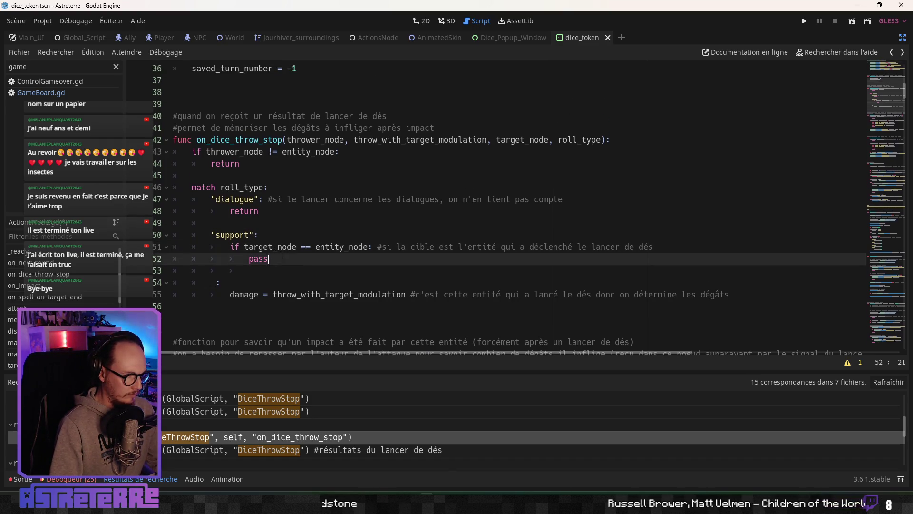
pyautogui.doubleClick(303, 263)
pyautogui.scroll(-1, 303, 263)
pyautogui.scroll(-6, 296, 265)
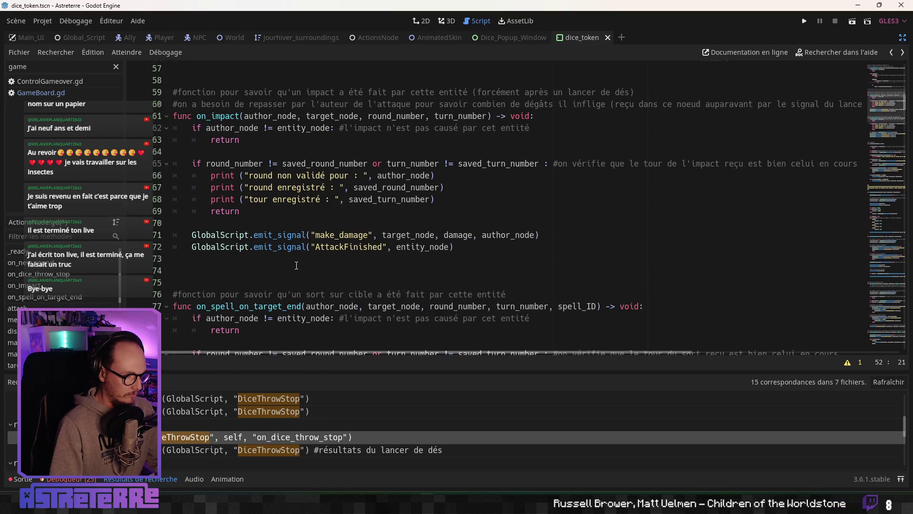
pyautogui.scroll(6, 297, 265)
pyautogui.scroll(-20, 296, 265)
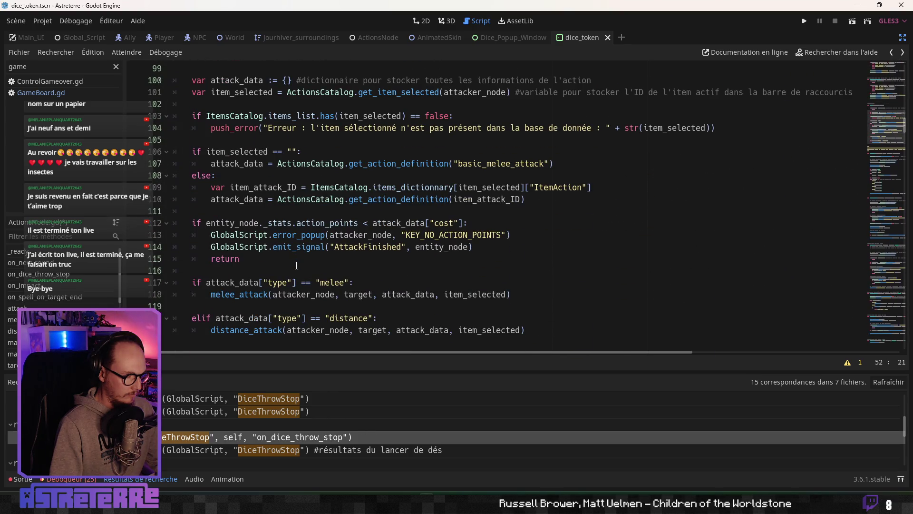
pyautogui.scroll(-7, 296, 265)
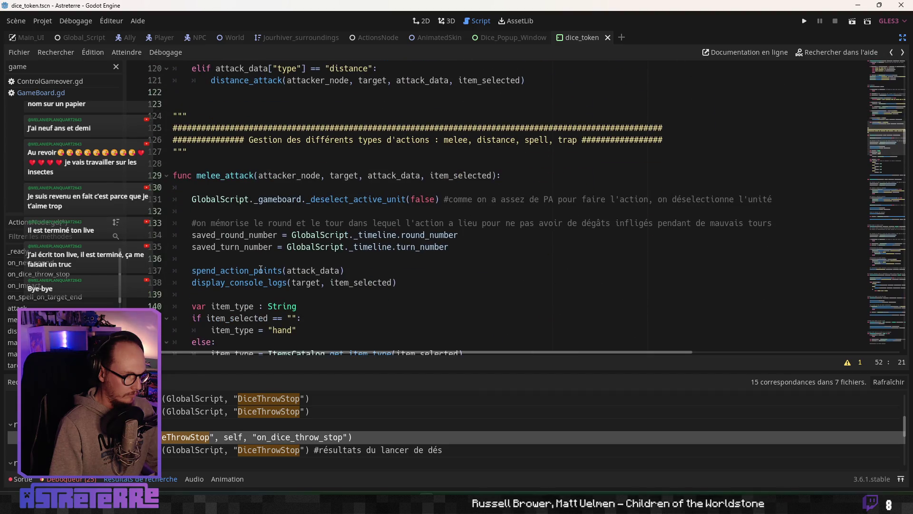
pyautogui.scroll(-5, 38, 285)
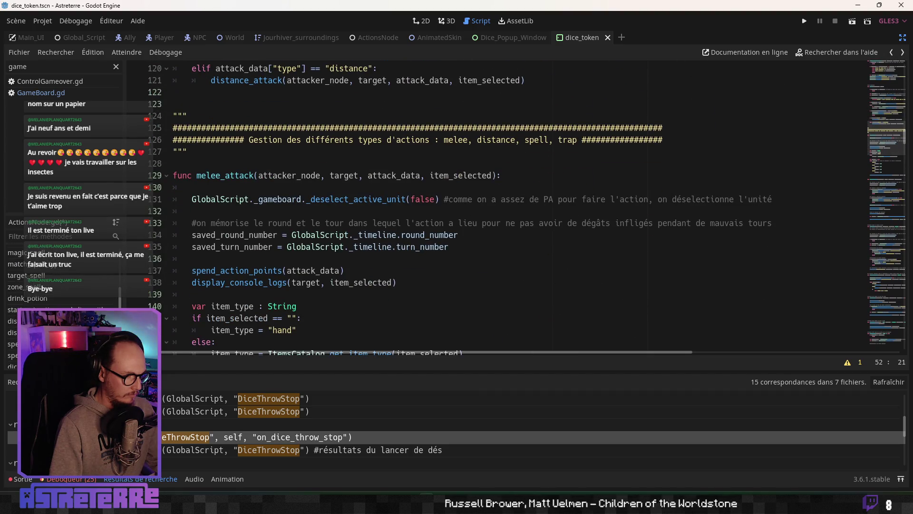
# - Jump to the drink_potion function in ActionsNode.gd
pyautogui.click(55, 297)
pyautogui.scroll(-1, 326, 248)
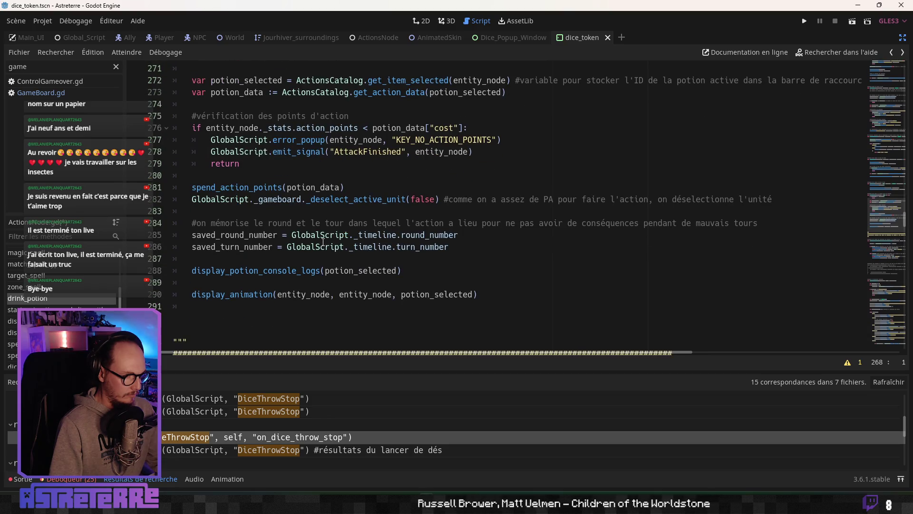
pyautogui.scroll(-3, 323, 242)
pyautogui.scroll(2, 323, 242)
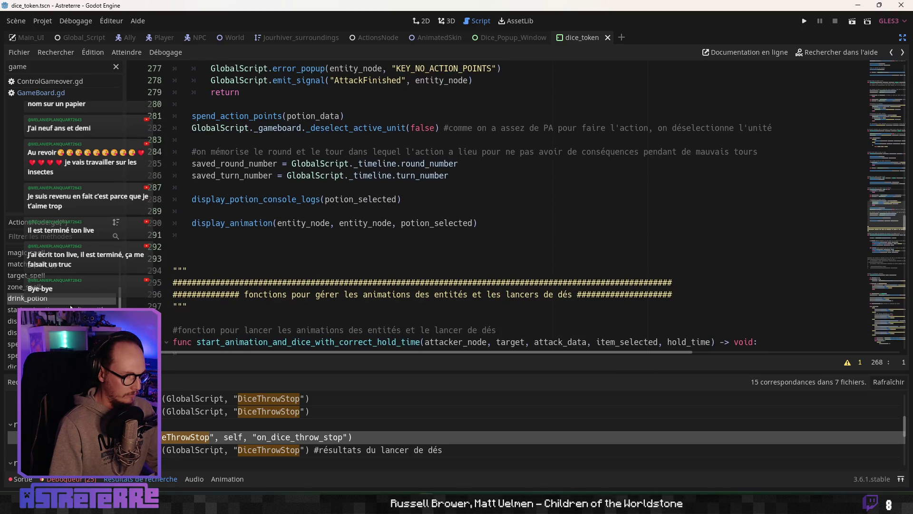
pyautogui.scroll(2, 268, 241)
pyautogui.scroll(1, 268, 240)
# - Read on_potion_drink and _ready in AnimatedSkin, then return to ActionsNode.gd
pyautogui.click(440, 38)
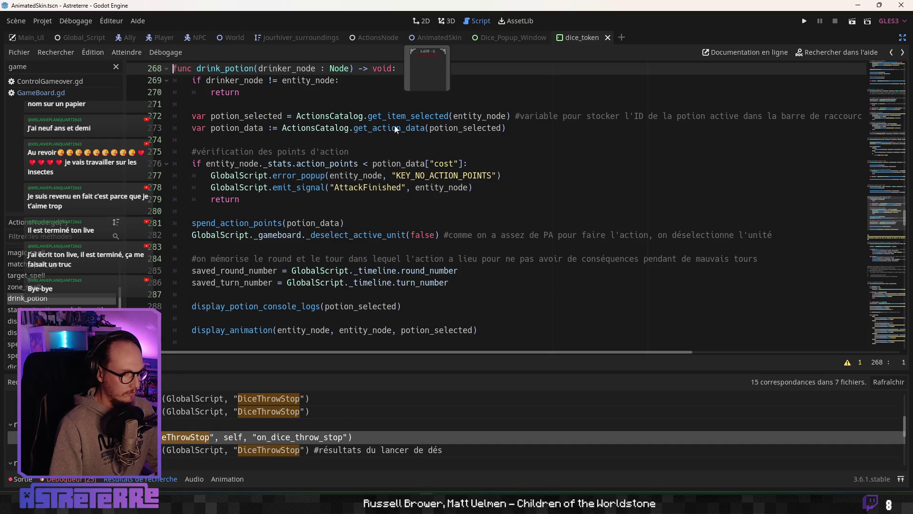
pyautogui.click(291, 226)
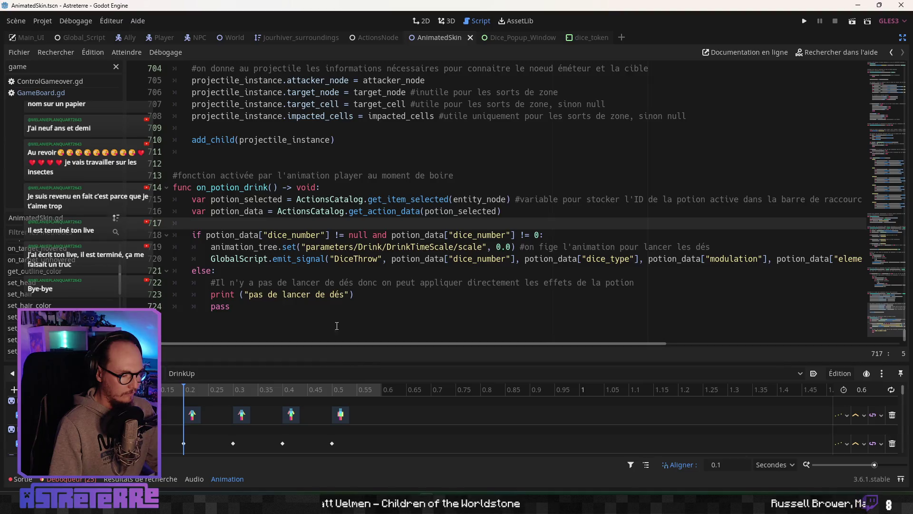
pyautogui.click(294, 303)
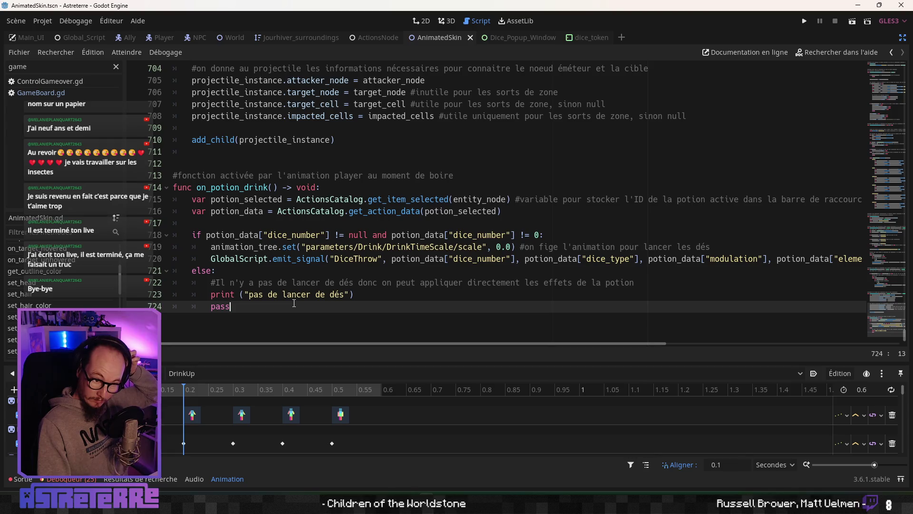
pyautogui.scroll(10, 314, 285)
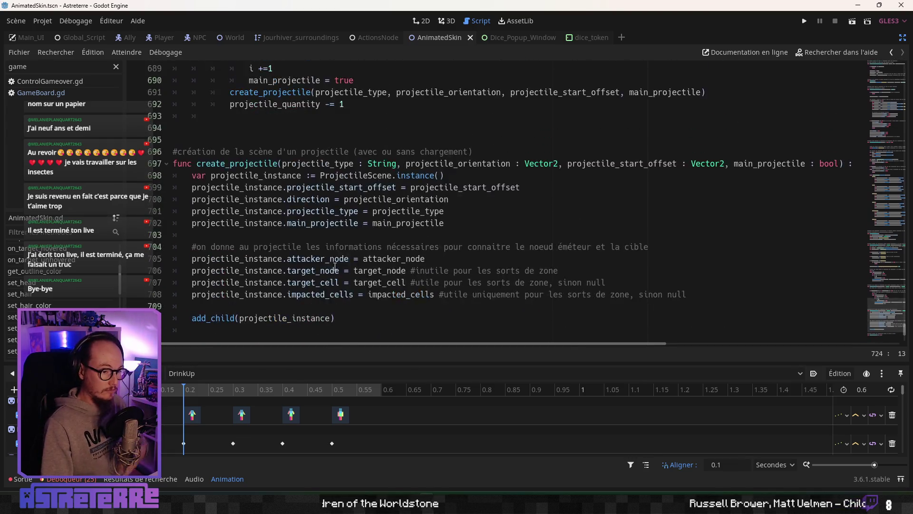
pyautogui.scroll(4, 745, 220)
pyautogui.moveTo(884, 261)
pyautogui.mouseDown()
pyautogui.moveTo(872, 92)
pyautogui.moveTo(861, 76)
pyautogui.moveTo(841, 125)
pyautogui.moveTo(831, 112)
pyautogui.mouseUp()
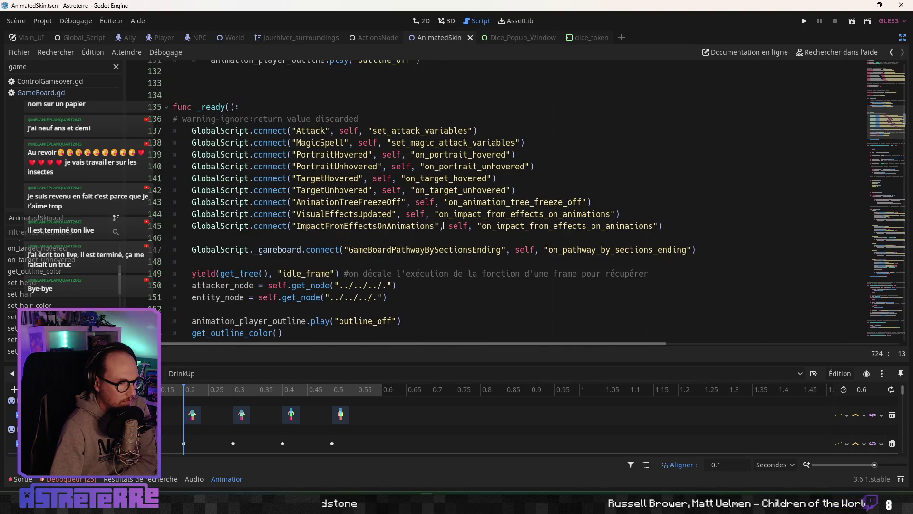
pyautogui.scroll(-1, 443, 226)
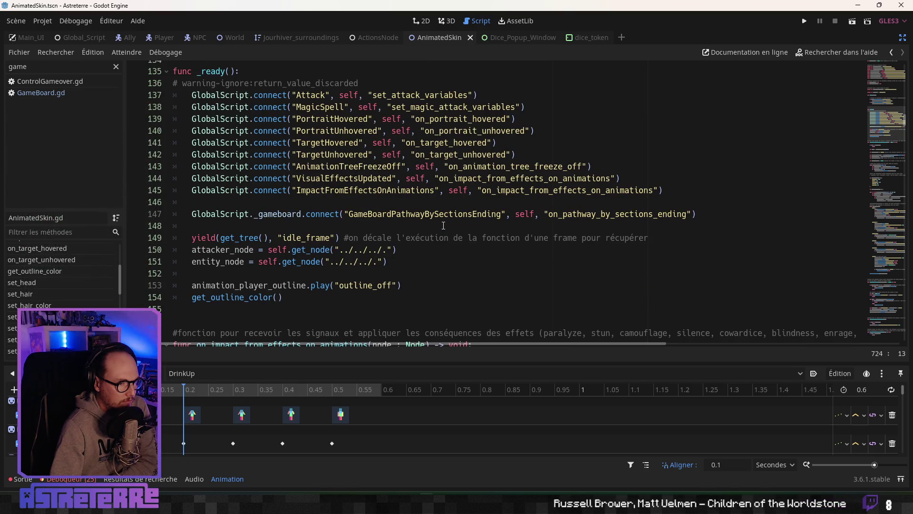
pyautogui.click(378, 38)
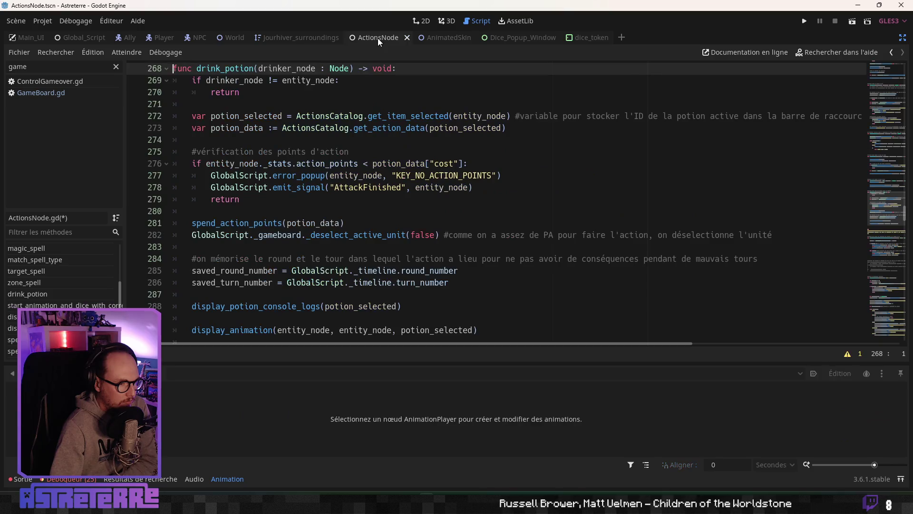
# - Scroll through ActionsNode.gd, from drink_potion up to the code near line 70
pyautogui.scroll(4, 317, 139)
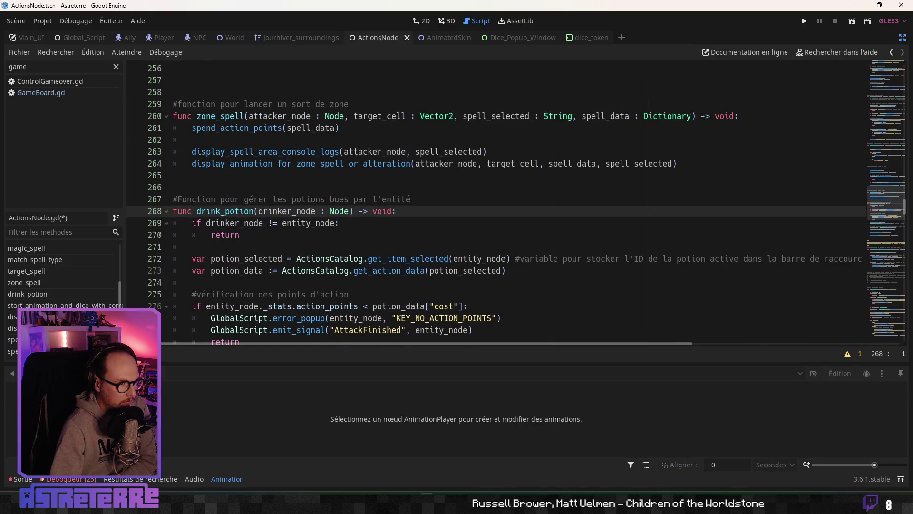
pyautogui.scroll(4, 286, 156)
pyautogui.scroll(-6, 285, 157)
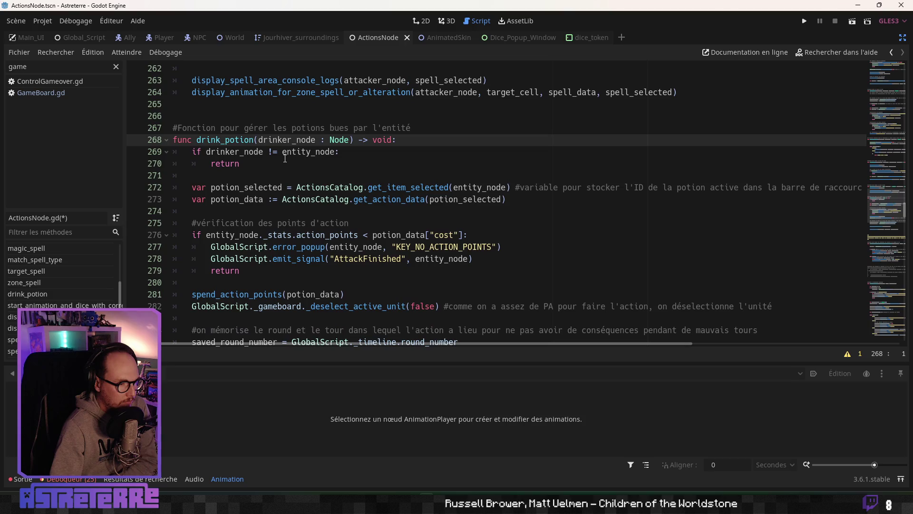
pyautogui.click(284, 158)
pyautogui.scroll(20, 288, 159)
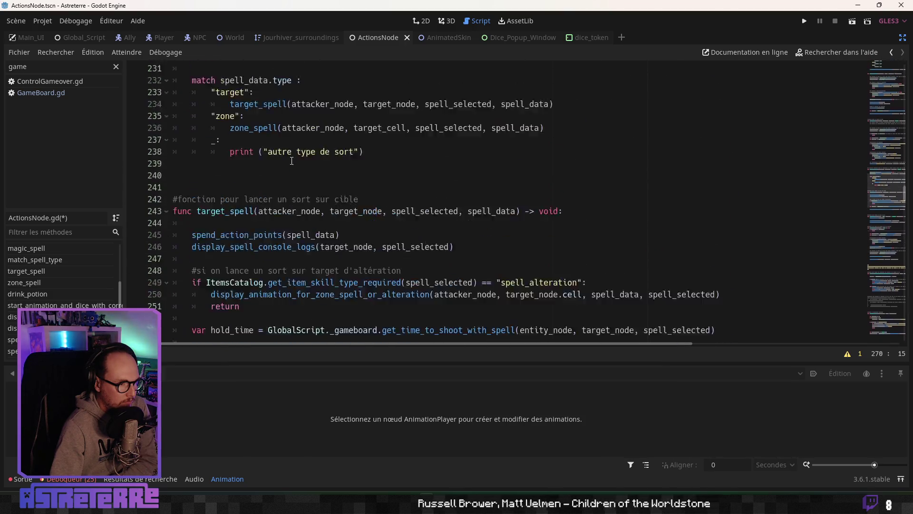
pyautogui.scroll(-8, 291, 161)
pyautogui.scroll(2, 292, 165)
pyautogui.scroll(15, 292, 166)
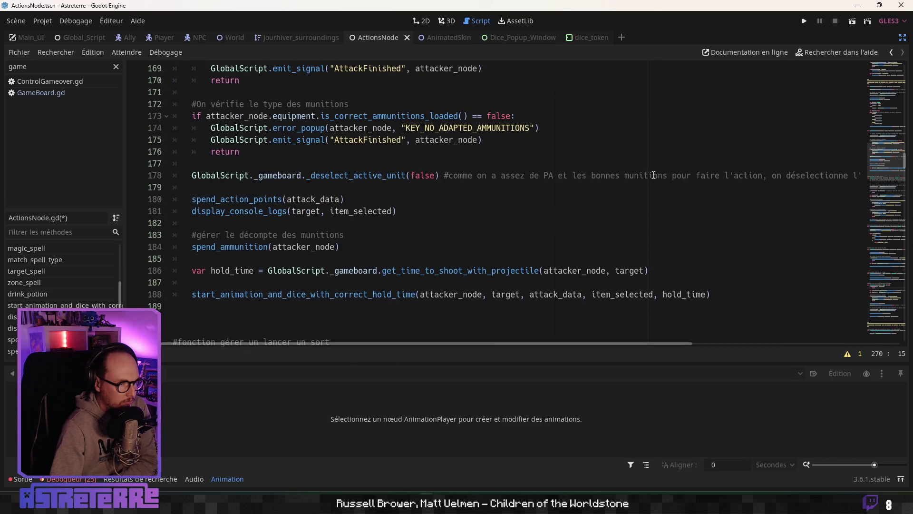
pyautogui.moveTo(887, 157); pyautogui.dragTo(886, 67)
pyautogui.scroll(3, 57, 306)
pyautogui.scroll(2, 57, 306)
# - Jump to on_dice_throw_stop and put the caret after its "support": case
pyautogui.click(62, 269)
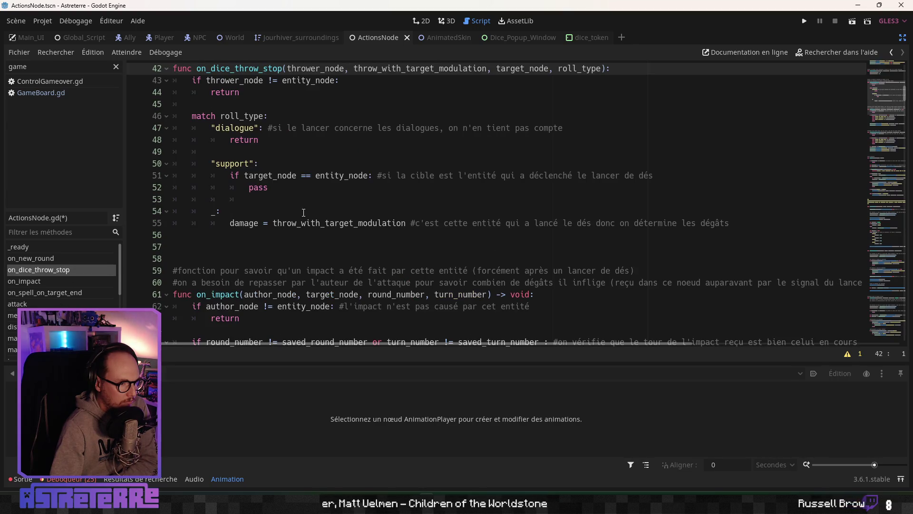
pyautogui.click(304, 213)
pyautogui.scroll(2, 304, 213)
pyautogui.scroll(-1, 328, 213)
pyautogui.press('Up')
pyautogui.press('Up')
pyautogui.press('Up')
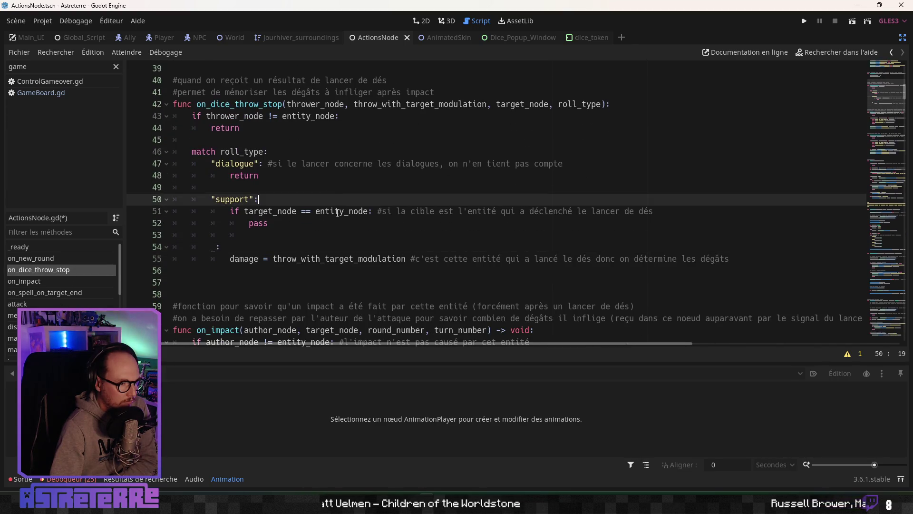
pyautogui.press('Down')
pyautogui.press('Down')
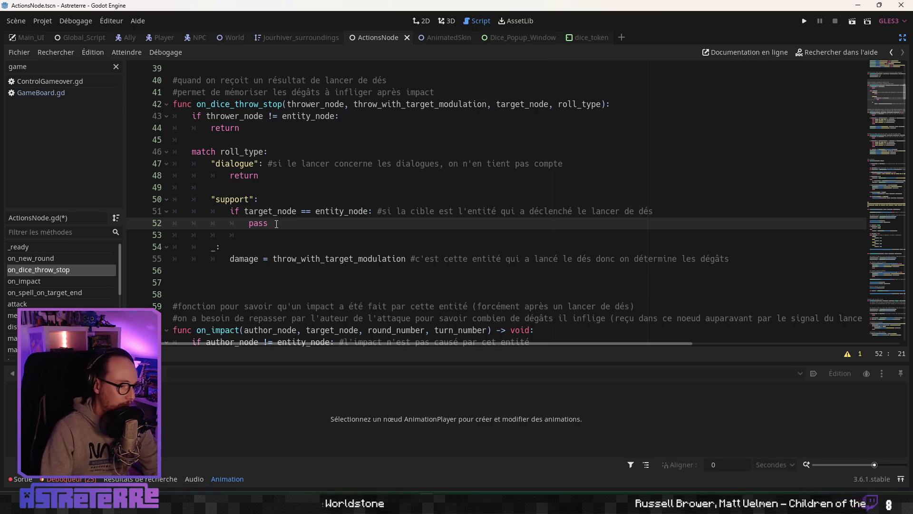
# - Replace the support branch's target check and pass lines with a plain return
pyautogui.moveTo(276, 223); pyautogui.dragTo(67, 213)
pyautogui.press('BackSpace')
pyautogui.press('BackSpace')
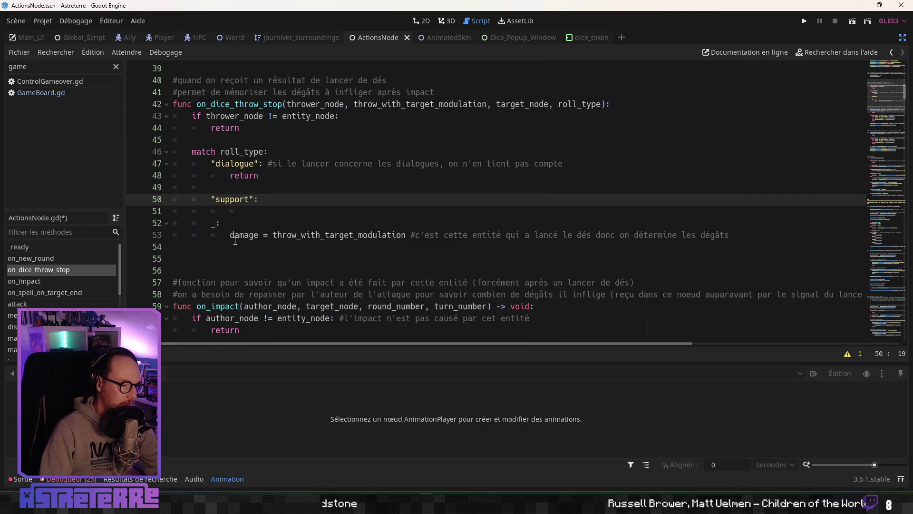
pyautogui.press('Return')
pyautogui.write('return')
pyautogui.press('Down')
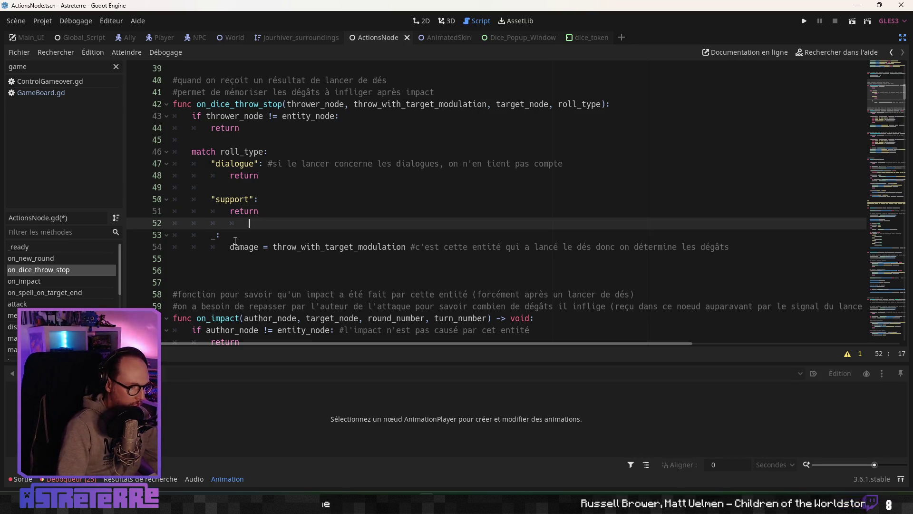
pyautogui.press('BackSpace')
pyautogui.press('Down')
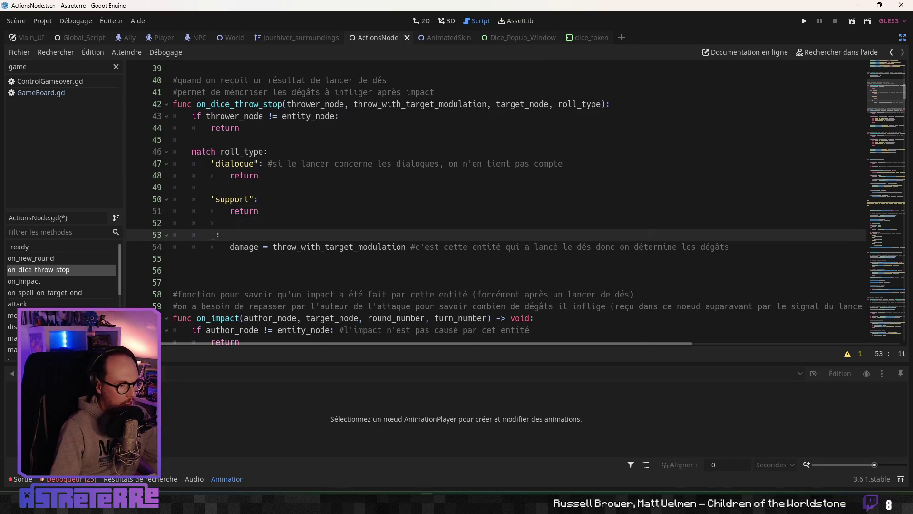
# - Tidy the empty lines around the match block and save ActionsNode.gd
pyautogui.click(236, 223)
pyautogui.click(221, 258)
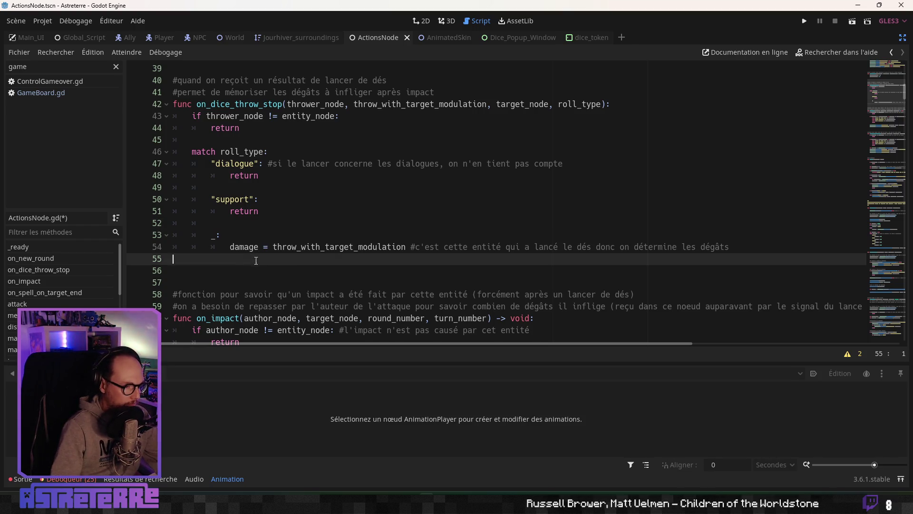
pyautogui.scroll(-1, 222, 259)
pyautogui.hotkey('ctrl', 's')
pyautogui.click(223, 188)
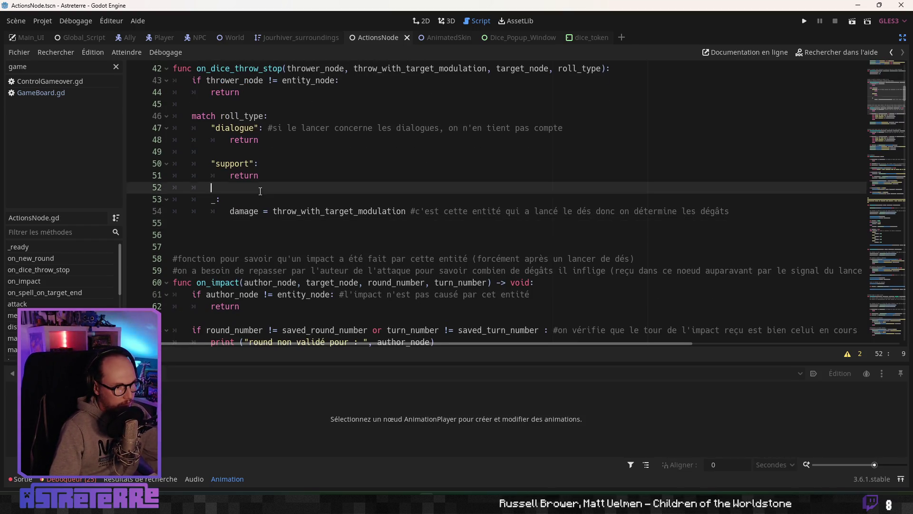
pyautogui.scroll(2, 224, 190)
pyautogui.click(362, 214)
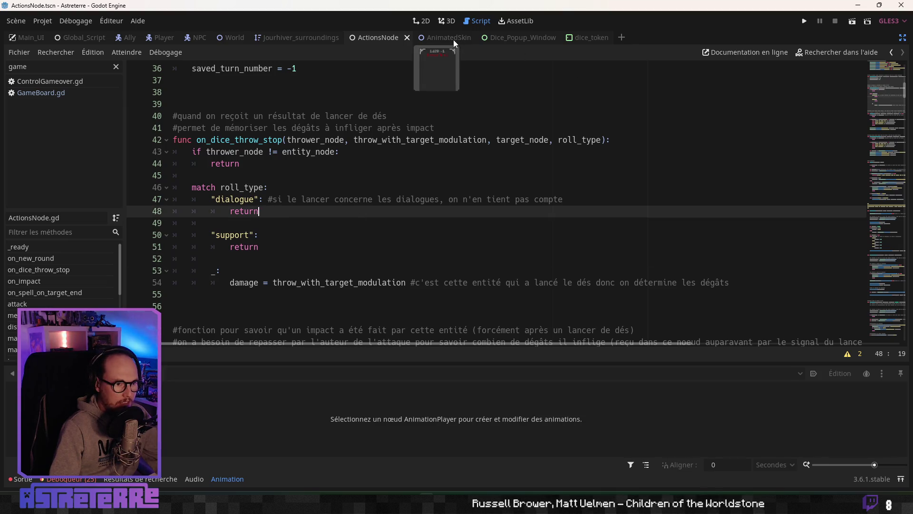
# - Switch to AnimatedSkin.gd and go to the empty line after the _ready signal connections
pyautogui.click(452, 38)
pyautogui.click(336, 184)
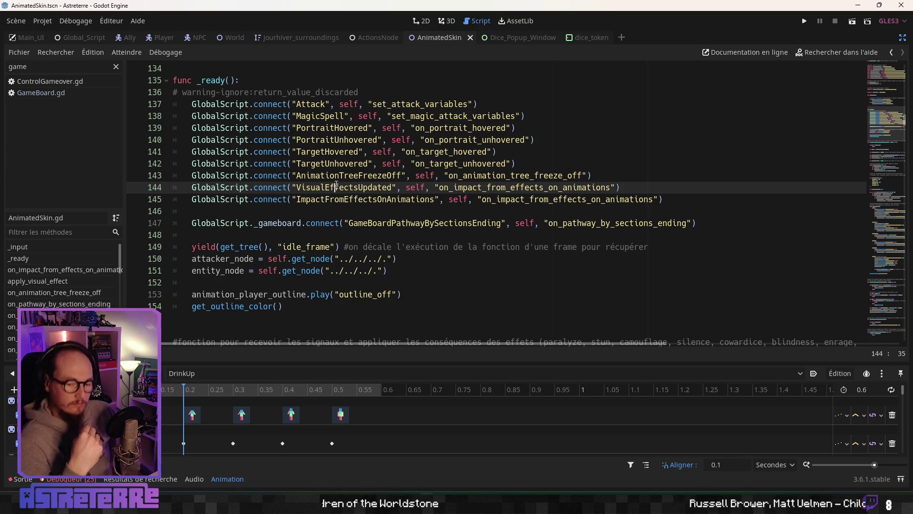
pyautogui.click(267, 209)
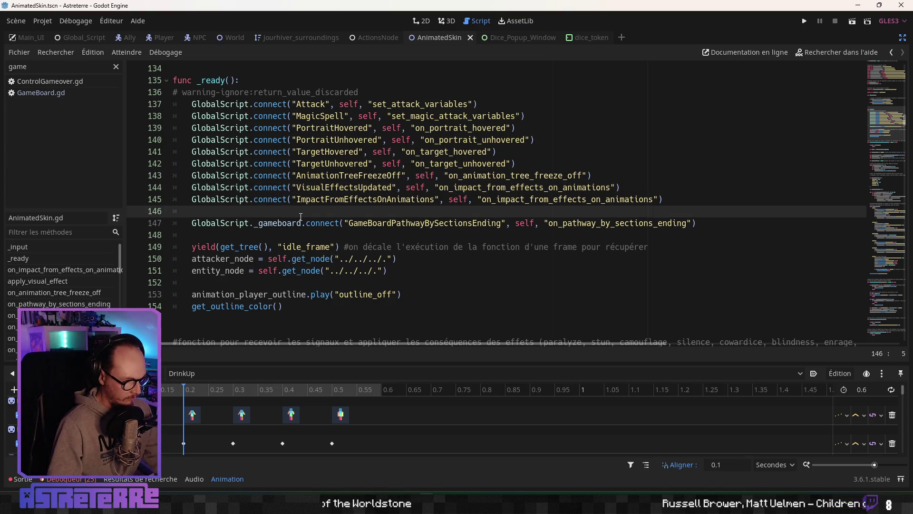
# - Add GlobalScript.connect("DiceThrowStop", self, "on_dice_throw_stop") as a new line in _ready
pyautogui.press('Return')
pyautogui.press('Up')
pyautogui.write('Gklo')
pyautogui.press('BackSpace')
pyautogui.press('BackSpace')
pyautogui.press('BackSpace')
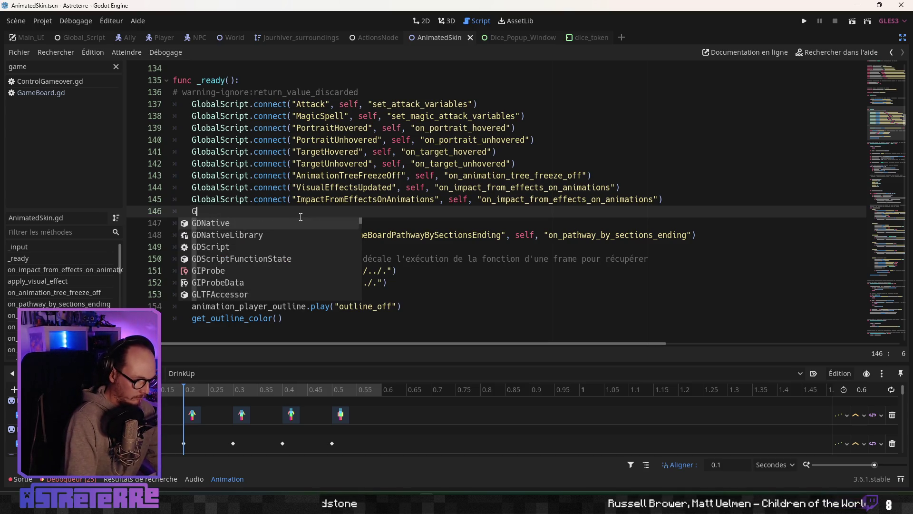
pyautogui.write('lobal')
pyautogui.press('Return')
pyautogui.write('/c')
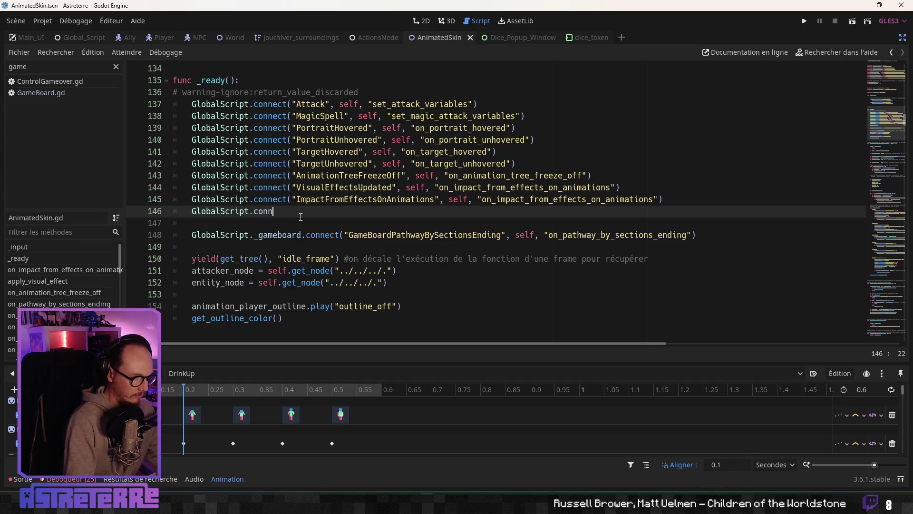
pyautogui.write('ect(')
pyautogui.write('DiceThrowS')
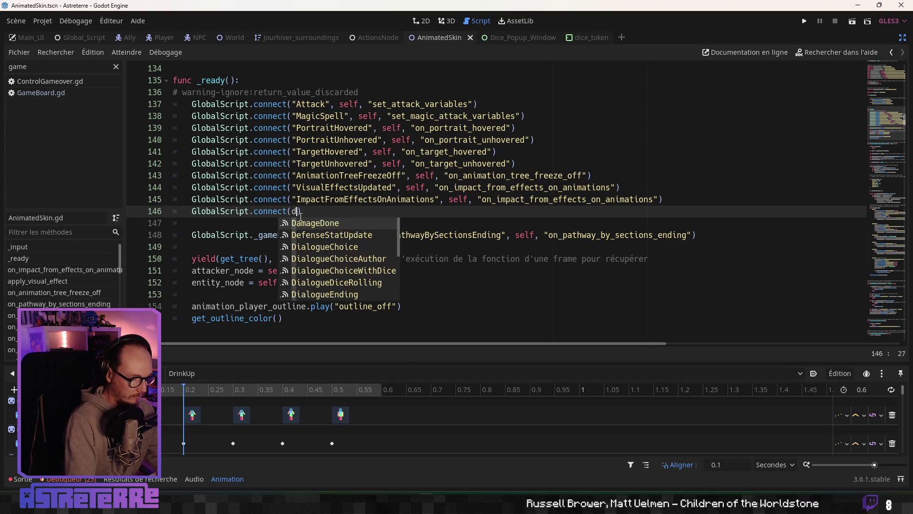
pyautogui.press('Return')
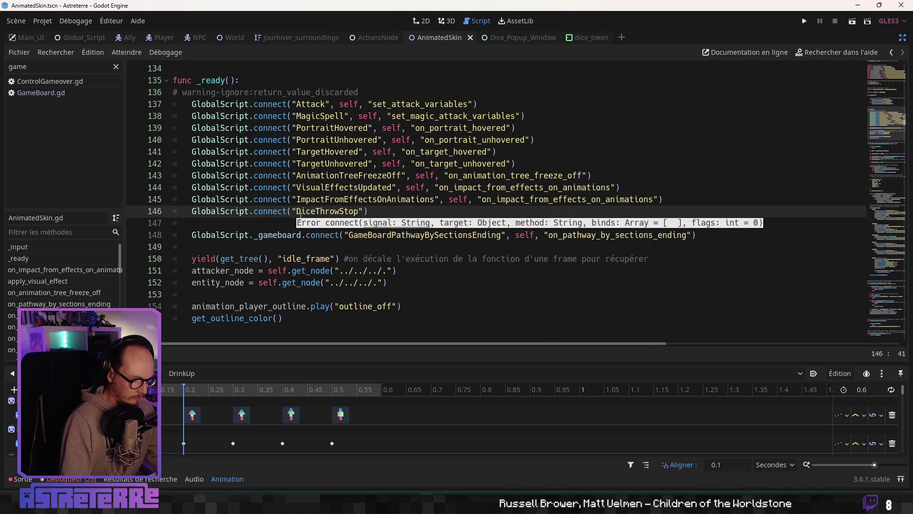
pyautogui.write('f, "on_')
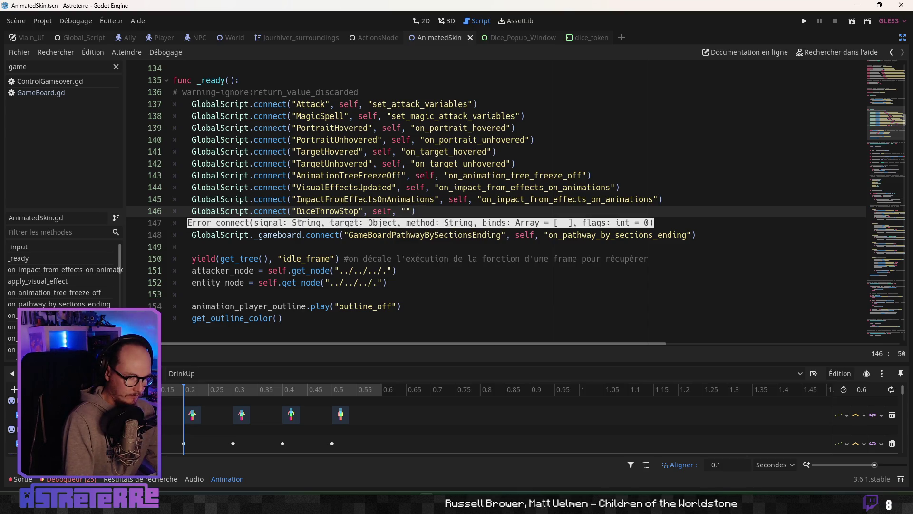
pyautogui.write('dice_throw')
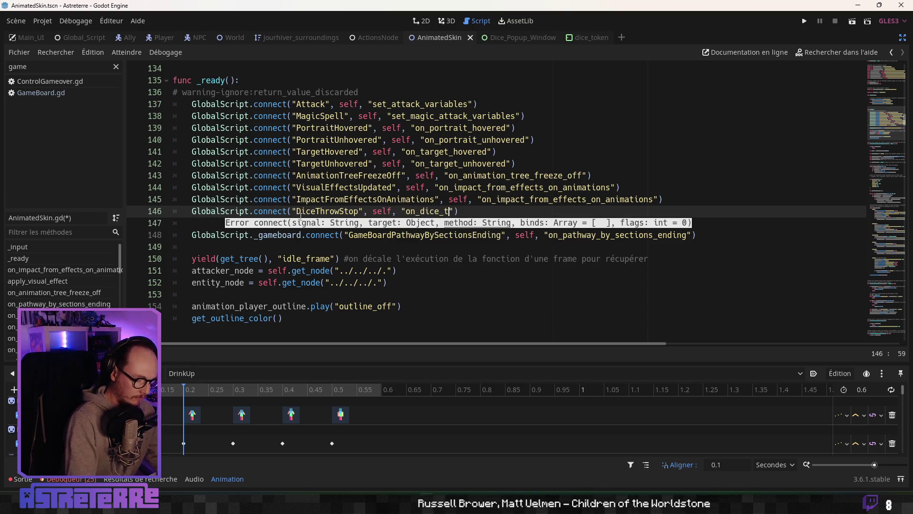
pyautogui.write('_sto')
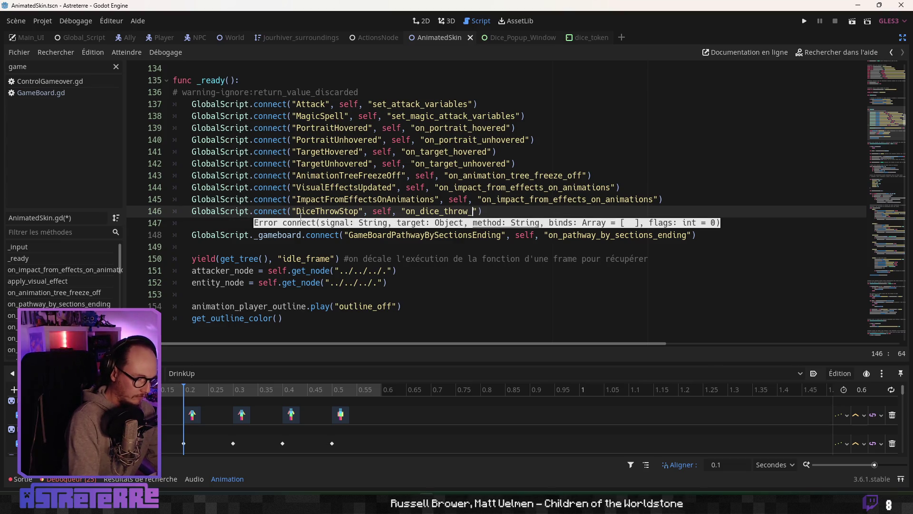
pyautogui.write('p"')
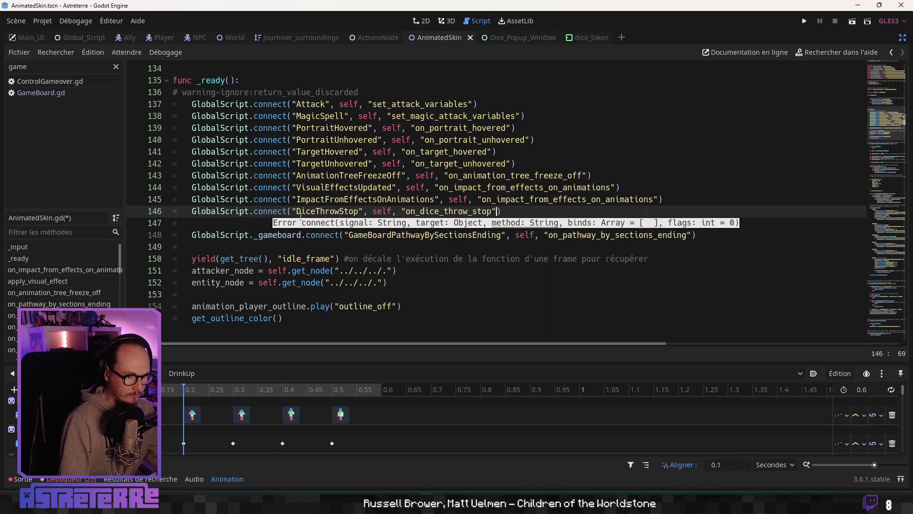
pyautogui.click(259, 259)
pyautogui.scroll(-4, 222, 290)
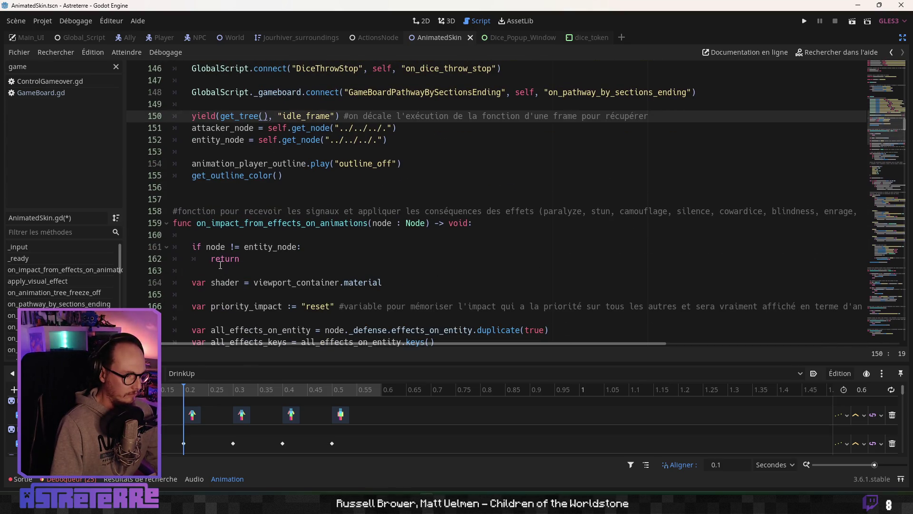
# - Insert a French comment about handling dice throws above the effects-handler comment
pyautogui.click(208, 199)
pyautogui.press('Return')
pyautogui.press('Return')
pyautogui.press('Return')
pyautogui.click(208, 205)
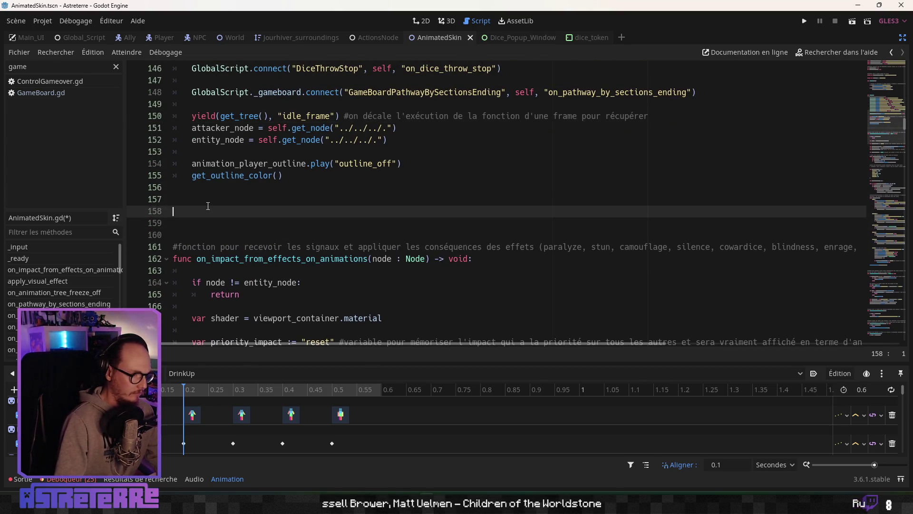
pyautogui.write('#fonctio')
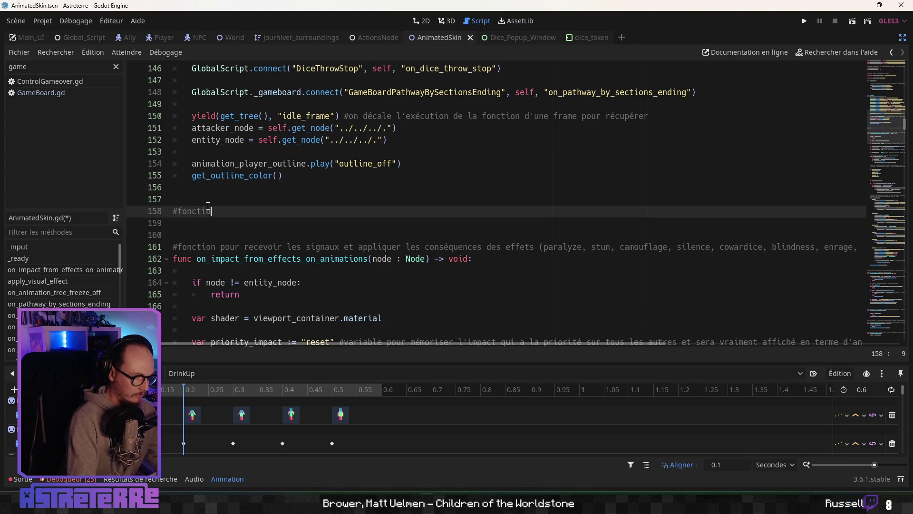
pyautogui.write('n pour gérer l')
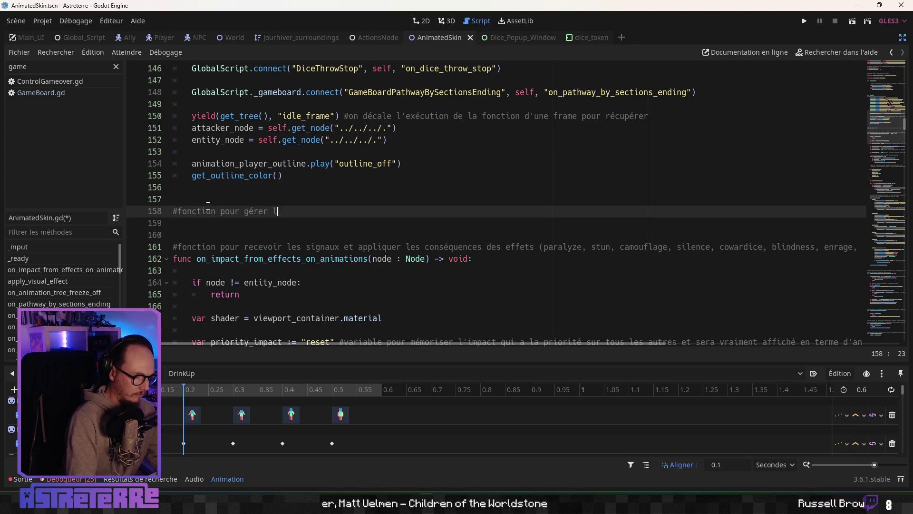
pyautogui.write('ncer')
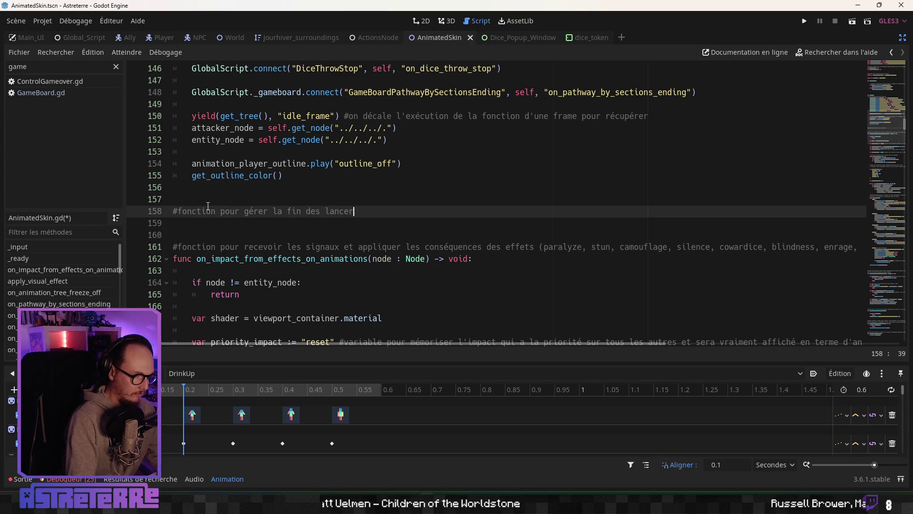
pyautogui.press('BackSpace')
pyautogui.write('s')
pyautogui.write(' de dés')
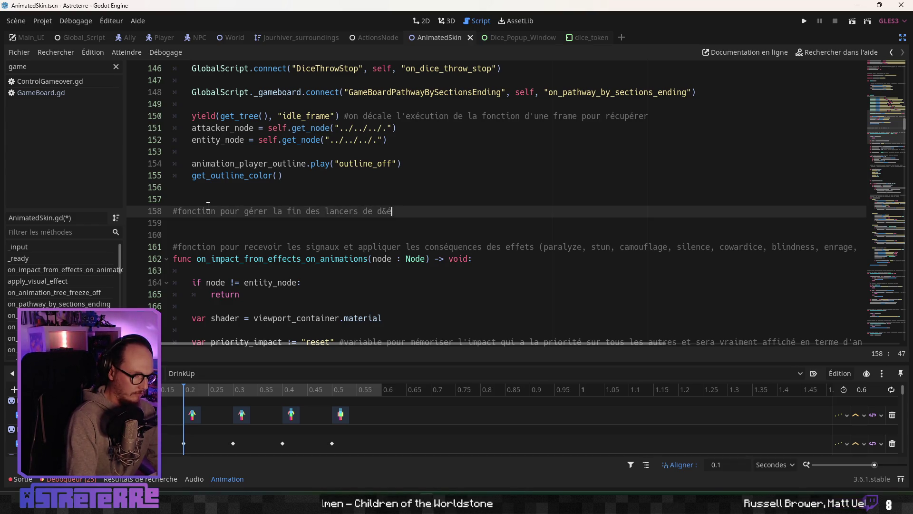
pyautogui.press('Return')
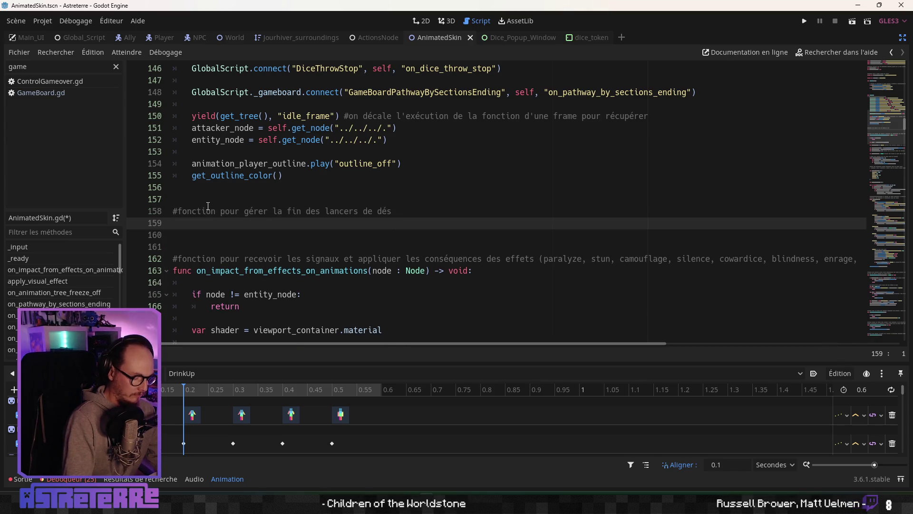
# - Paste the on_dice_throw_stop header and thrower check from ActionsNode.gd into AnimatedSkin.gd
pyautogui.write('func on')
pyautogui.press('BackSpace')
pyautogui.press('BackSpace')
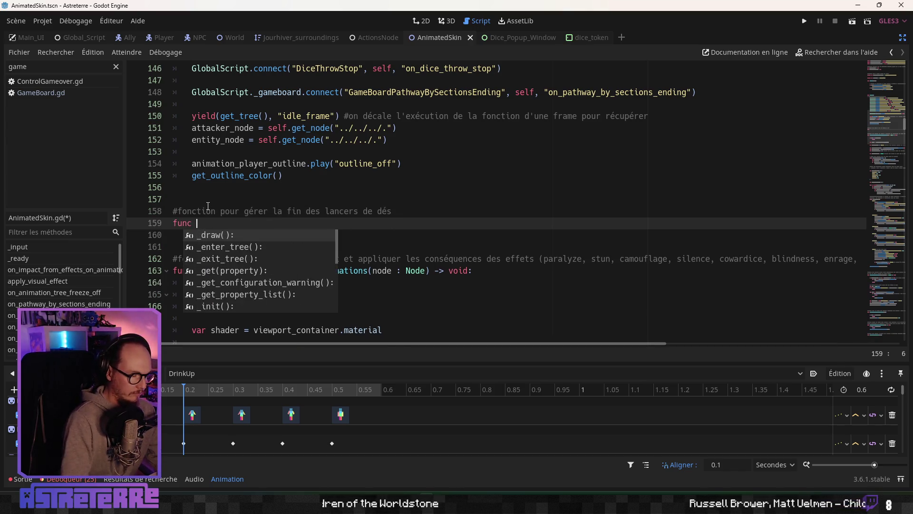
pyautogui.click(372, 36)
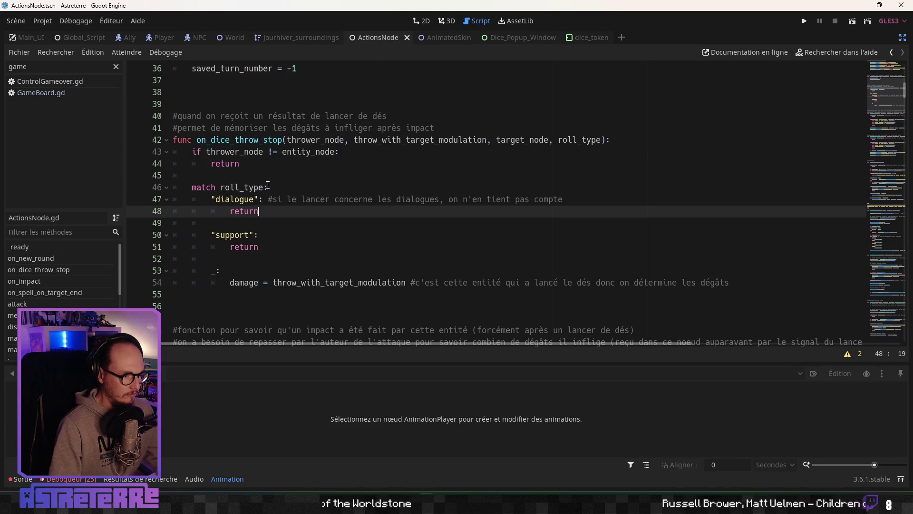
pyautogui.click(384, 165)
pyautogui.hotkey('shift', 'Up')
pyautogui.hotkey('shift', 'Up')
pyautogui.hotkey('shift', 'Home')
pyautogui.hotkey('ctrl', 'c')
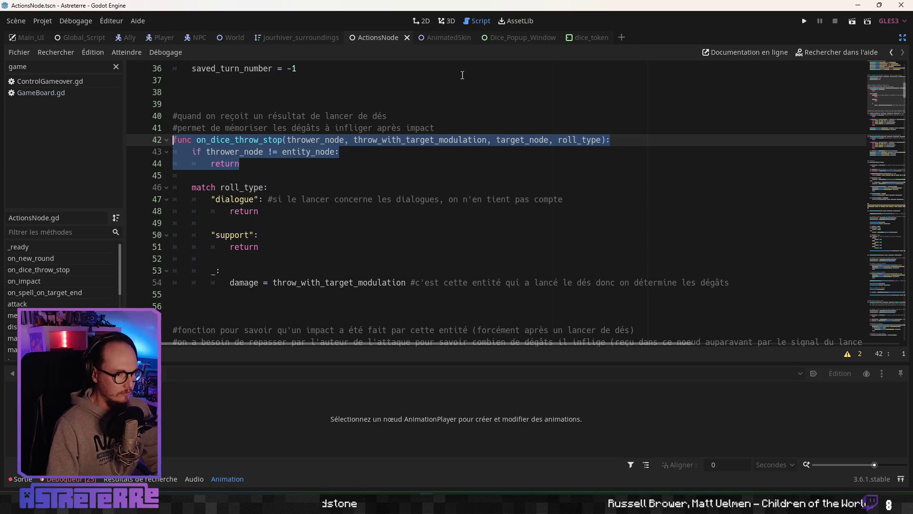
pyautogui.click(434, 38)
pyautogui.moveTo(195, 222); pyautogui.dragTo(176, 223)
pyautogui.hotkey('ctrl', 'v')
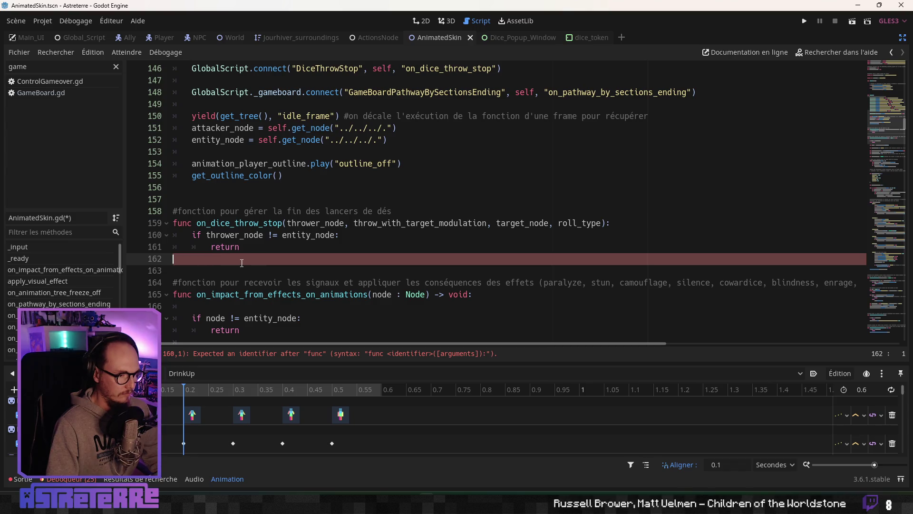
pyautogui.press('Return')
# - Copy the match roll_type block from ActionsNode.gd into the new function
pyautogui.click(253, 235)
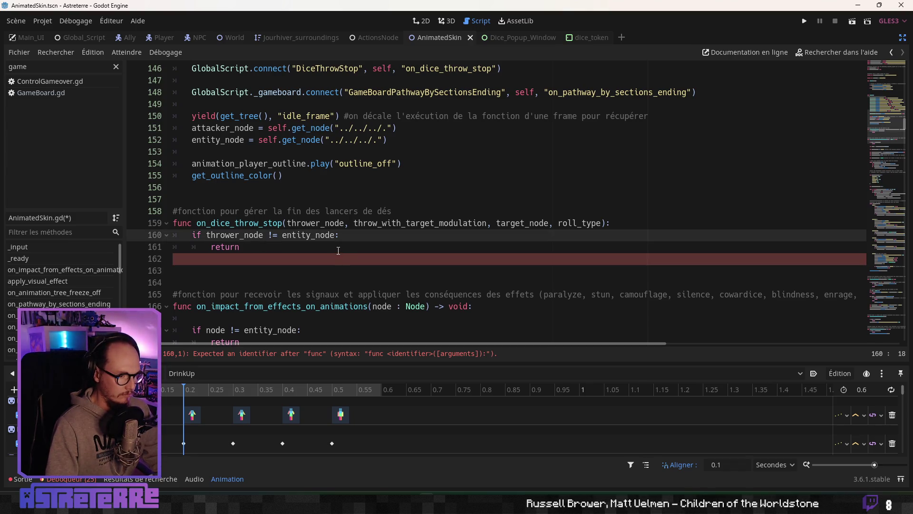
pyautogui.click(254, 261)
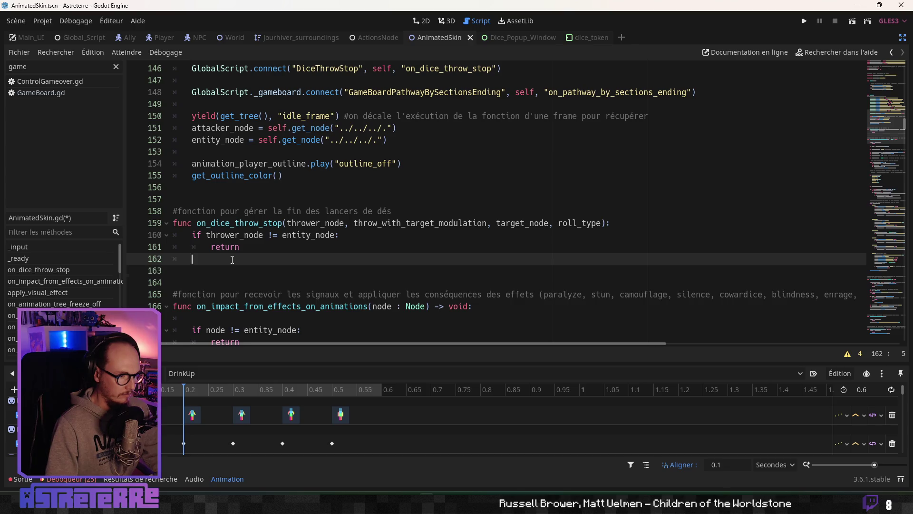
pyautogui.press('Return')
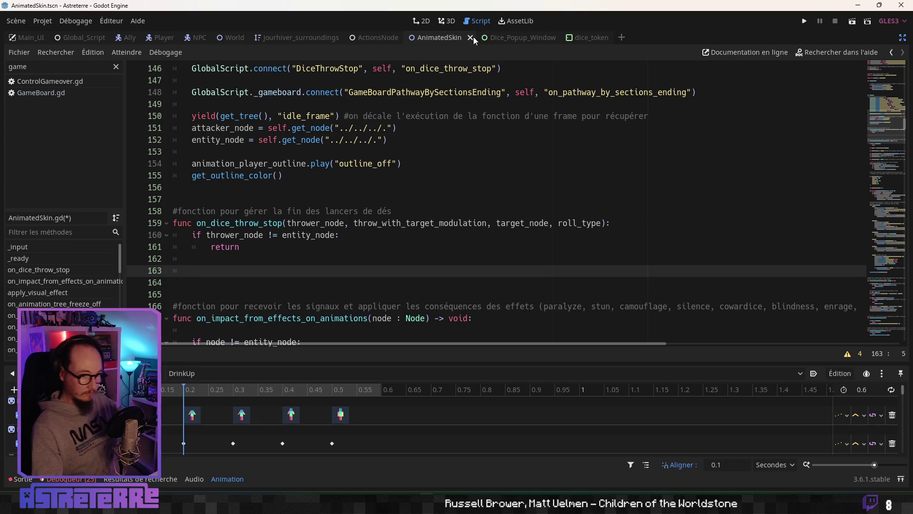
pyautogui.click(376, 38)
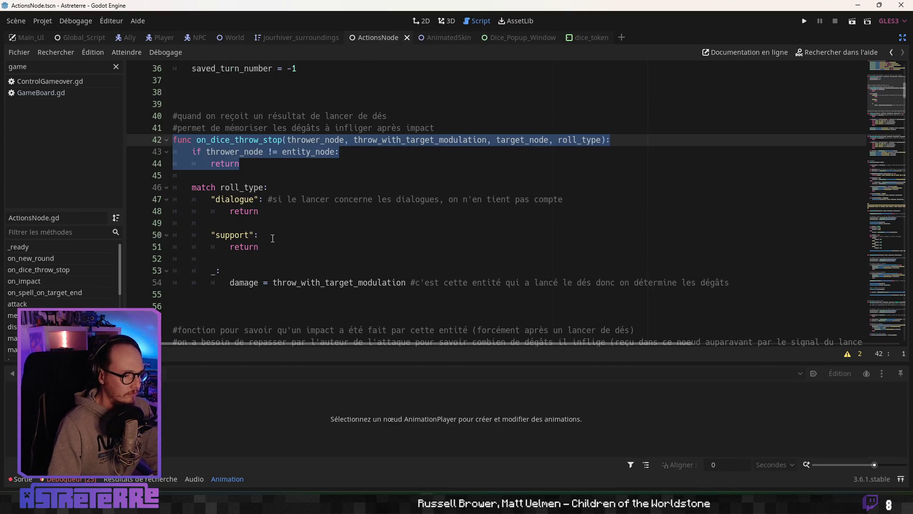
pyautogui.moveTo(730, 283)
pyautogui.mouseDown()
pyautogui.moveTo(481, 258)
pyautogui.moveTo(180, 155)
pyautogui.moveTo(165, 157)
pyautogui.moveTo(163, 188)
pyautogui.mouseUp()
pyautogui.hotkey('ctrl', 'c')
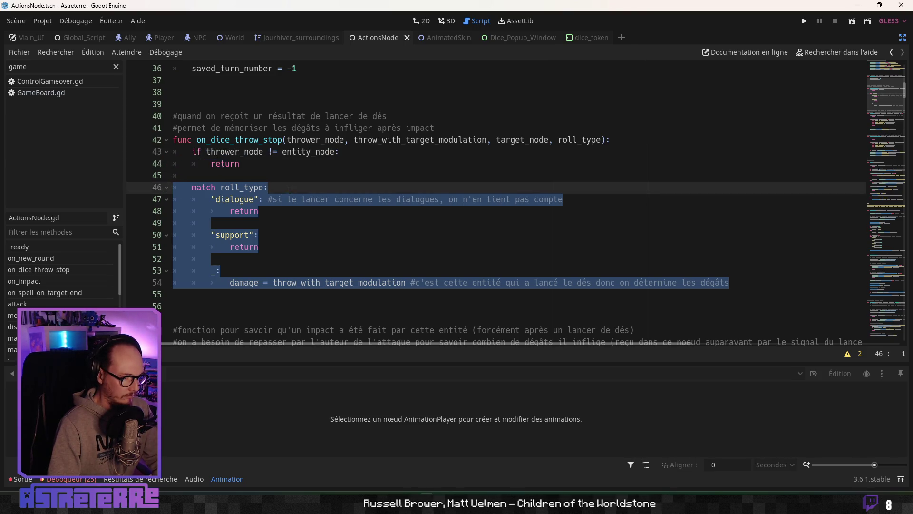
pyautogui.hotkey('alt', 'Left')
pyautogui.click(222, 264)
pyautogui.hotkey('ctrl', 'v')
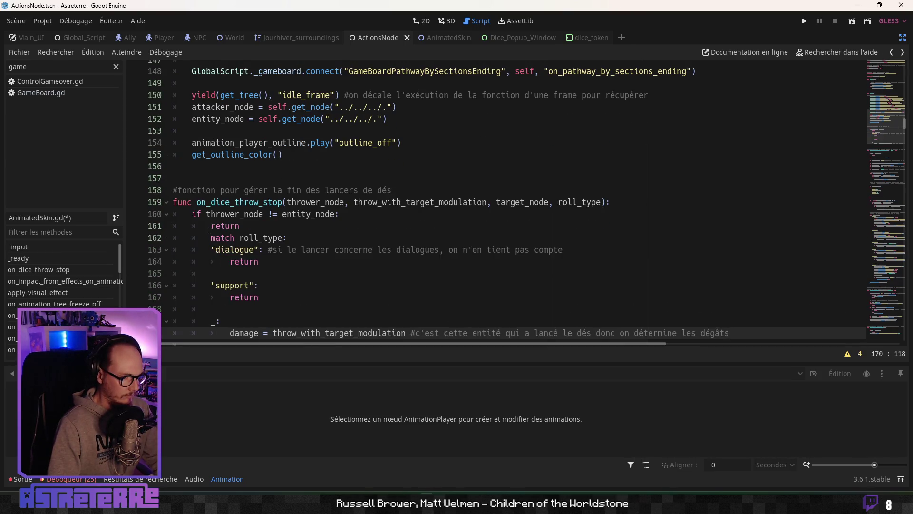
# - Unindent match roll_type and replace the default branch's damage assignment with pass
pyautogui.click(210, 237)
pyautogui.hotkey('shift', 'Tab')
pyautogui.press('Return')
pyautogui.click(304, 248)
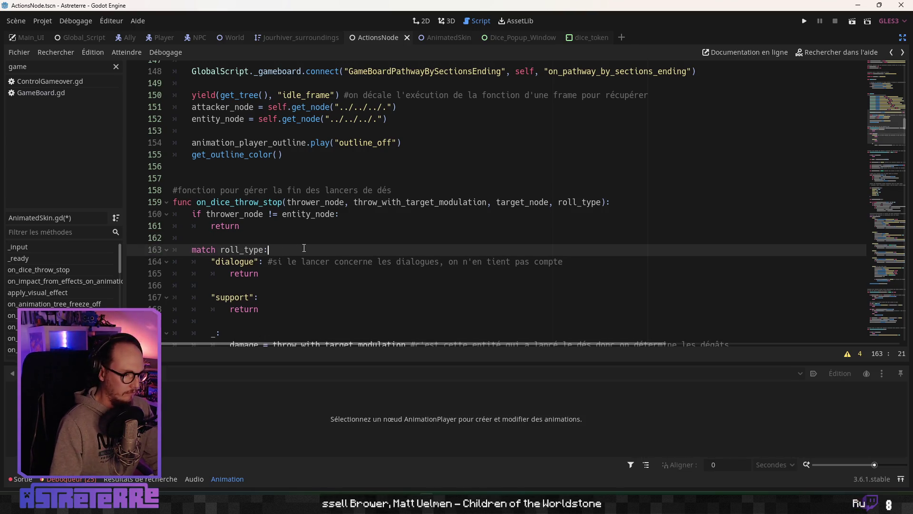
pyautogui.scroll(-2, 304, 248)
pyautogui.click(571, 190)
pyautogui.moveTo(571, 191); pyautogui.dragTo(268, 191)
pyautogui.click(274, 227)
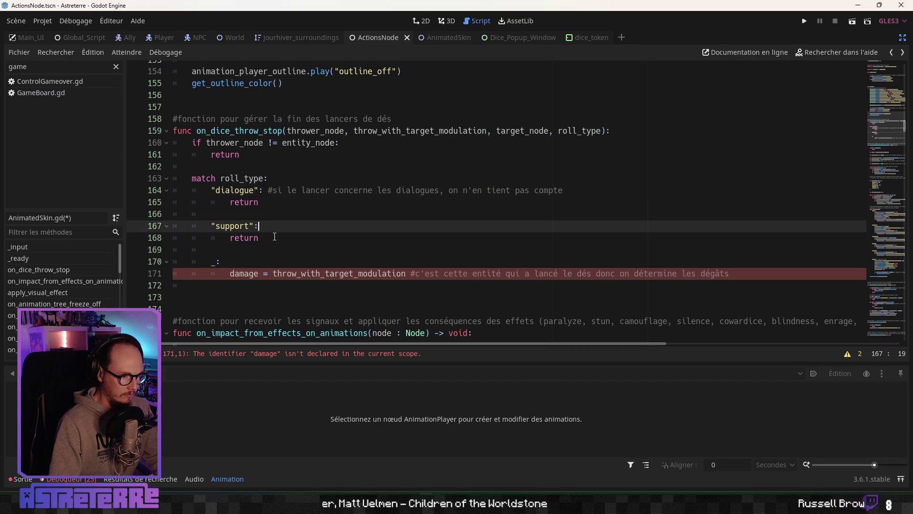
pyautogui.click(286, 273)
pyautogui.moveTo(730, 273); pyautogui.dragTo(228, 273)
pyautogui.write('pass')
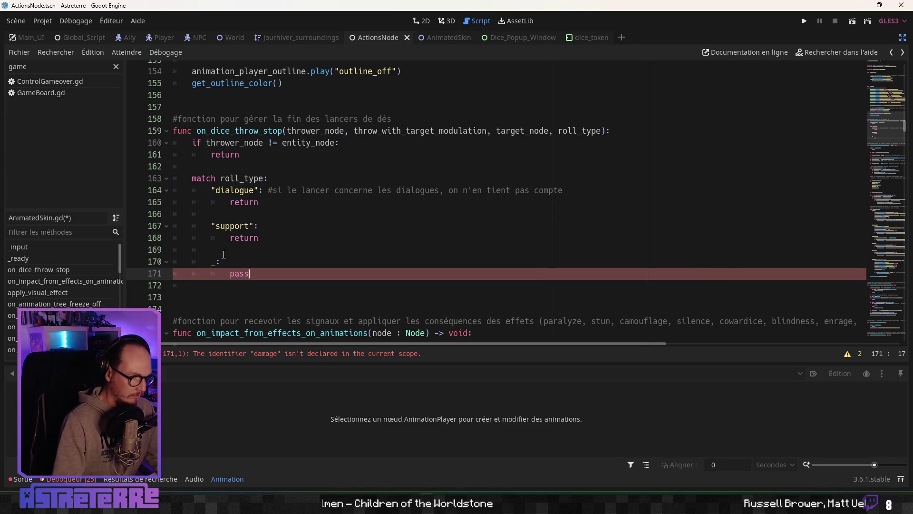
pyautogui.click(224, 254)
pyautogui.click(232, 260)
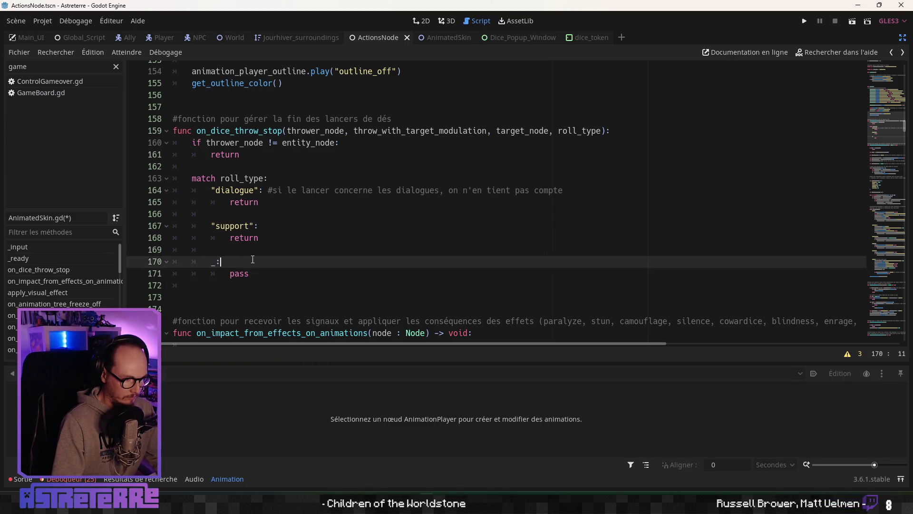
# - Add a blank line below the match block
pyautogui.click(249, 239)
pyautogui.doubleClick(242, 240)
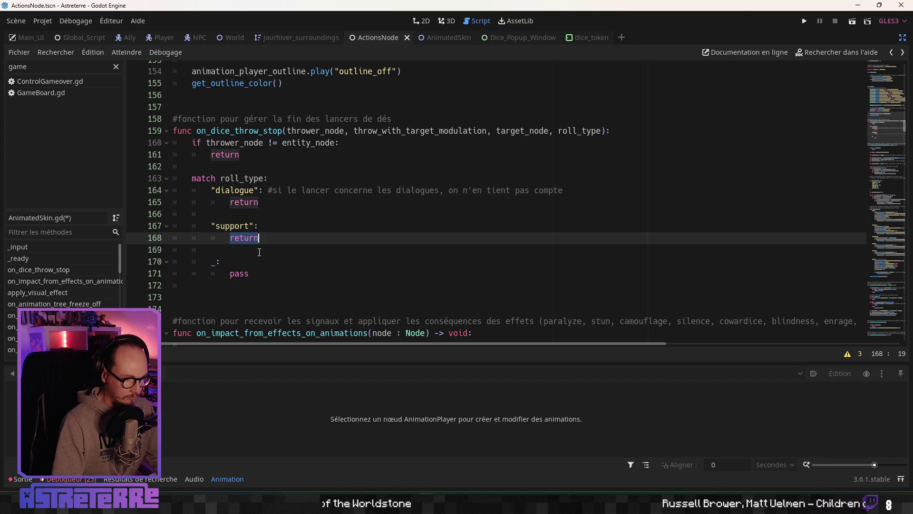
pyautogui.click(215, 219)
pyautogui.click(241, 261)
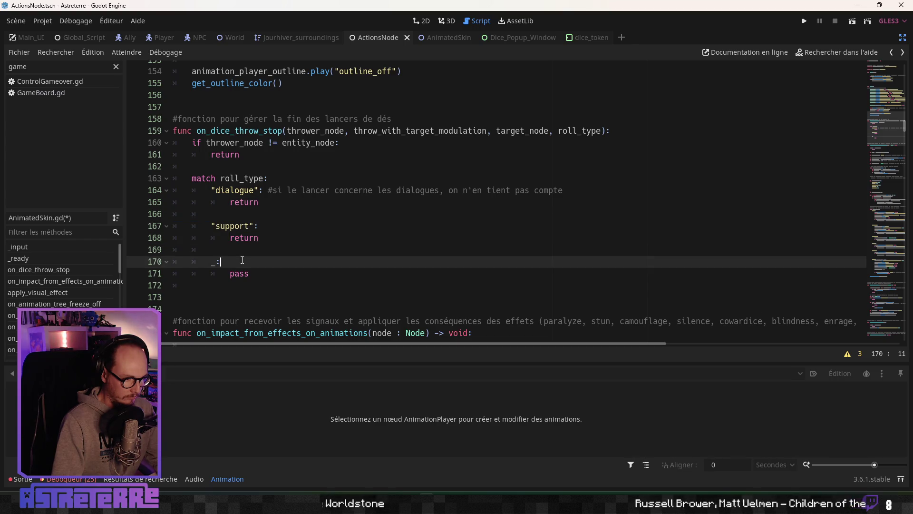
pyautogui.doubleClick(242, 238)
pyautogui.click(249, 285)
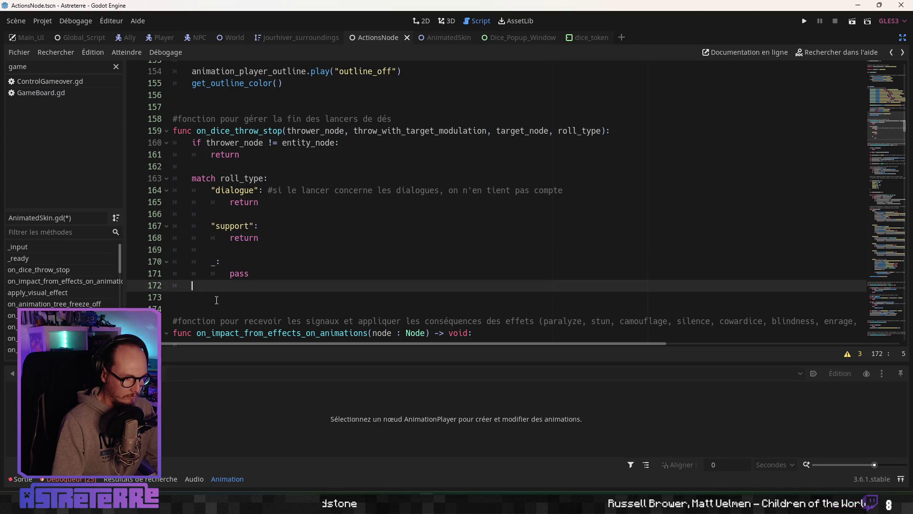
pyautogui.press('BackSpace')
pyautogui.press('Return')
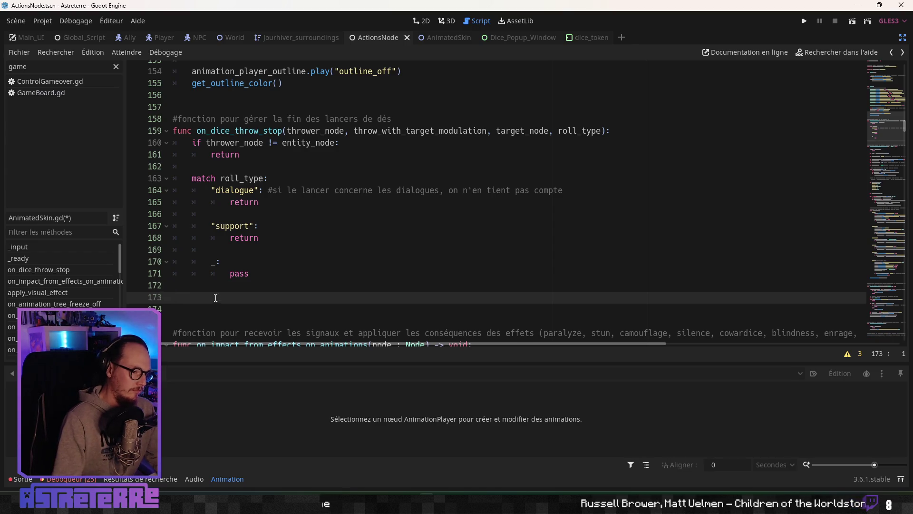
# - Replace the support branch's return with an if condition comparing target_node and entity_node
pyautogui.click(239, 239)
pyautogui.write('if ')
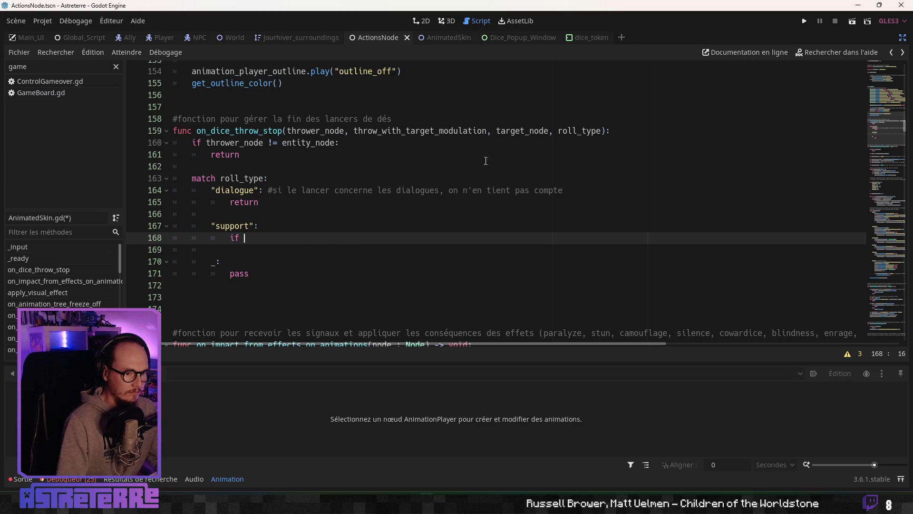
pyautogui.write('target')
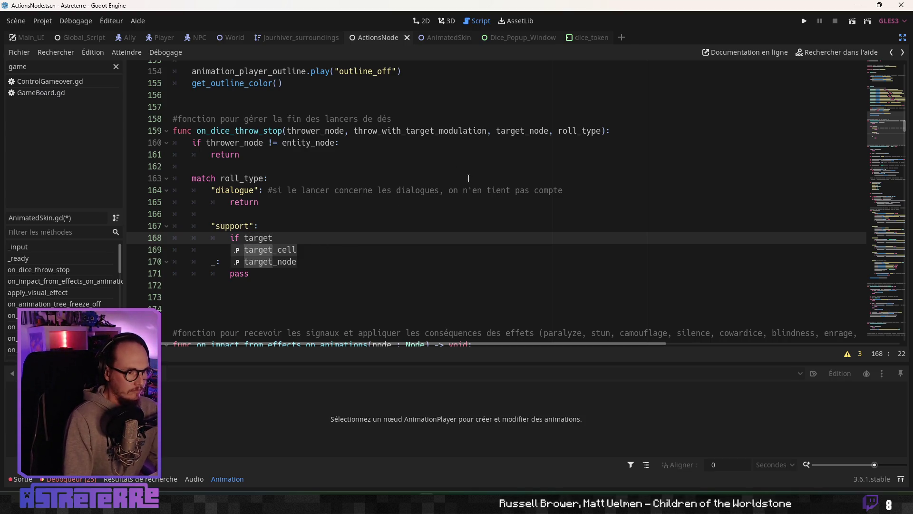
pyautogui.press('Down')
pyautogui.press('Return')
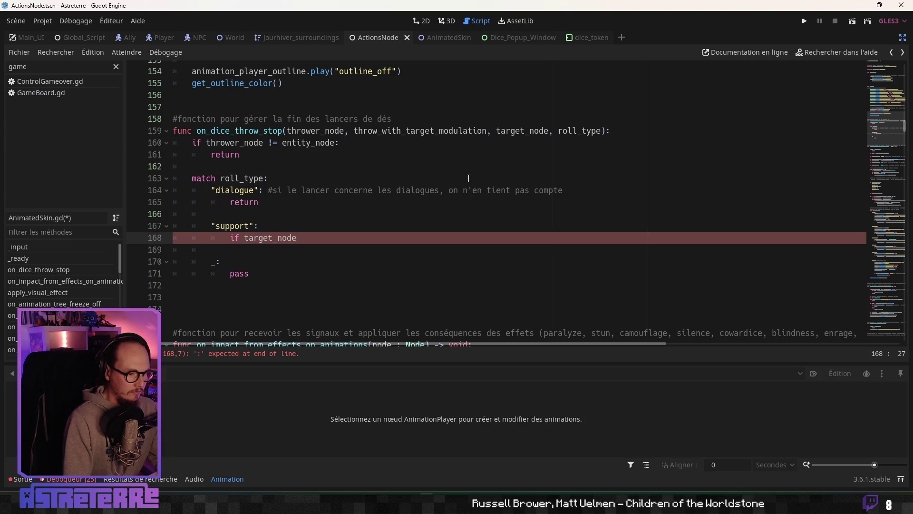
pyautogui.write(' == entity')
pyautogui.press('Return')
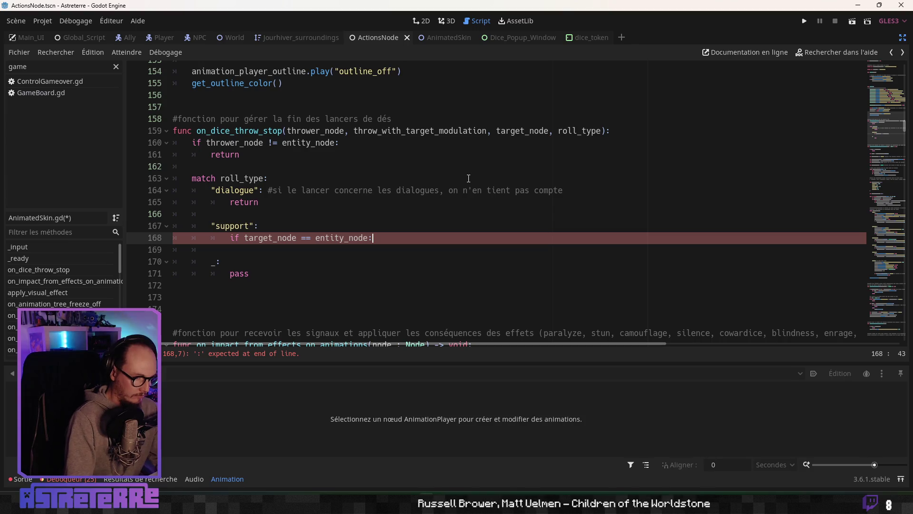
pyautogui.press('Return')
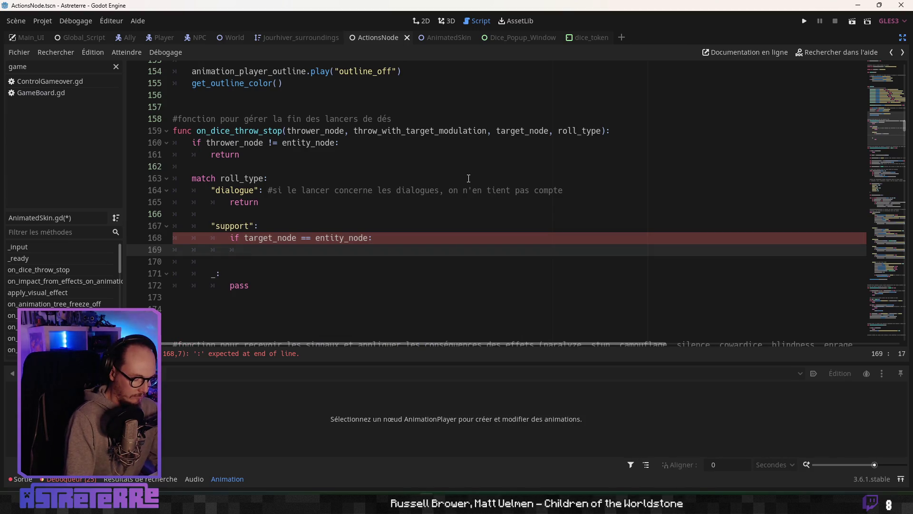
pyautogui.write('pass')
# - Change thrower_node to target_node in the early-exit check
pyautogui.click(337, 170)
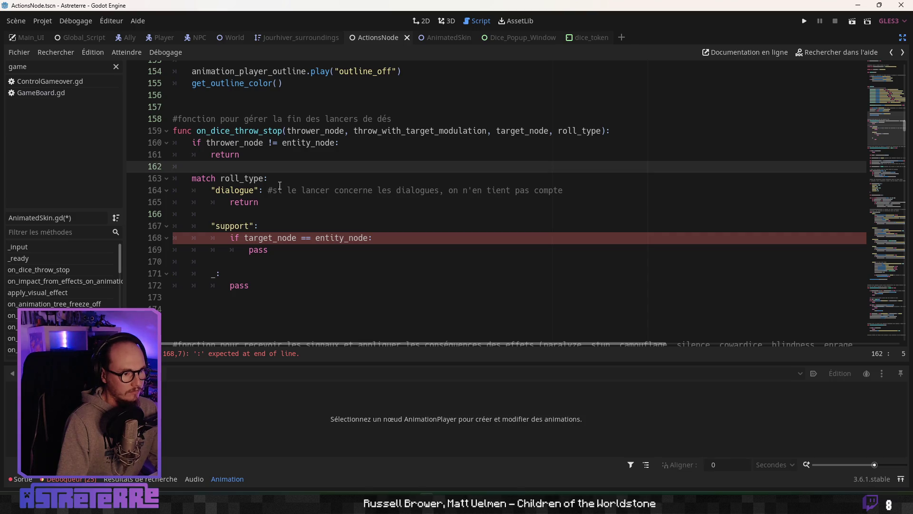
pyautogui.click(258, 206)
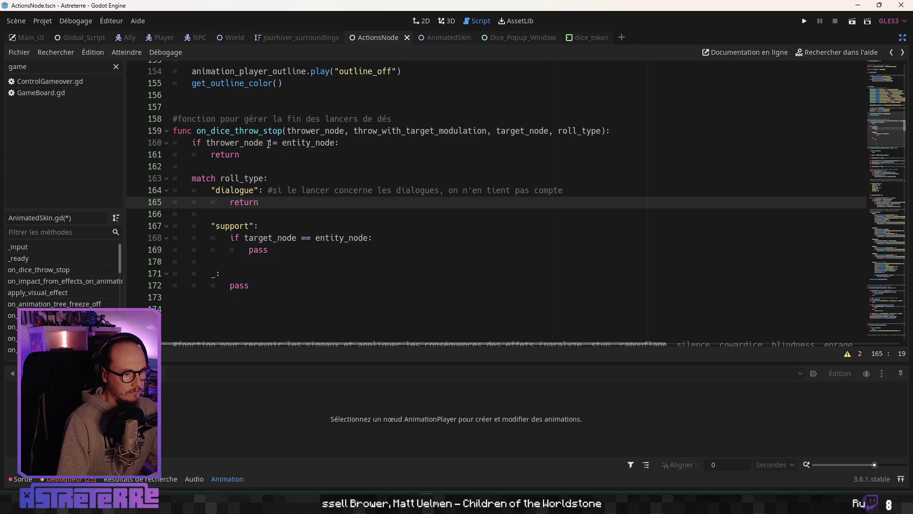
pyautogui.moveTo(262, 146); pyautogui.dragTo(206, 146)
pyautogui.write('ta')
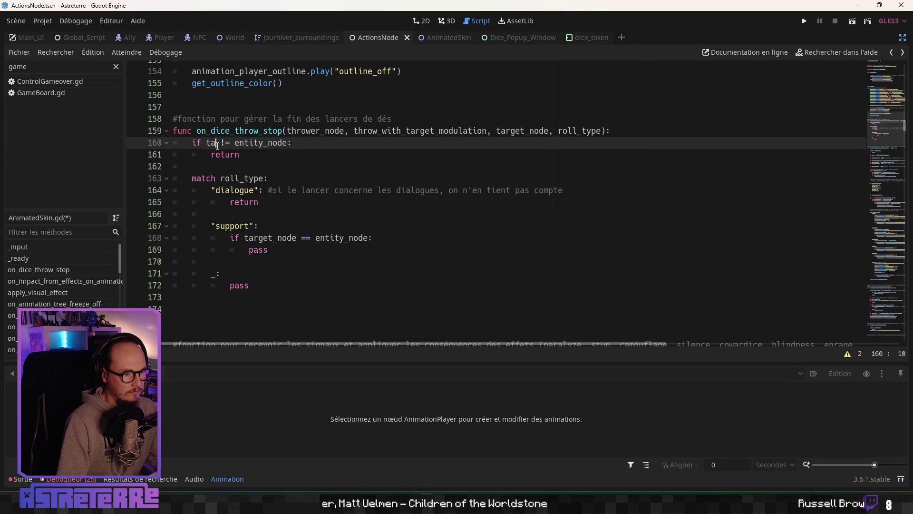
pyautogui.write('rg')
pyautogui.doubleClick(252, 167)
# - Replace the support branch's if block with pass
pyautogui.click(307, 191)
pyautogui.click(373, 238)
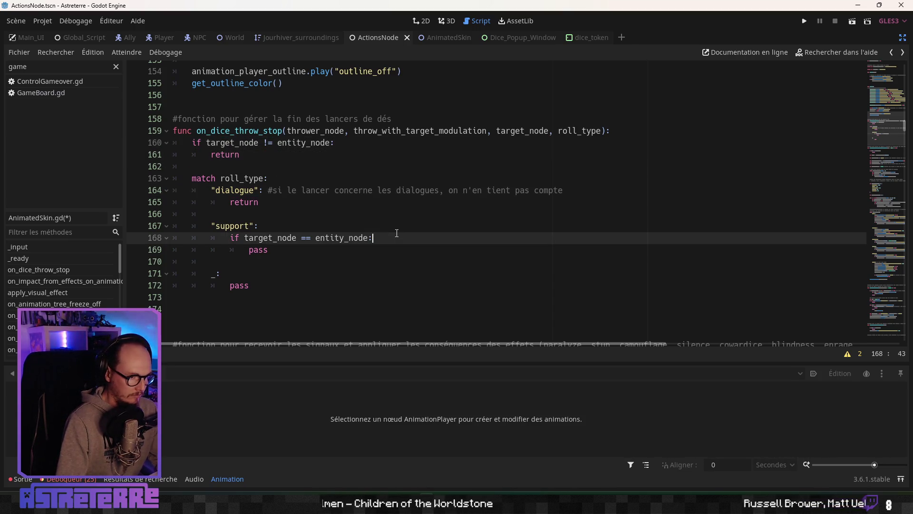
pyautogui.moveTo(580, 190)
pyautogui.mouseDown()
pyautogui.moveTo(304, 180)
pyautogui.moveTo(270, 192)
pyautogui.mouseUp()
pyautogui.moveTo(281, 250)
pyautogui.mouseDown()
pyautogui.moveTo(350, 238)
pyautogui.moveTo(173, 238)
pyautogui.mouseUp()
pyautogui.press('BackSpace')
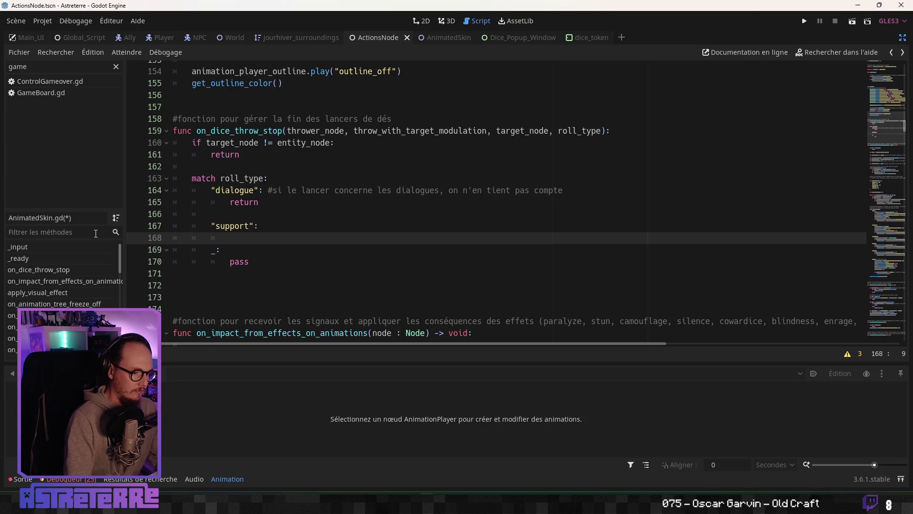
pyautogui.press('Tab')
pyautogui.write('pass')
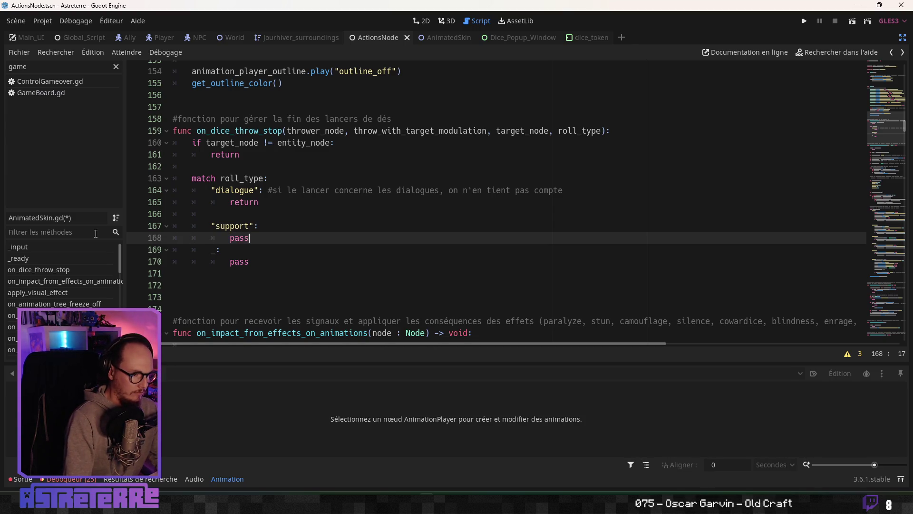
pyautogui.press('Return')
# - Insert a blank line above the target_node check at the top of the function
pyautogui.click(288, 190)
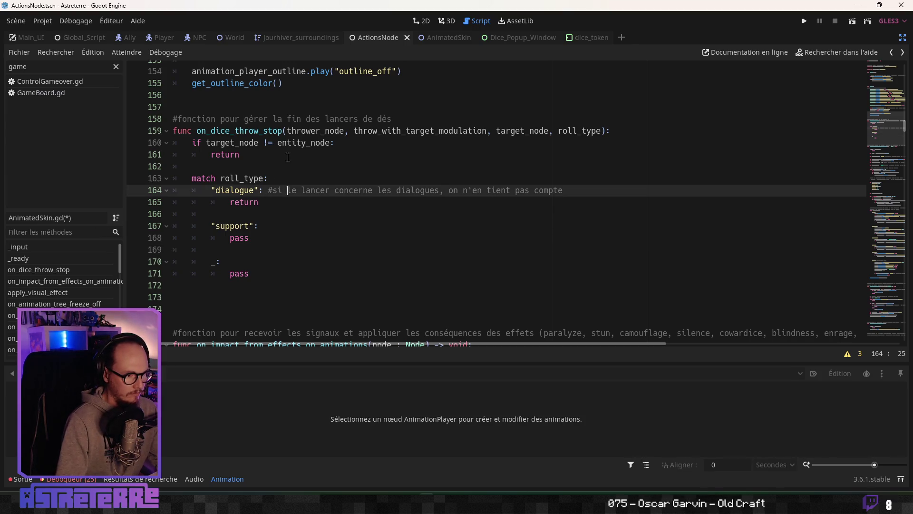
pyautogui.click(192, 143)
pyautogui.press('Return')
pyautogui.press('Down')
pyautogui.press('Up')
pyautogui.press('End')
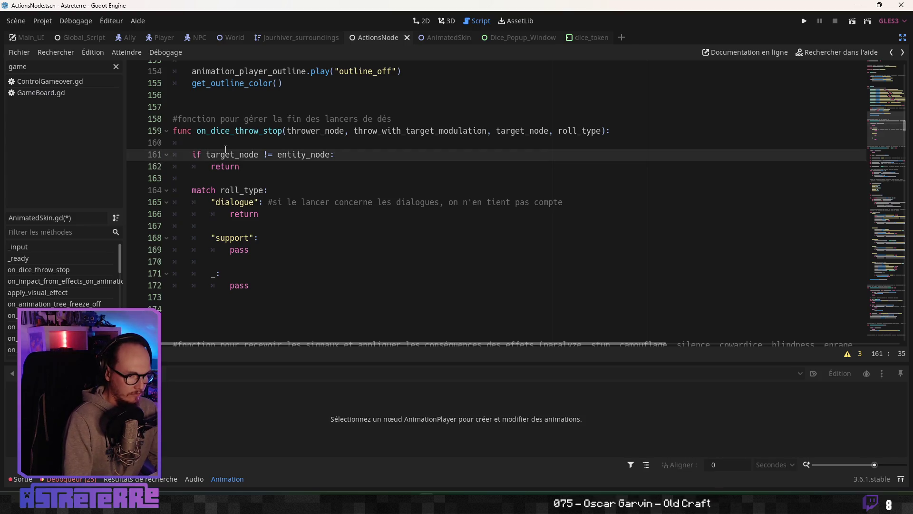
pyautogui.click(288, 131)
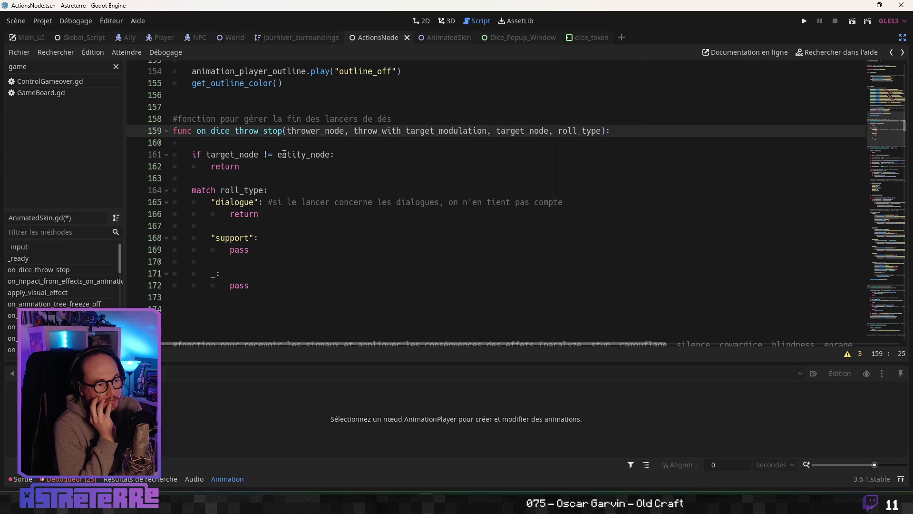
pyautogui.click(364, 155)
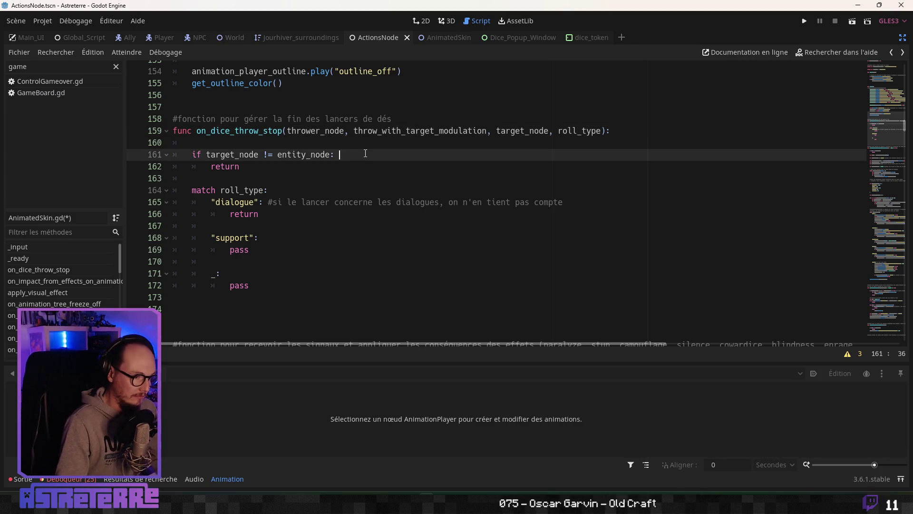
# - Comment the check with '#si la cible n'est pas cette entité, on ne fait rien', then select the support pass
pyautogui.write("#si la cible n'est pas cette entit")
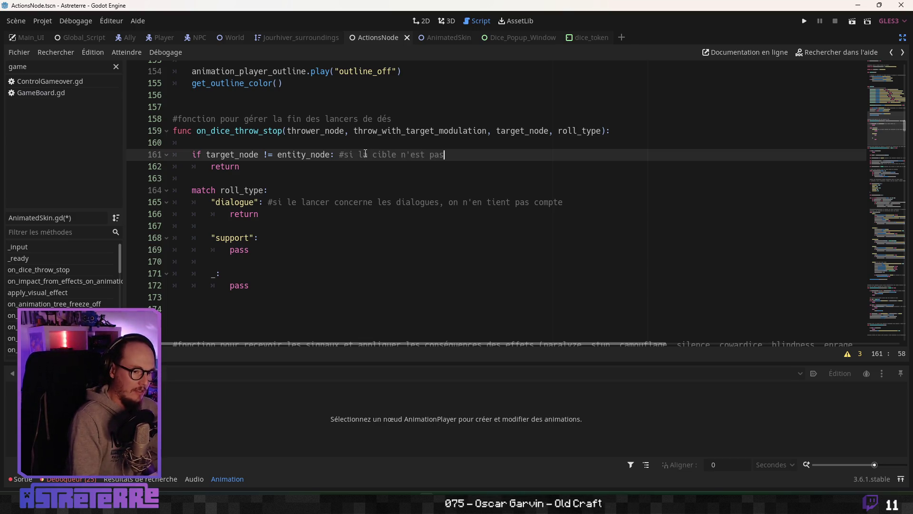
pyautogui.write('é, on')
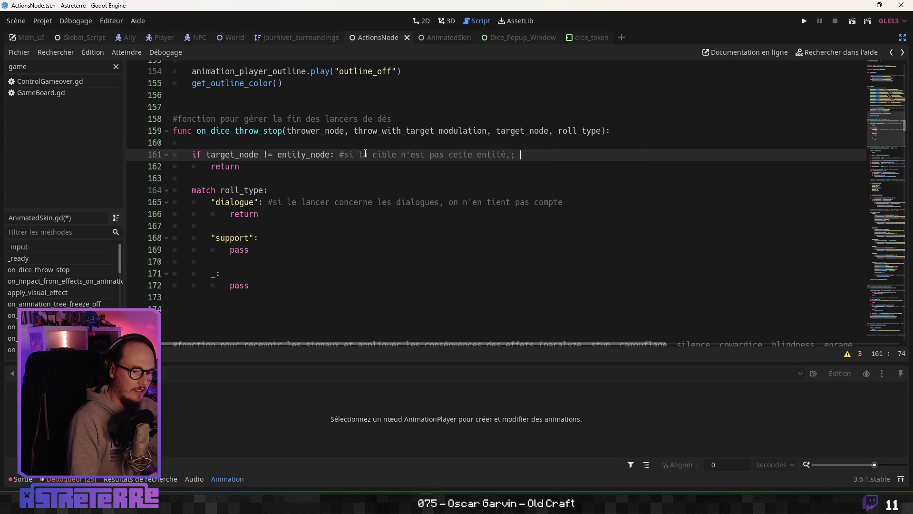
pyautogui.write(' ne fait rien')
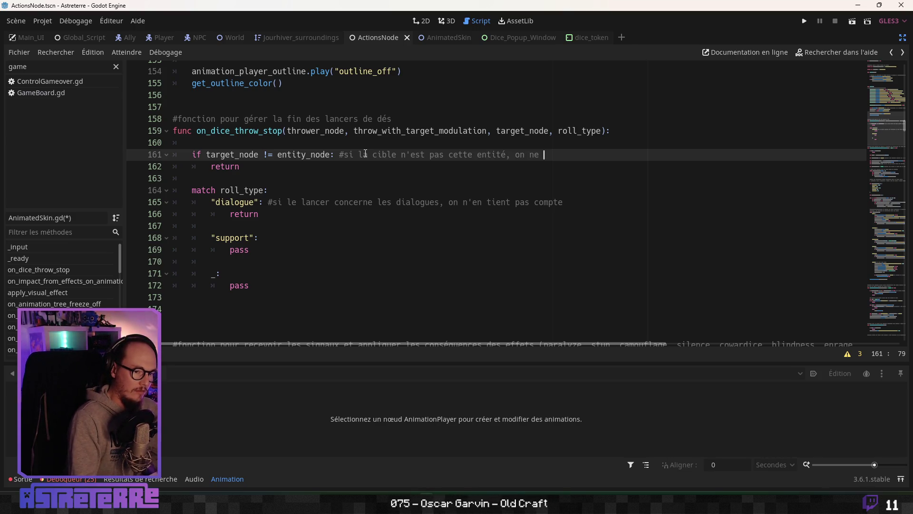
pyautogui.click(368, 202)
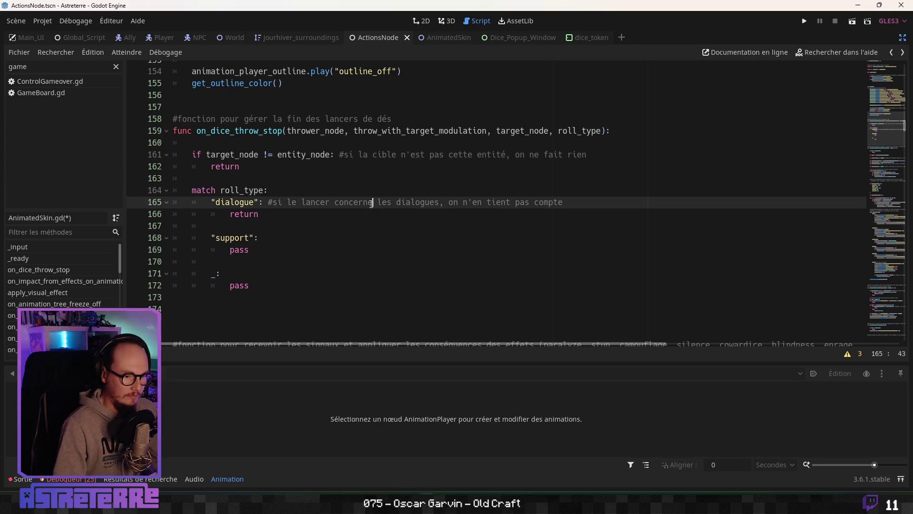
pyautogui.press('Down')
pyautogui.press('Down')
pyautogui.click(295, 242)
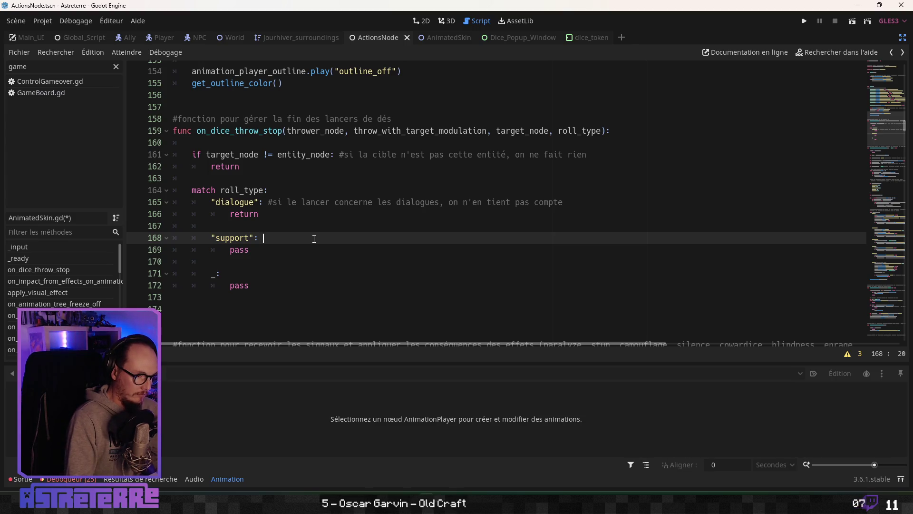
pyautogui.doubleClick(240, 250)
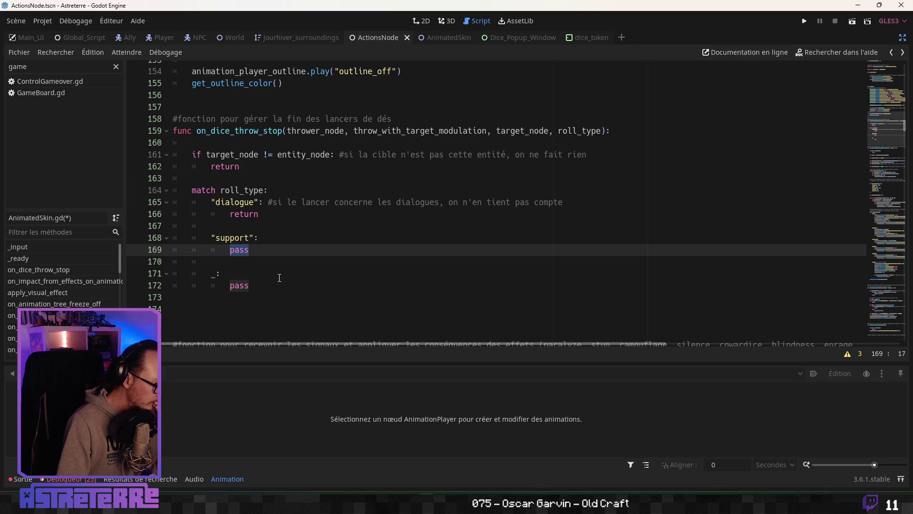
pyautogui.scroll(2, 279, 278)
# - Insert a blank line before the function, then go back to the support branch
pyautogui.click(204, 178)
pyautogui.press('Return')
pyautogui.click(210, 214)
pyautogui.scroll(-2, 247, 214)
pyautogui.click(248, 261)
# - Replace the support branch's pass with 'if thrower_node == entity_node:' followed by an indented pass
pyautogui.doubleClick(237, 262)
pyautogui.write('if')
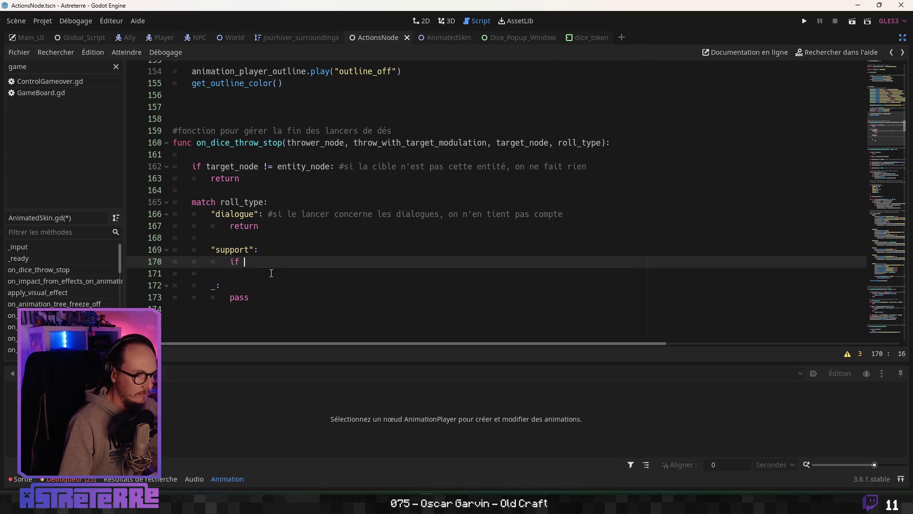
pyautogui.doubleClick(316, 143)
pyautogui.hotkey('ctrl', 'c')
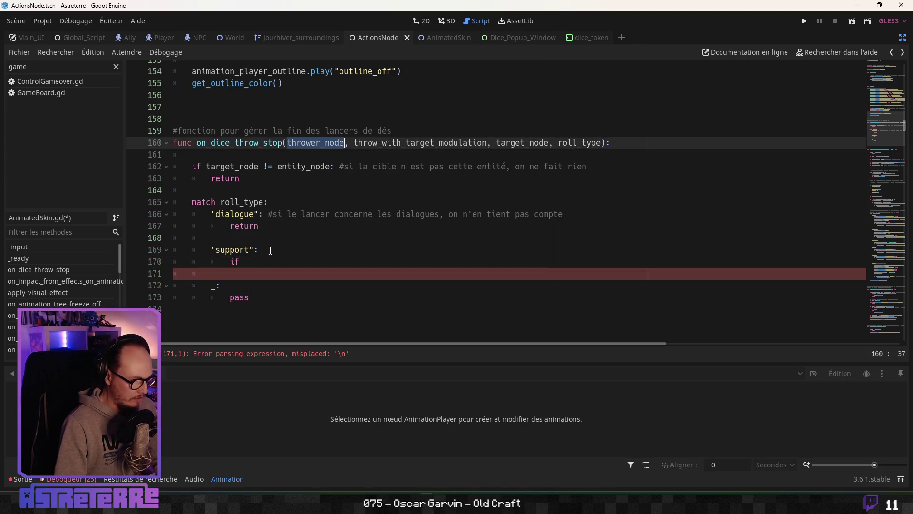
pyautogui.click(320, 262)
pyautogui.hotkey('ctrl', 'v')
pyautogui.write('== ent')
pyautogui.press('Return')
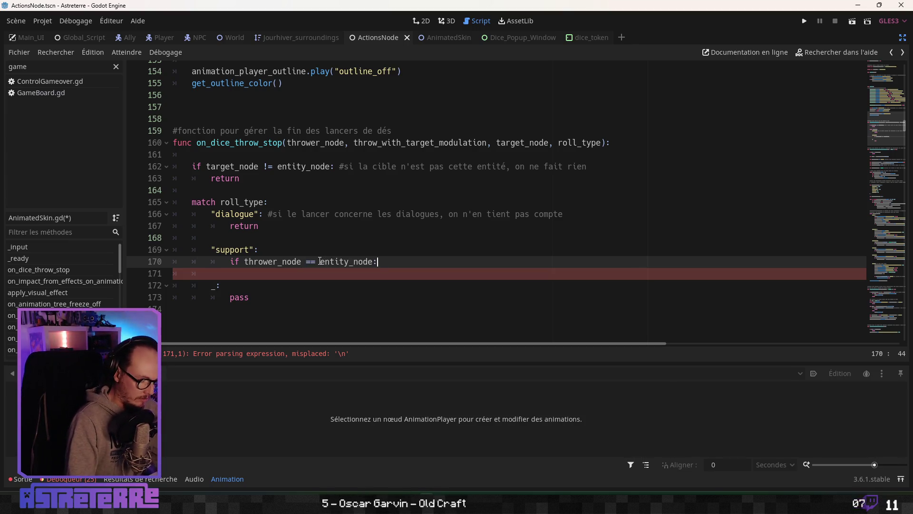
pyautogui.write(':')
pyautogui.press('Return')
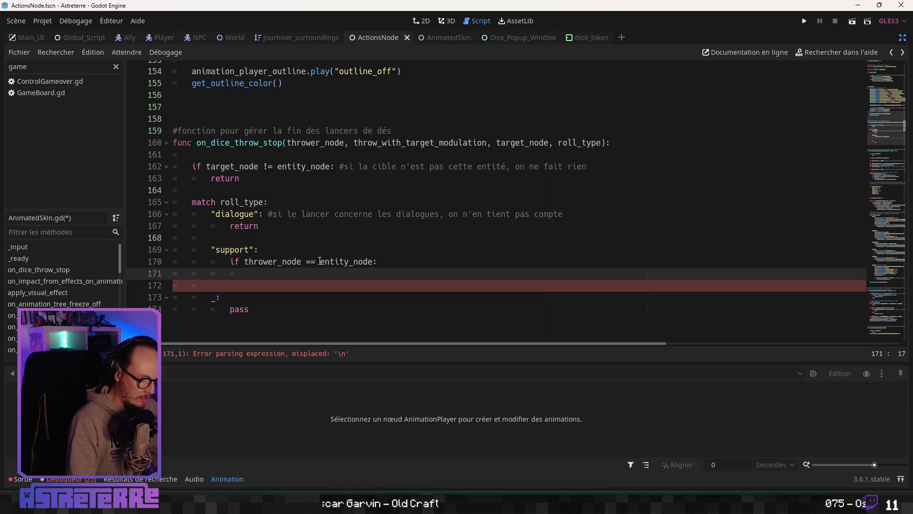
pyautogui.write('pass')
# - Comment the condition 'c'est cette entité qui a lancé elle-même l'action' and add a blank line below the function
pyautogui.click(427, 257)
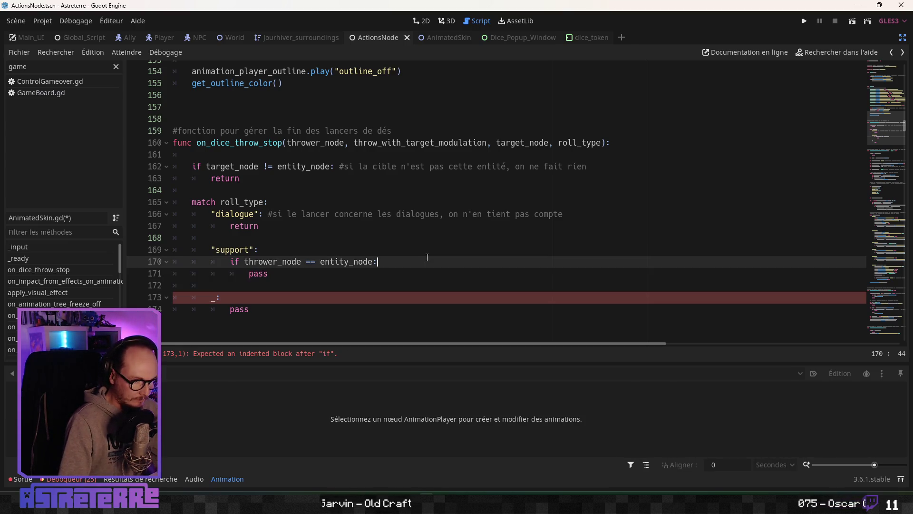
pyautogui.write("#c'est cette entité")
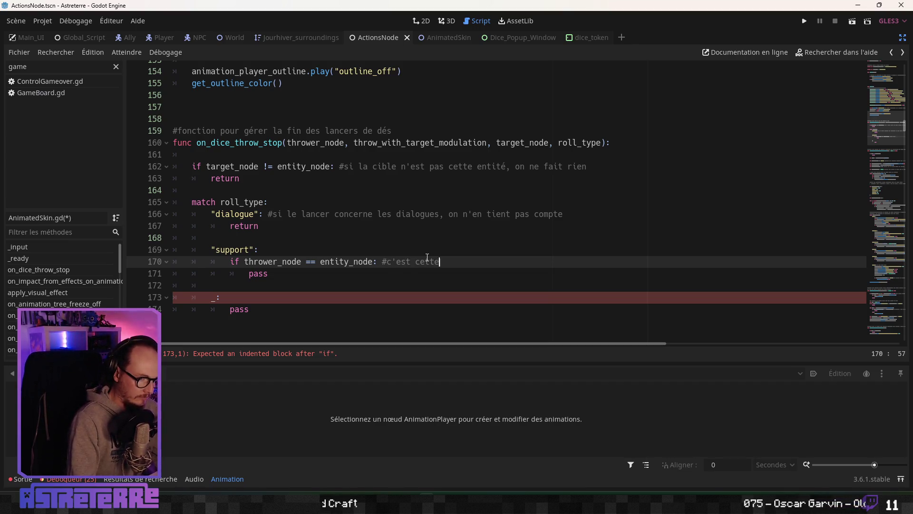
pyautogui.write(' qu')
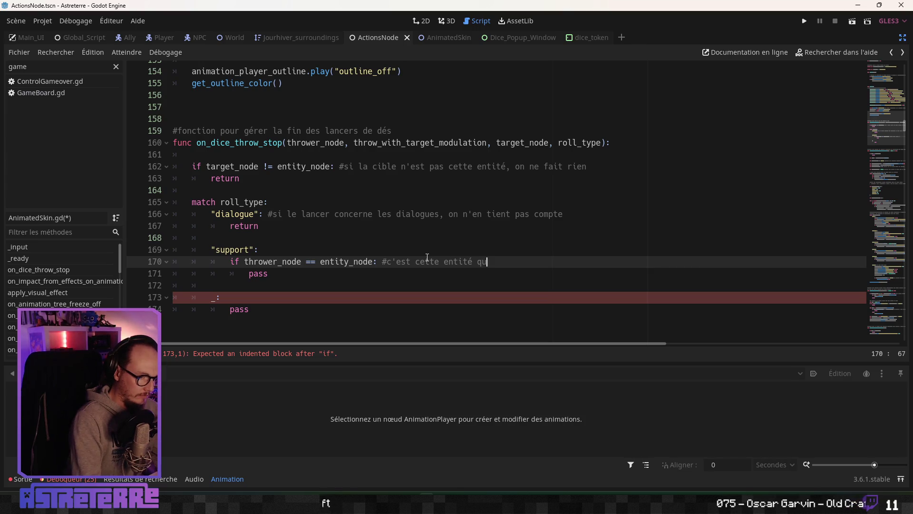
pyautogui.write('i alancée')
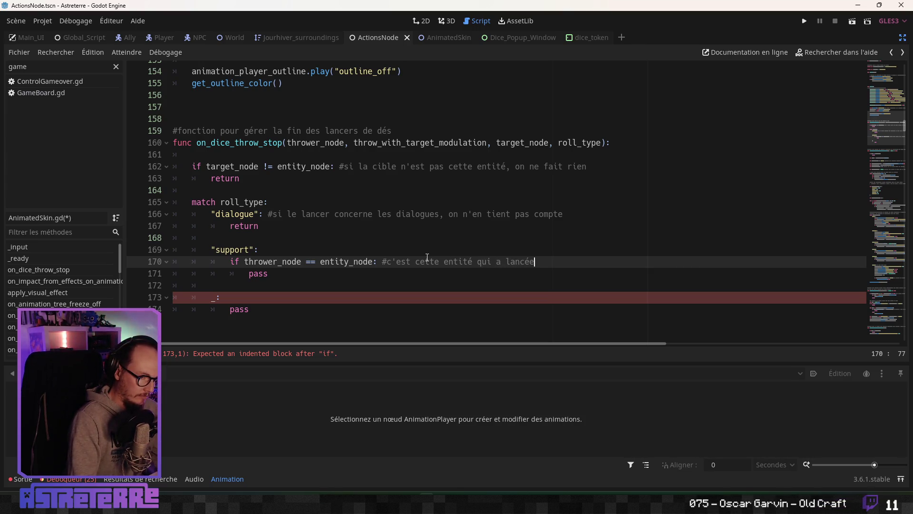
pyautogui.press('BackSpace')
pyautogui.write(' elle-')
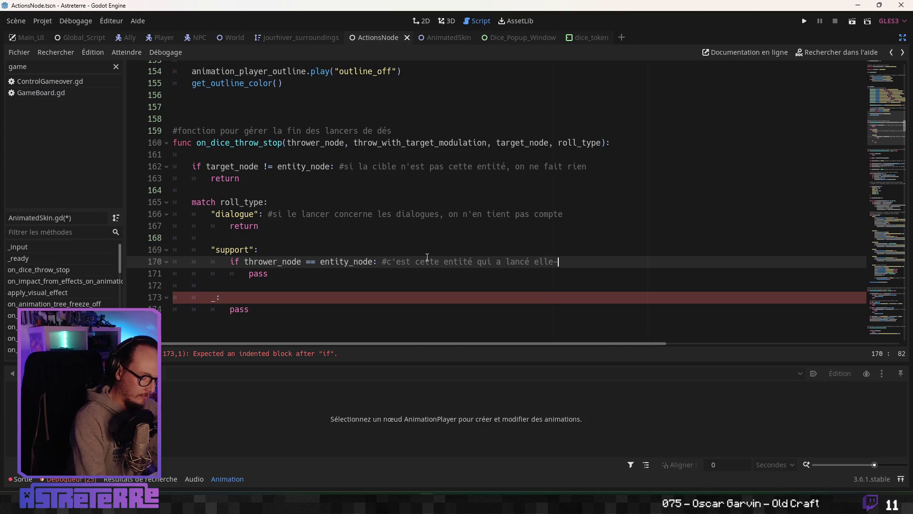
pyautogui.write('même le dé')
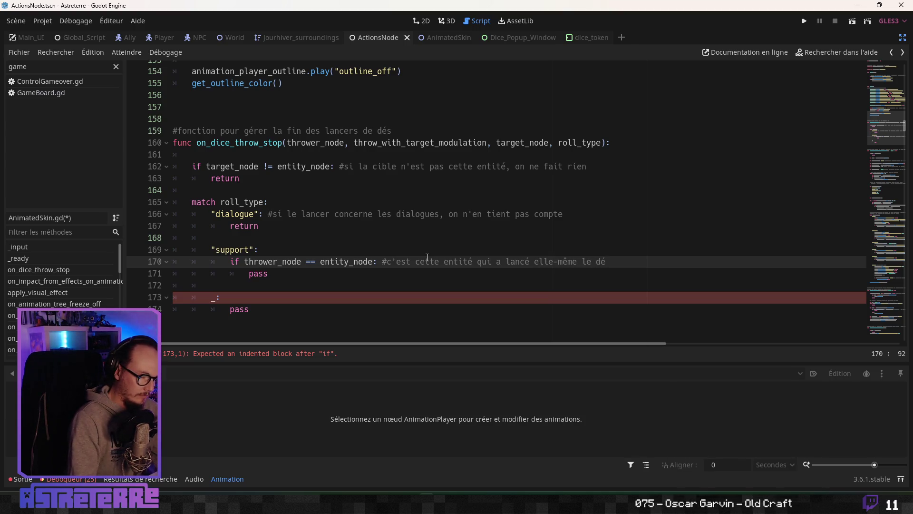
pyautogui.press('BackSpace')
pyautogui.press('BackSpace')
pyautogui.press('BackSpace')
pyautogui.press('BackSpace')
pyautogui.write("'action")
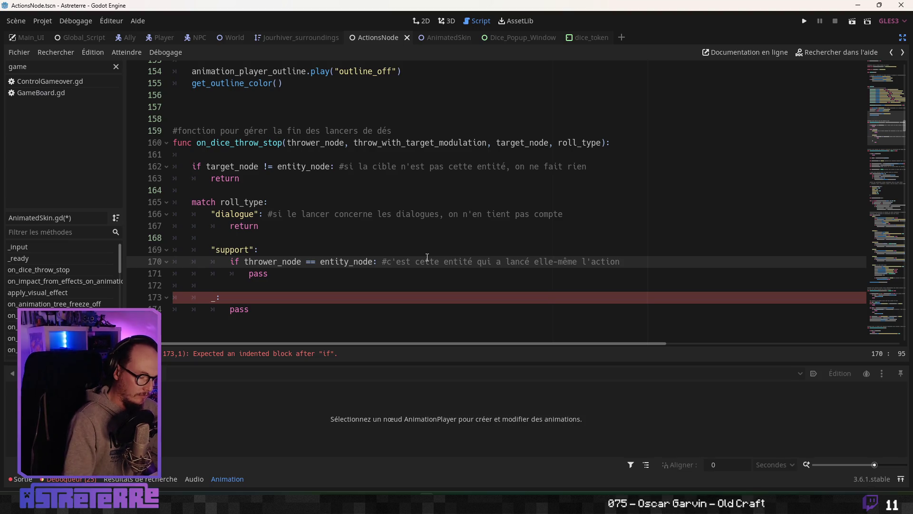
pyautogui.click(320, 275)
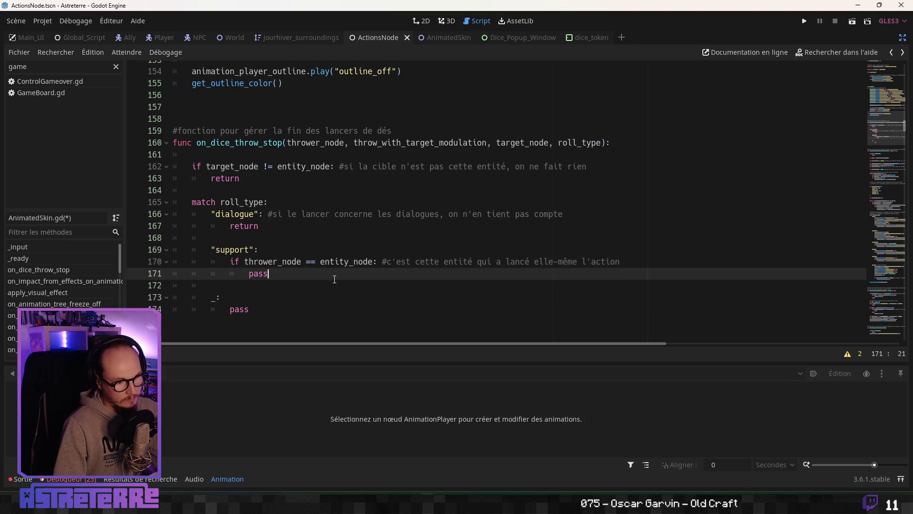
pyautogui.scroll(-3, 256, 279)
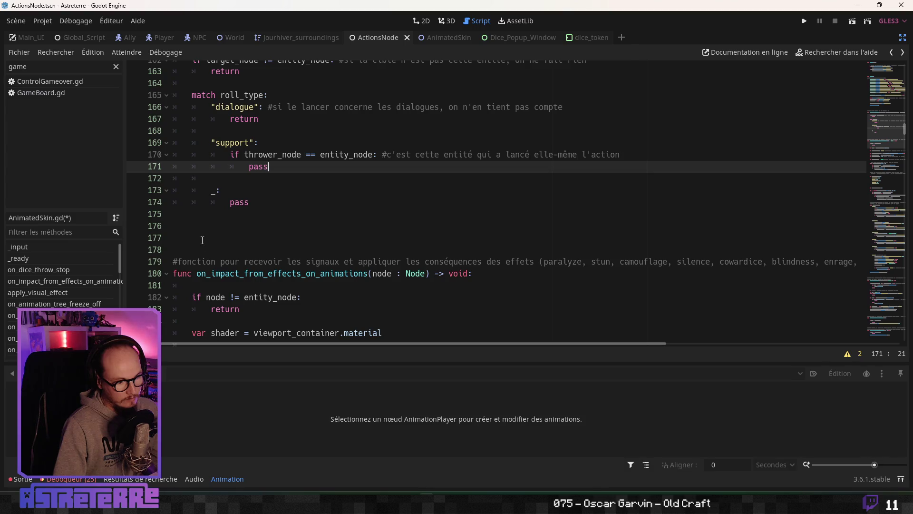
pyautogui.click(232, 251)
pyautogui.press('Return')
pyautogui.click(215, 251)
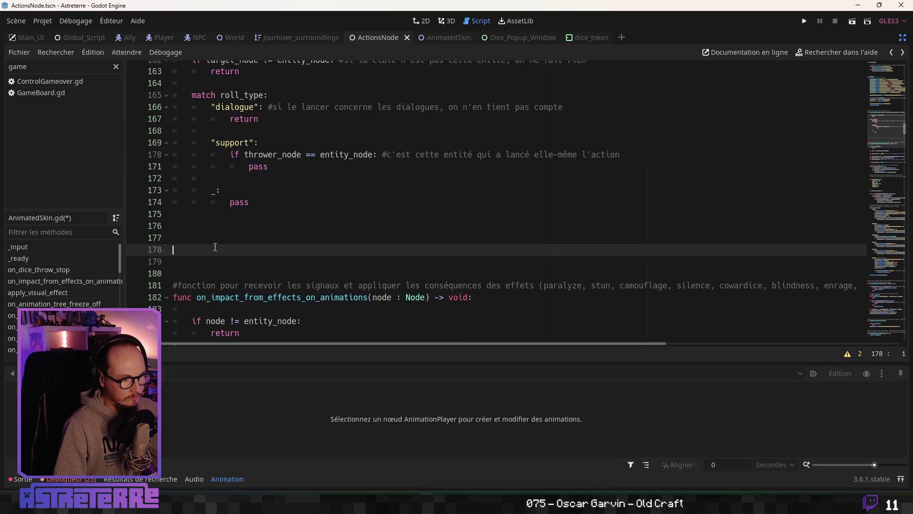
# - Delete the surplus blank lines 176–178 after on_dice_throw_stop
pyautogui.moveTo(215, 250); pyautogui.dragTo(166, 227)
pyautogui.press('Delete')
pyautogui.press('Delete')
pyautogui.press('Delete')
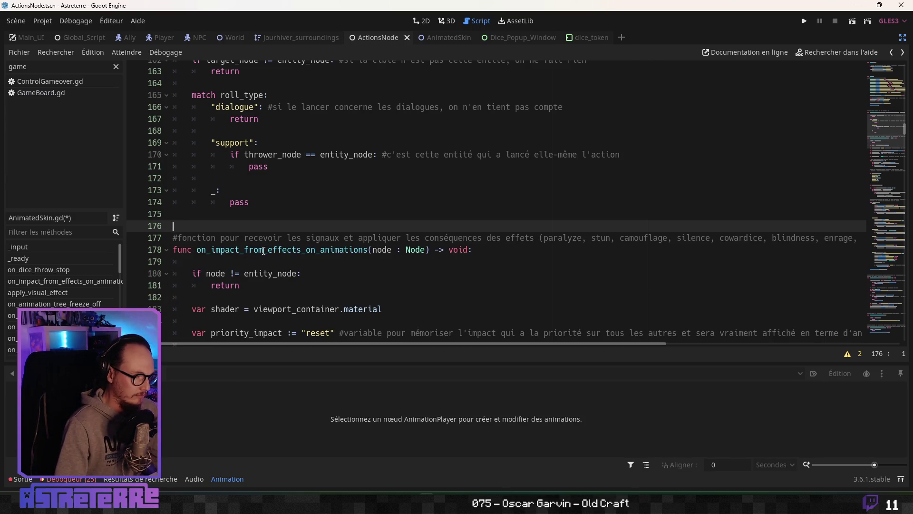
pyautogui.click(263, 250)
pyautogui.scroll(-5, 61, 276)
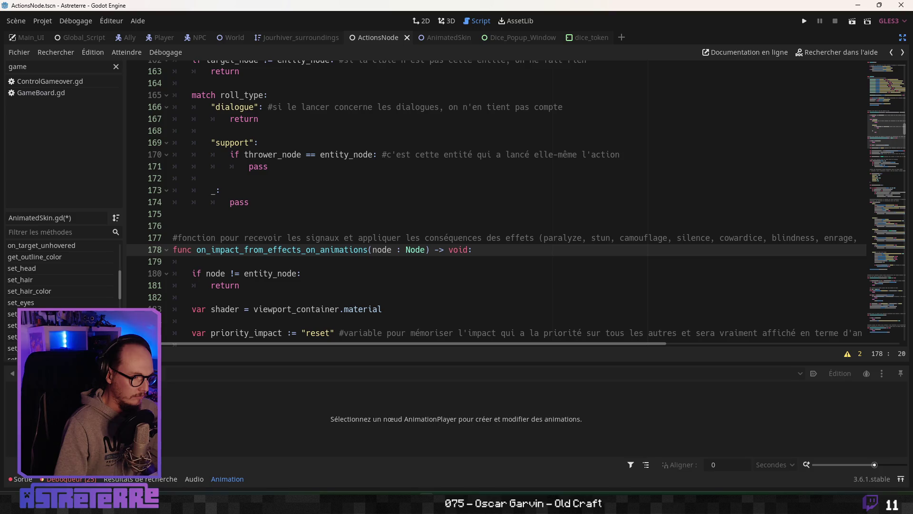
pyautogui.scroll(-2, 61, 276)
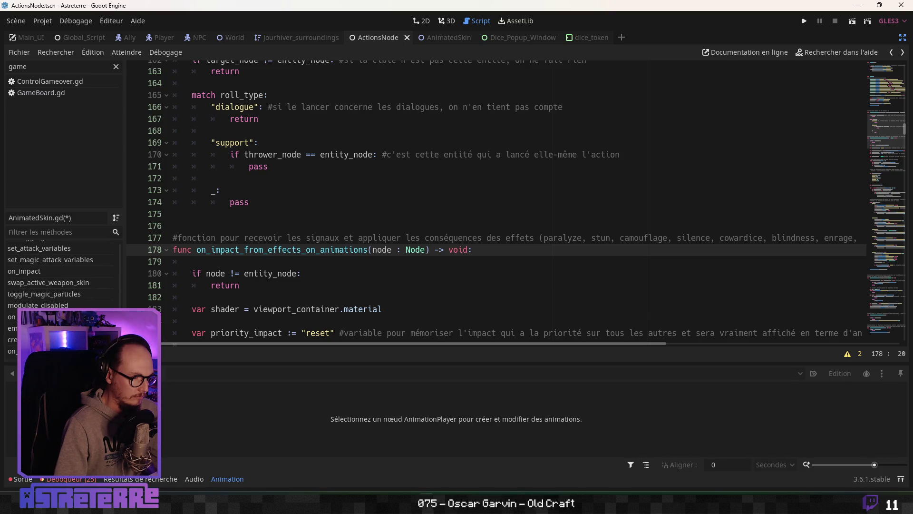
# - Go to on_potion_drink and step through its dice_number check, DiceThrow signal and print lines
pyautogui.click(12, 351)
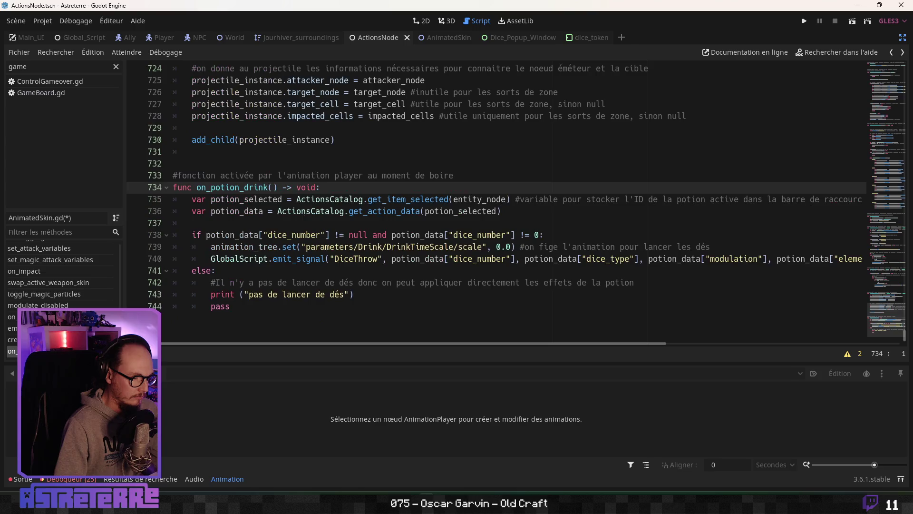
pyautogui.click(264, 236)
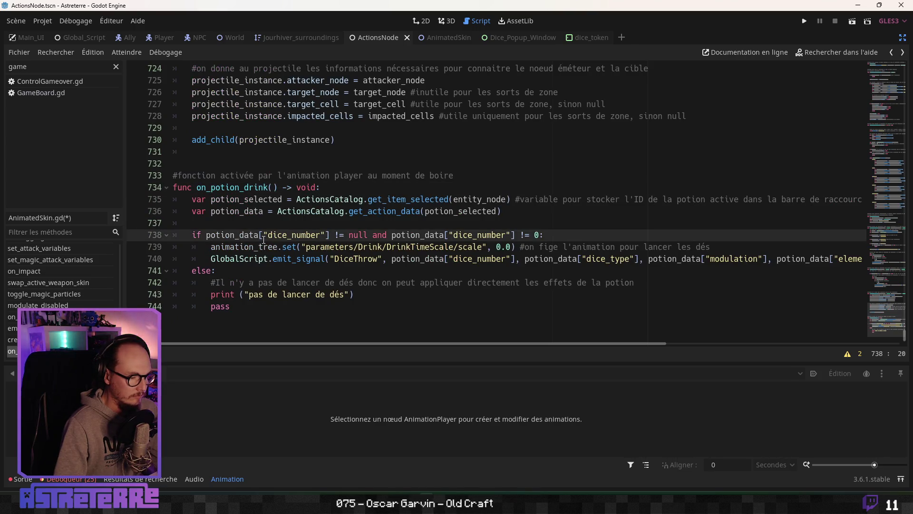
pyautogui.click(249, 259)
pyautogui.scroll(8, 245, 263)
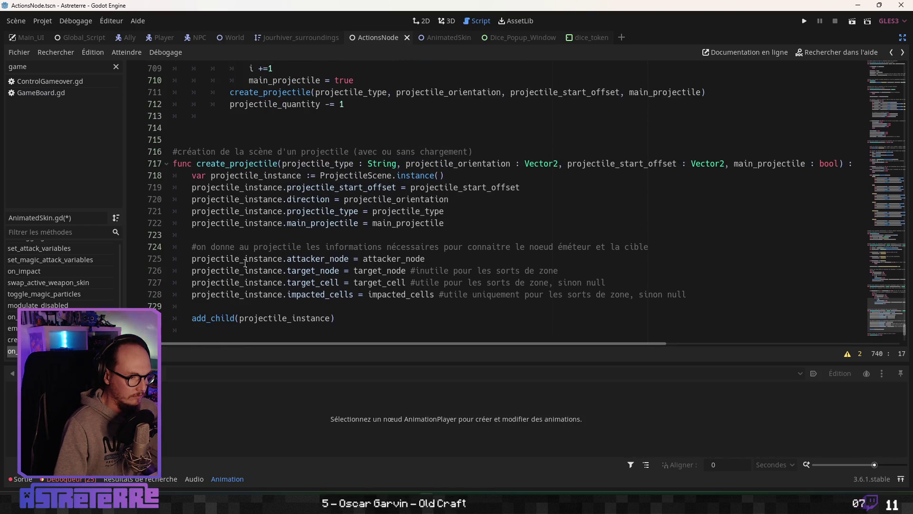
pyautogui.scroll(-8, 245, 262)
pyautogui.click(246, 295)
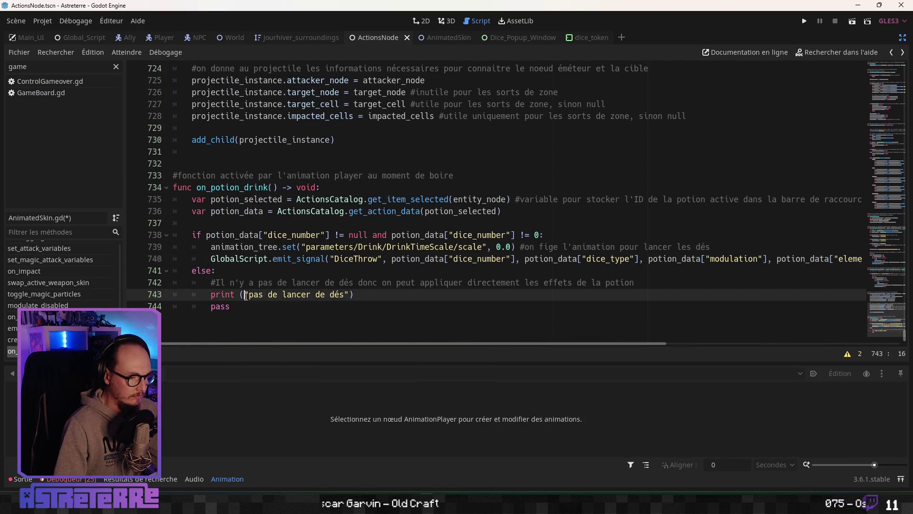
pyautogui.click(239, 310)
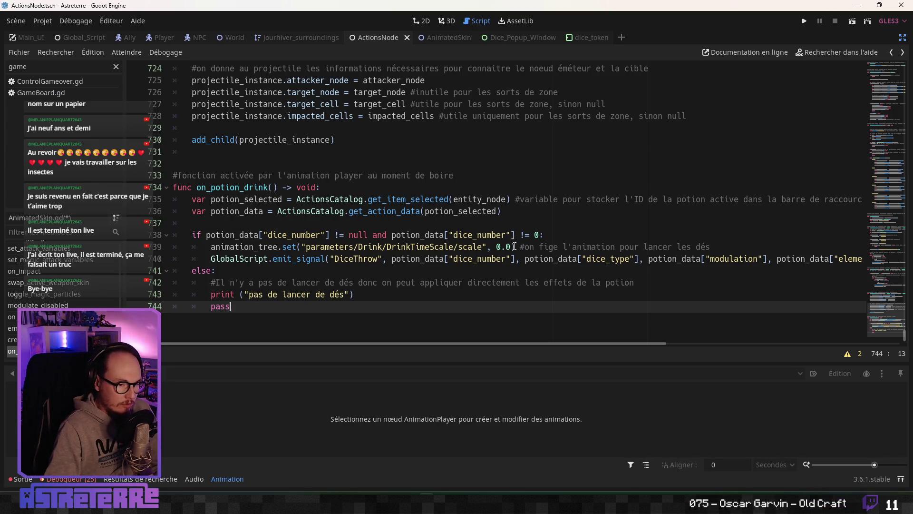
# - Search all project files for '/scale", 0.0' taken from line 739
pyautogui.moveTo(509, 234); pyautogui.dragTo(554, 246)
pyautogui.press('Right')
pyautogui.moveTo(710, 246); pyautogui.dragTo(211, 247)
pyautogui.hotkey('ctrl', 'c')
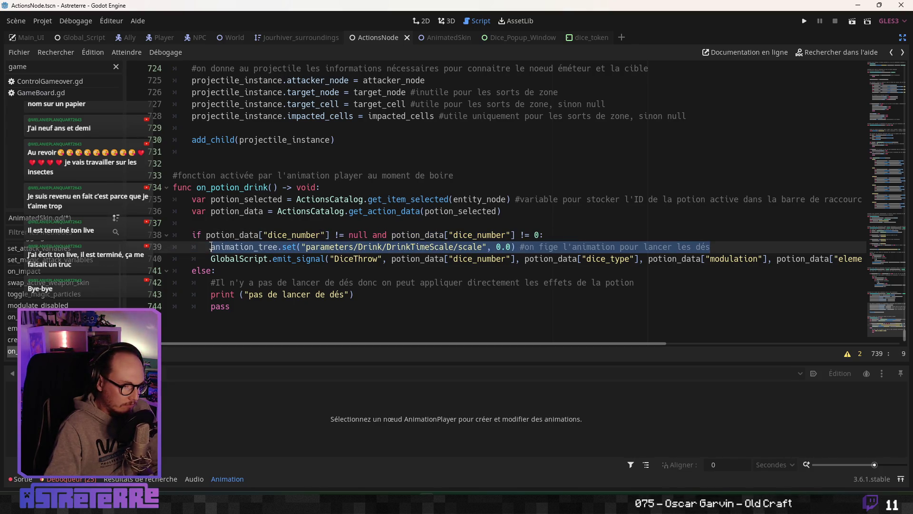
pyautogui.moveTo(497, 258)
pyautogui.mouseDown()
pyautogui.moveTo(496, 246)
pyautogui.moveTo(307, 247)
pyautogui.mouseUp()
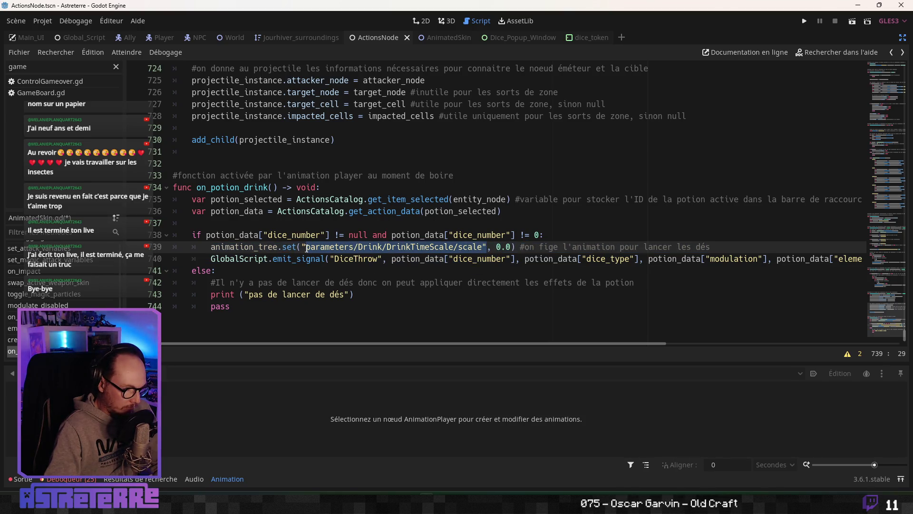
pyautogui.moveTo(513, 247); pyautogui.dragTo(455, 248)
pyautogui.hotkey('ctrl', 'shift', 'f')
pyautogui.press('Return')
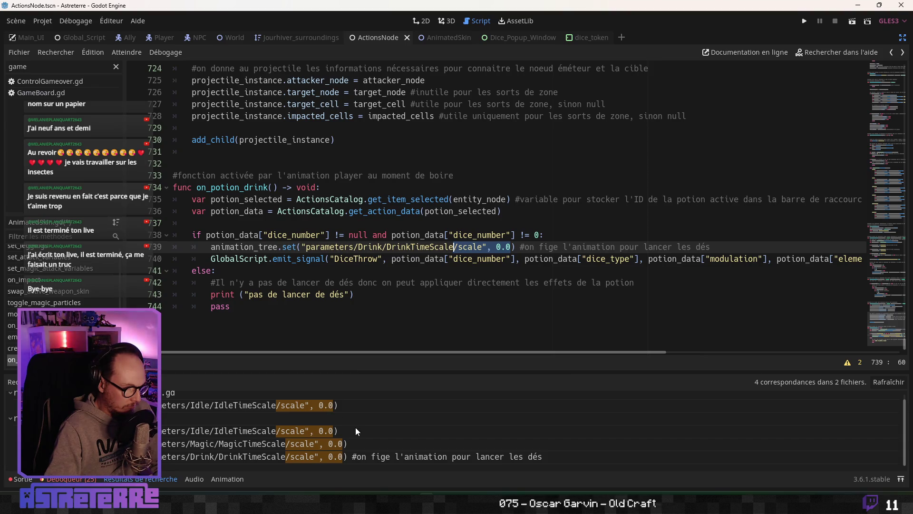
# - Review the MagicTimeScale, DrinkTimeScale and IdleTimeScale matches, then return to ActionsNode.gd's on_dice_throw_stop
pyautogui.scroll(1, 350, 430)
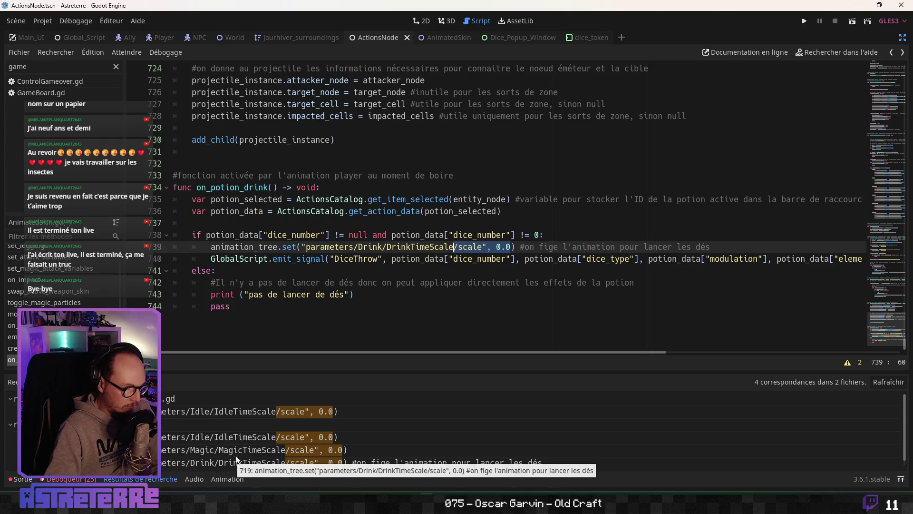
pyautogui.click(274, 451)
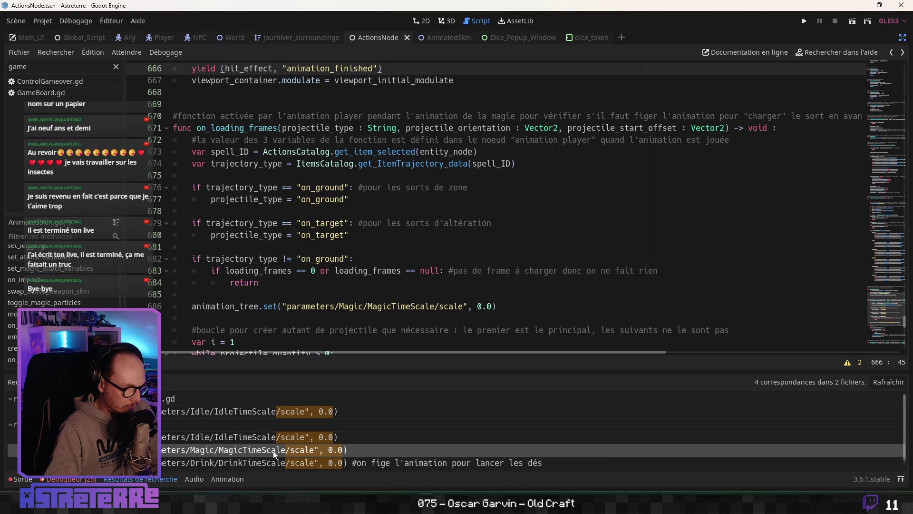
pyautogui.click(329, 463)
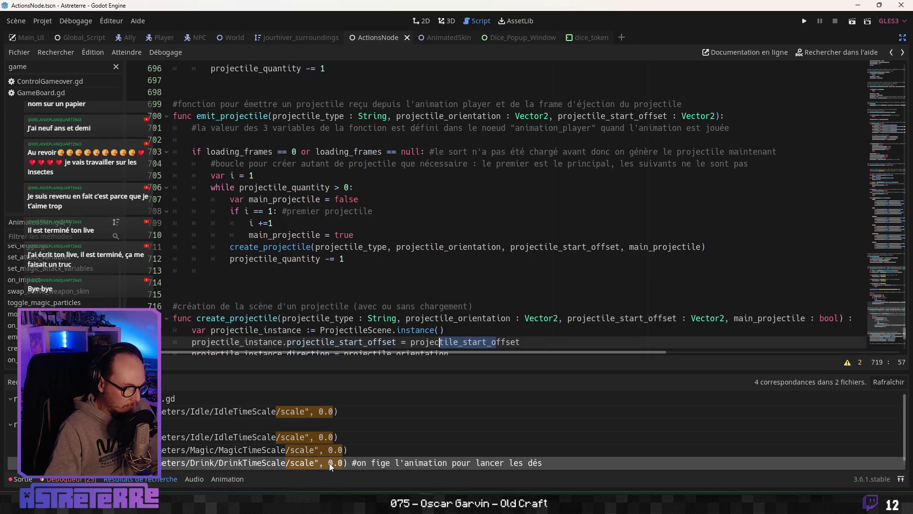
pyautogui.click(304, 441)
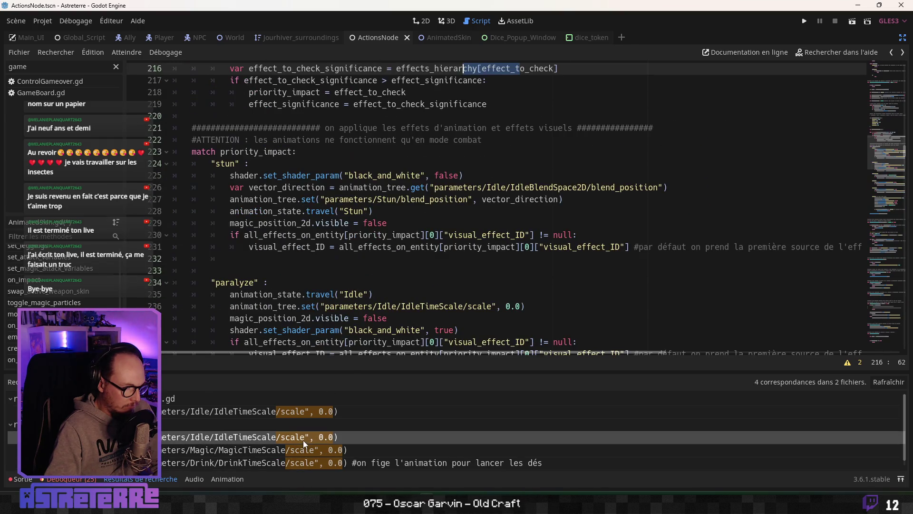
pyautogui.scroll(-1, 375, 330)
pyautogui.scroll(-2, 385, 332)
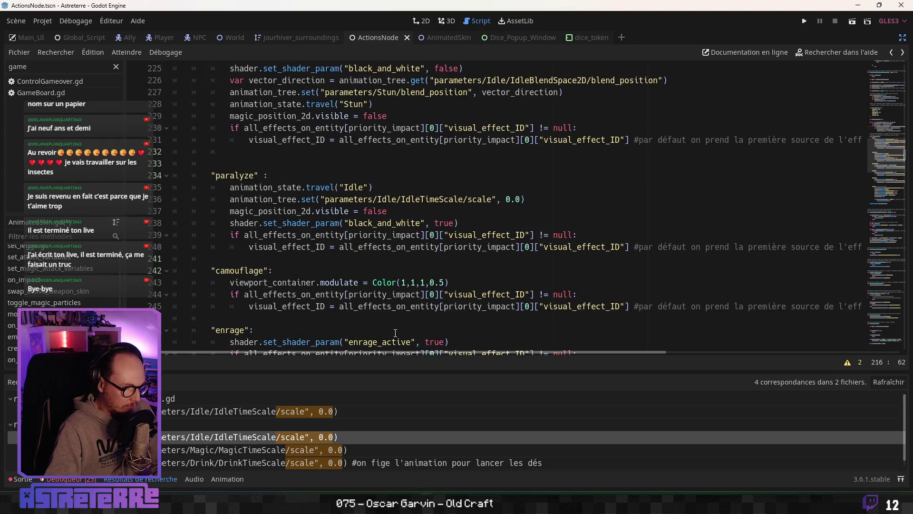
pyautogui.scroll(-3, 405, 310)
pyautogui.scroll(-4, 406, 308)
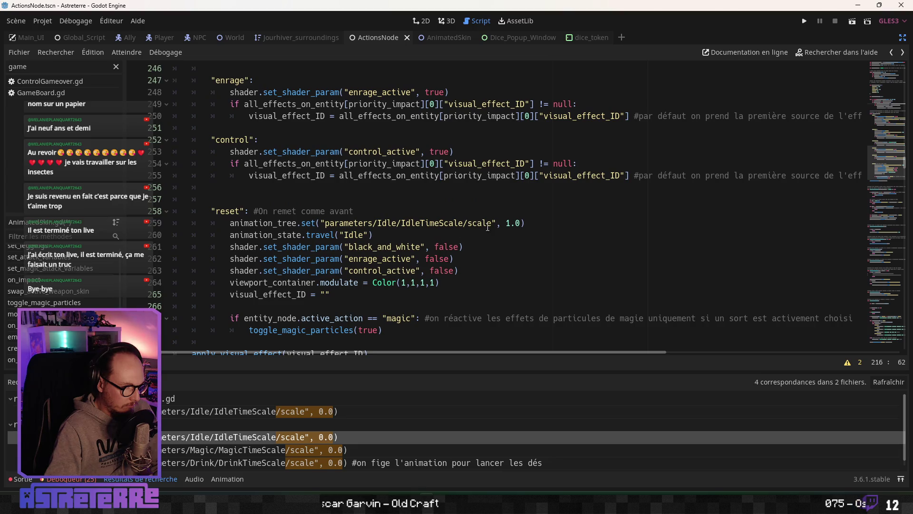
pyautogui.click(505, 225)
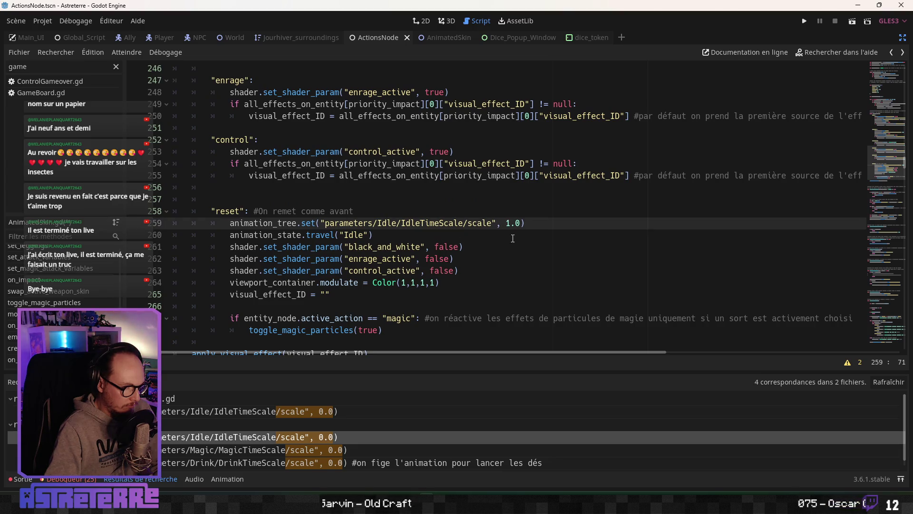
pyautogui.hotkey('alt', 'Left')
pyautogui.click(257, 247)
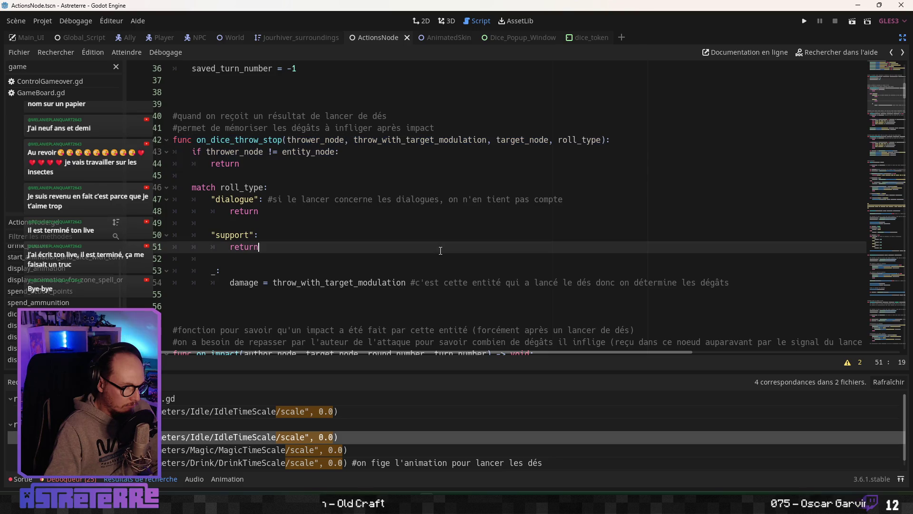
# - Open the first IdleTimeScale match, then switch back to the AnimatedSkin script
pyautogui.scroll(-2, 256, 184)
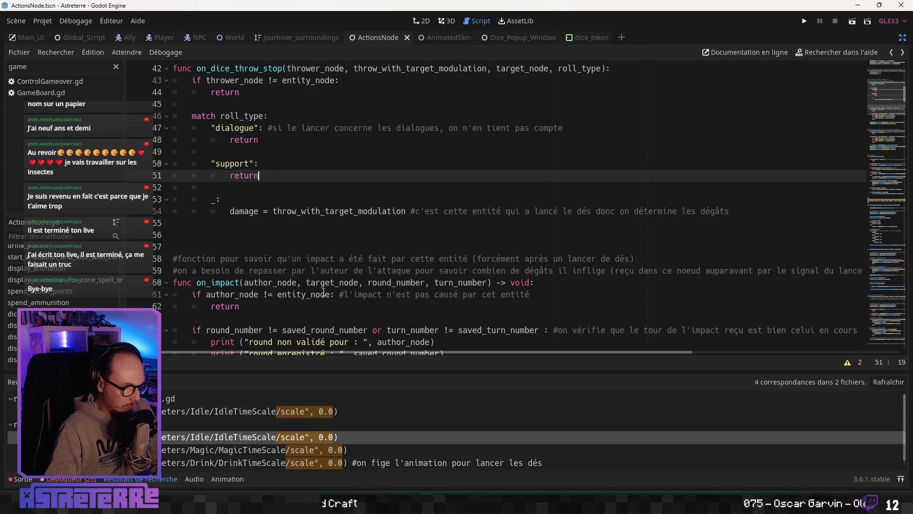
pyautogui.click(315, 410)
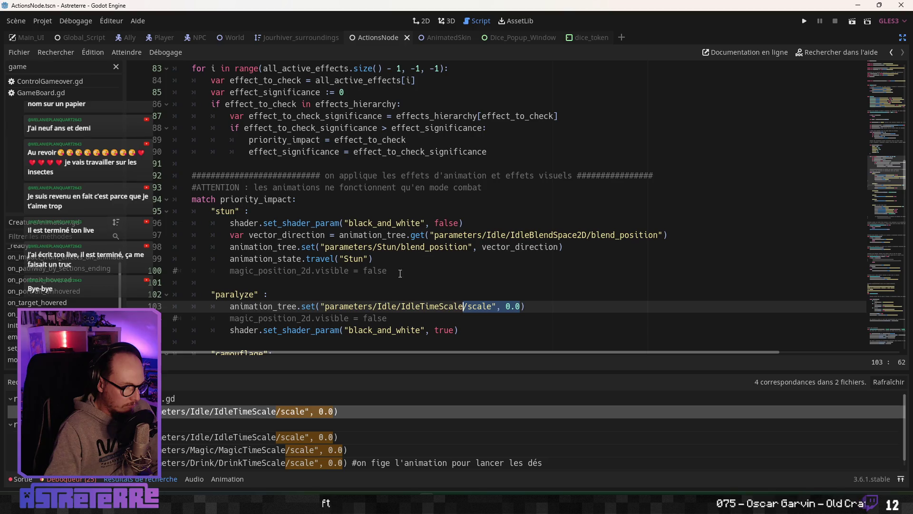
pyautogui.scroll(3, 389, 297)
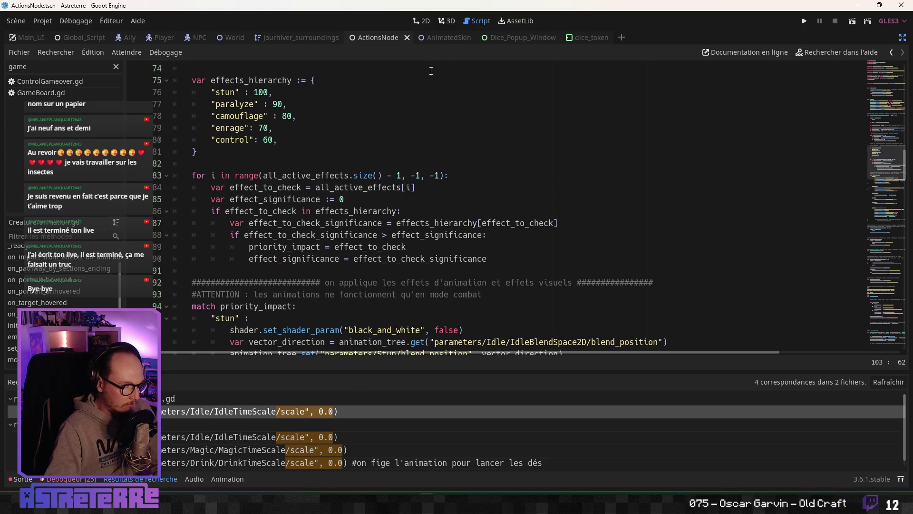
pyautogui.click(435, 39)
pyautogui.click(371, 198)
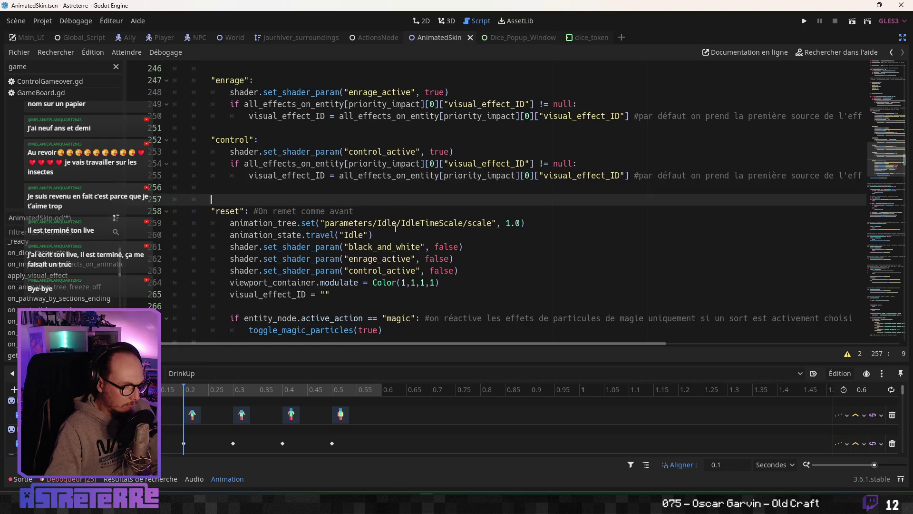
pyautogui.scroll(8, 395, 229)
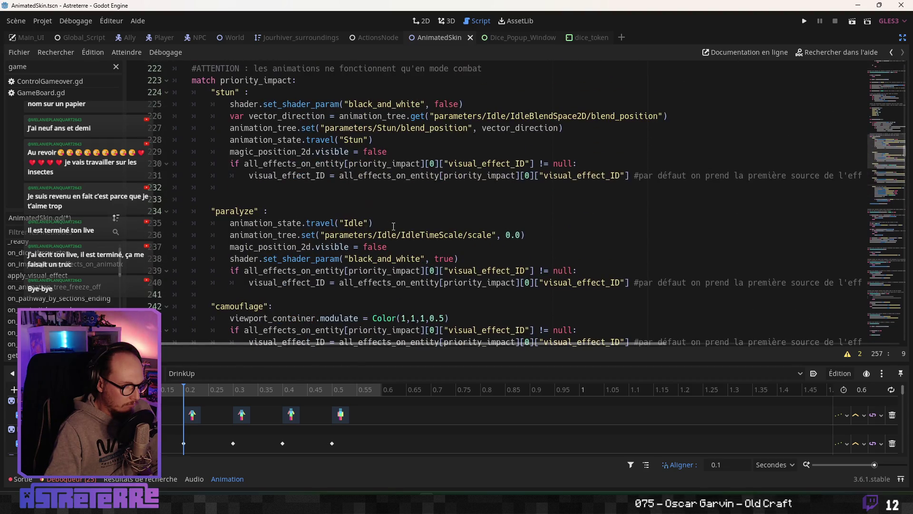
pyautogui.scroll(-13, 341, 274)
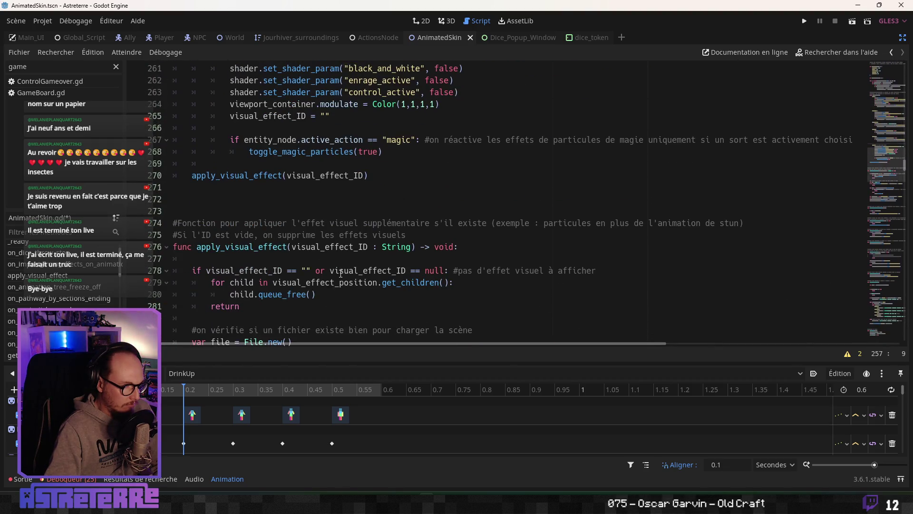
pyautogui.scroll(-1, 341, 273)
# - Browse on_dice_throw_stop and on_potion_drink, briefly selecting the animation freeze line 739
pyautogui.click(69, 253)
pyautogui.scroll(-3, 70, 270)
pyautogui.scroll(-3, 70, 270)
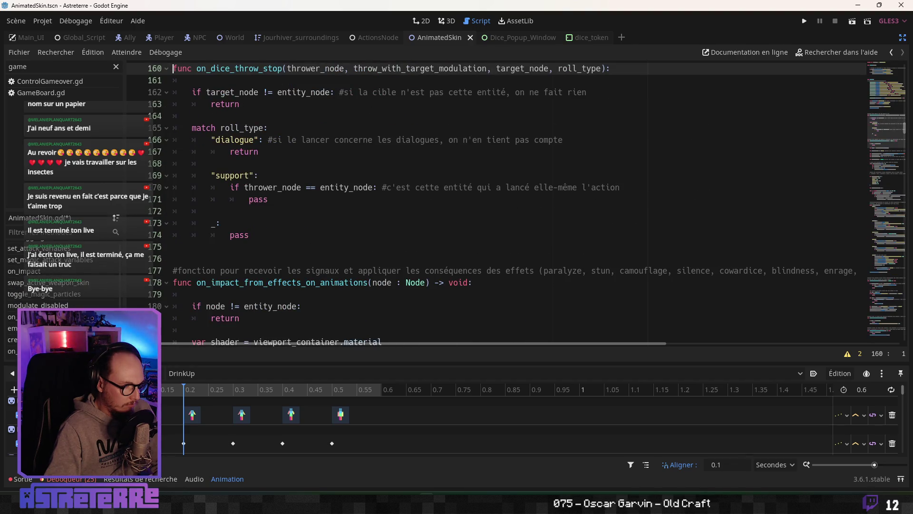
pyautogui.click(71, 351)
pyautogui.click(554, 236)
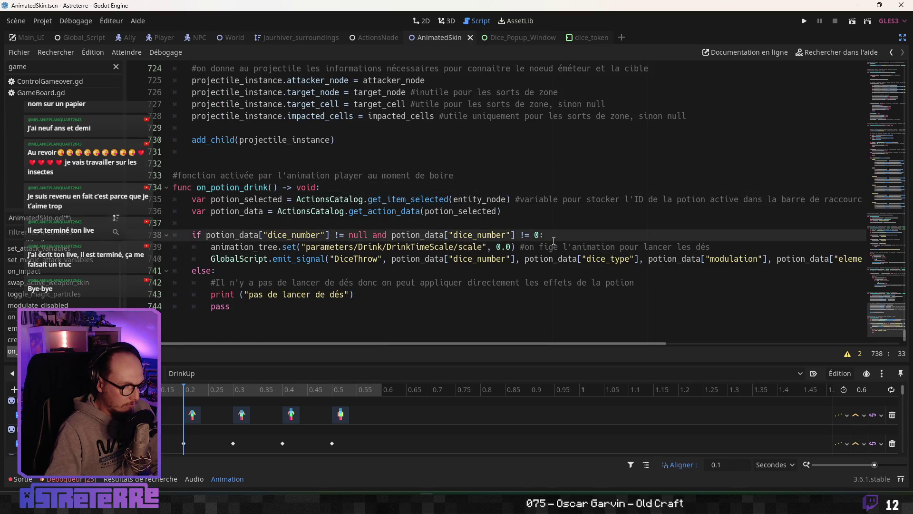
pyautogui.moveTo(710, 247); pyautogui.dragTo(216, 245)
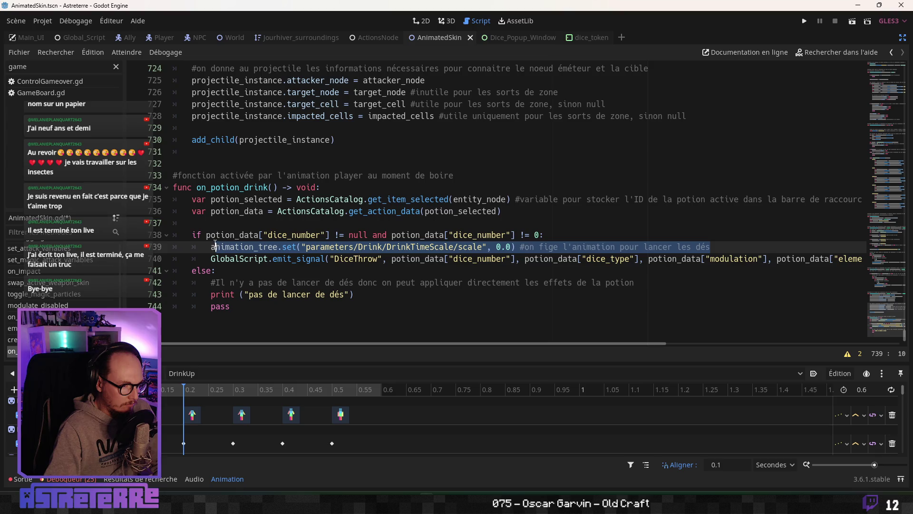
pyautogui.click(295, 222)
# - Return to on_dice_throw_stop and select pass in the support branch
pyautogui.scroll(5, 30, 299)
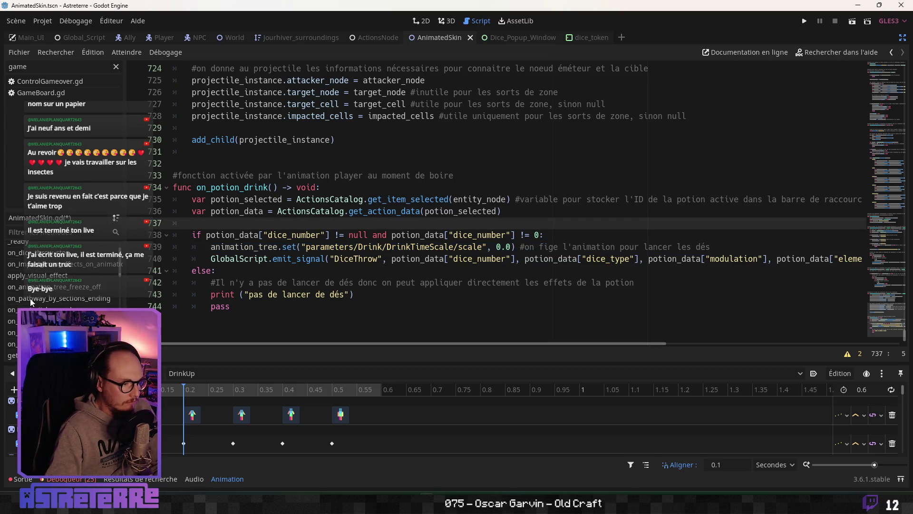
pyautogui.click(72, 270)
pyautogui.click(290, 199)
pyautogui.doubleClick(291, 199)
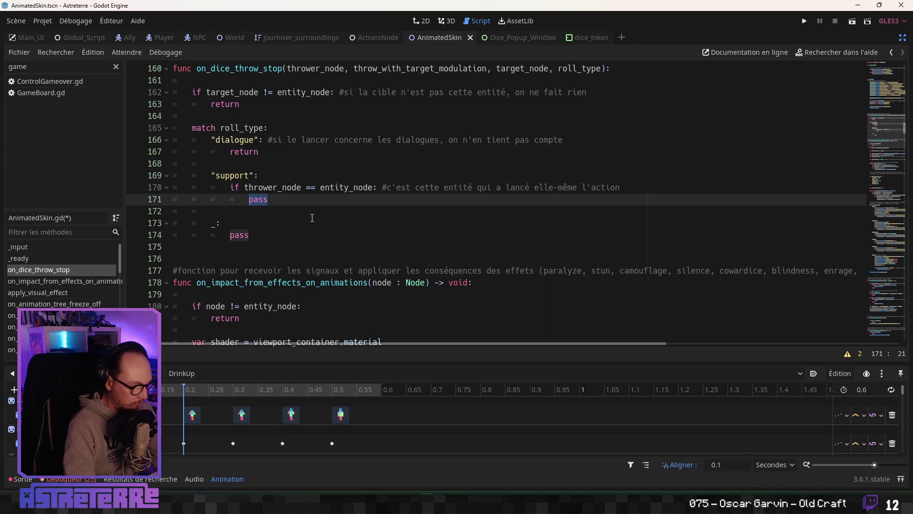
# - Turn the pasted DrinkTimeScale line into an 'if animation_tree.get(...) == 0.0:' condition
pyautogui.write('if')
pyautogui.hotkey('ctrl', 'v')
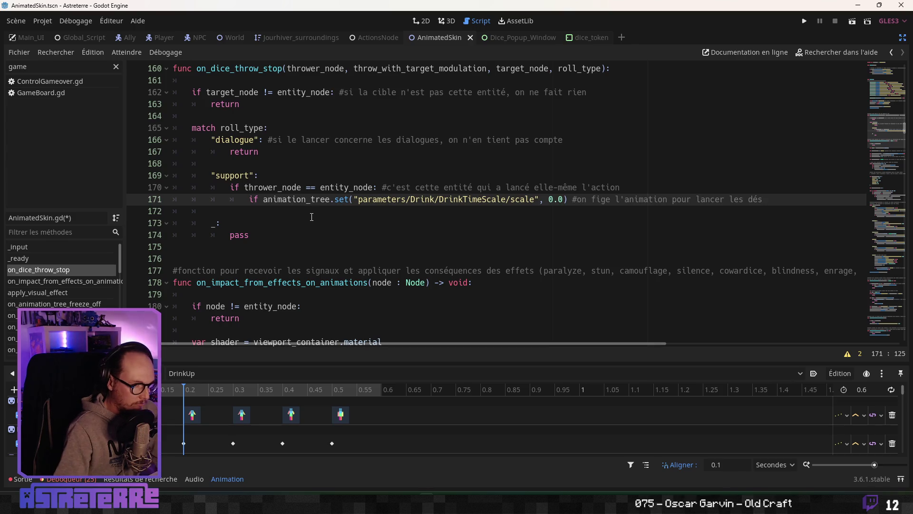
pyautogui.moveTo(348, 200); pyautogui.dragTo(334, 200)
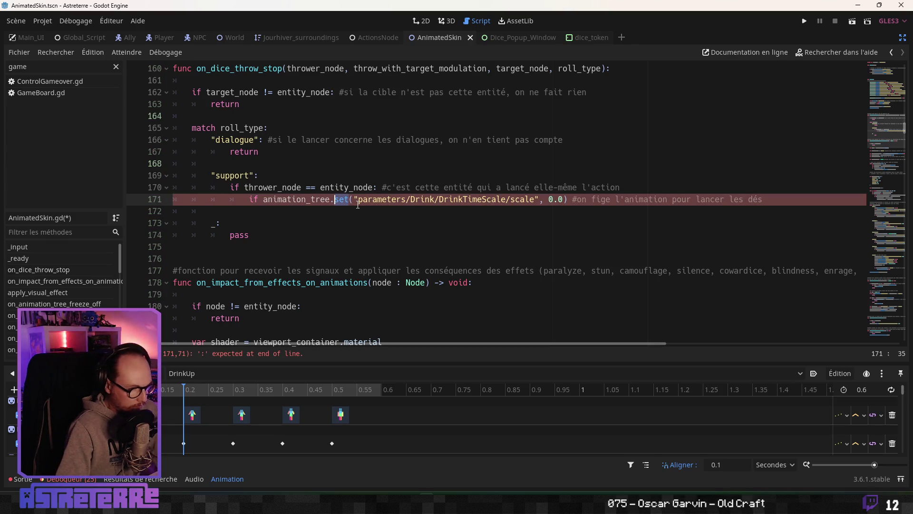
pyautogui.write('get')
pyautogui.click(453, 200)
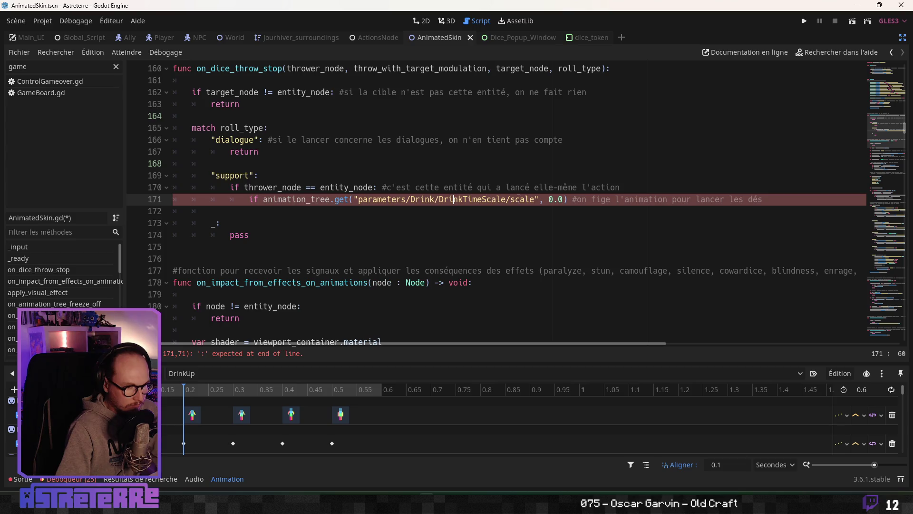
pyautogui.click(541, 200)
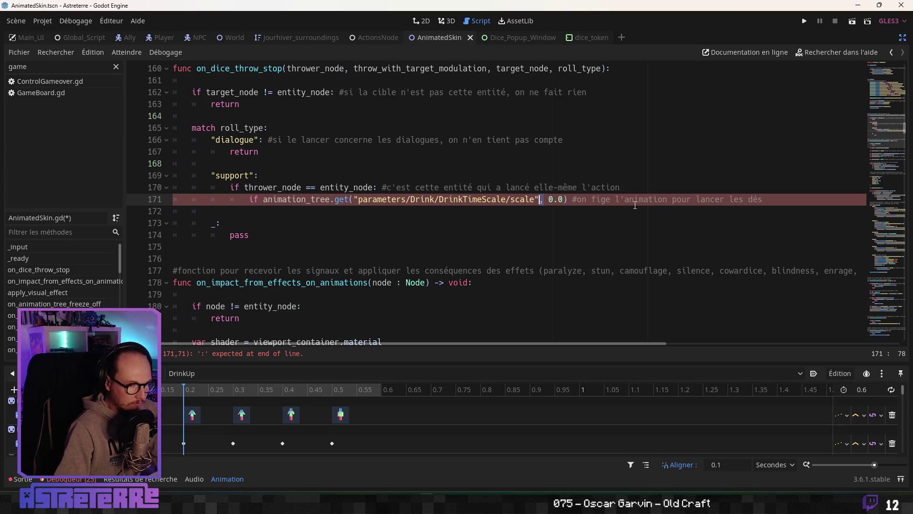
pyautogui.press('Delete')
pyautogui.press('Delete')
pyautogui.press('Delete')
pyautogui.press('End')
pyautogui.hotkey('ctrl', 'shift', 'Left')
pyautogui.hotkey('ctrl', 'shift', 'Left')
pyautogui.hotkey('ctrl', 'shift', 'Left')
pyautogui.press('BackSpace')
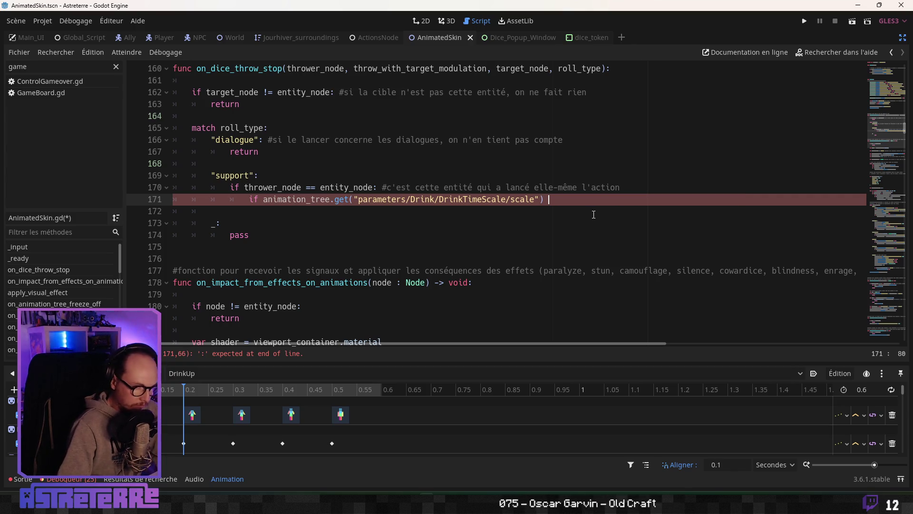
pyautogui.write('== 0.')
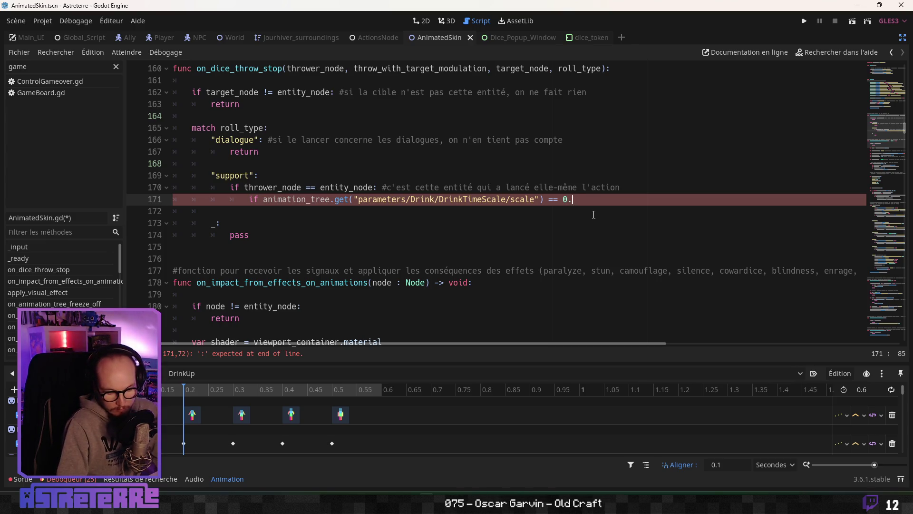
pyautogui.write('0:')
# - Below it, set DrinkTimeScale to 1.0 commented 'on relance l'animation', and save the script
pyautogui.press('Return')
pyautogui.write('animation_tree.set("parameters/Drink/DrinkTimeScale/scale", 0.0) #on fige l\'animation pour lancer les dés')
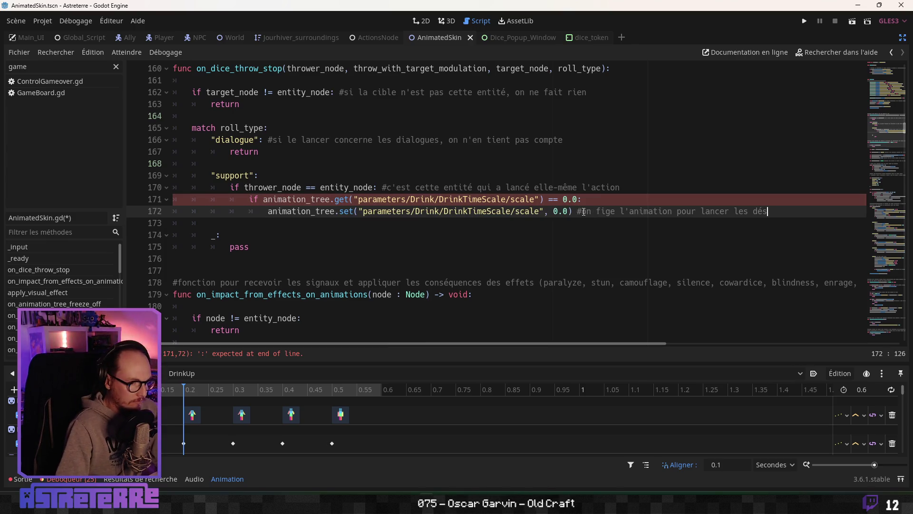
pyautogui.click(555, 211)
pyautogui.press('Delete')
pyautogui.write('1')
pyautogui.click(631, 211)
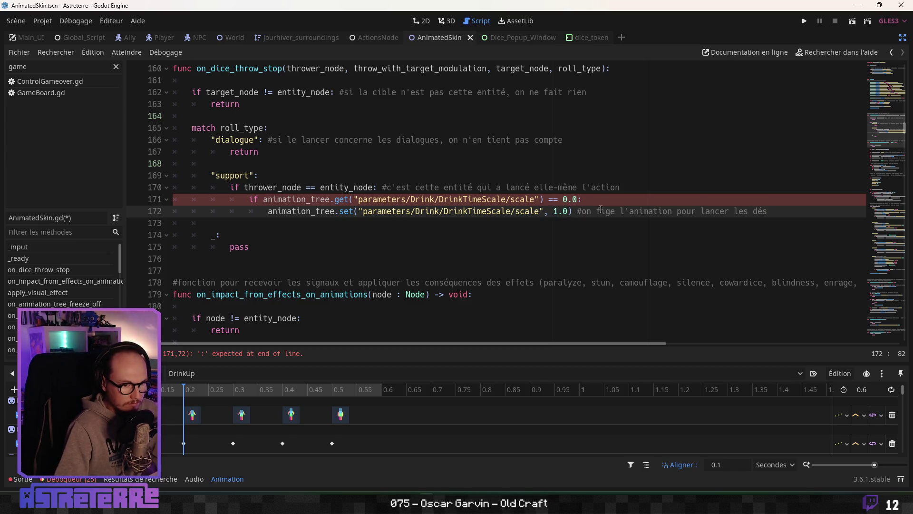
pyautogui.doubleClick(606, 211)
pyautogui.write('relanc')
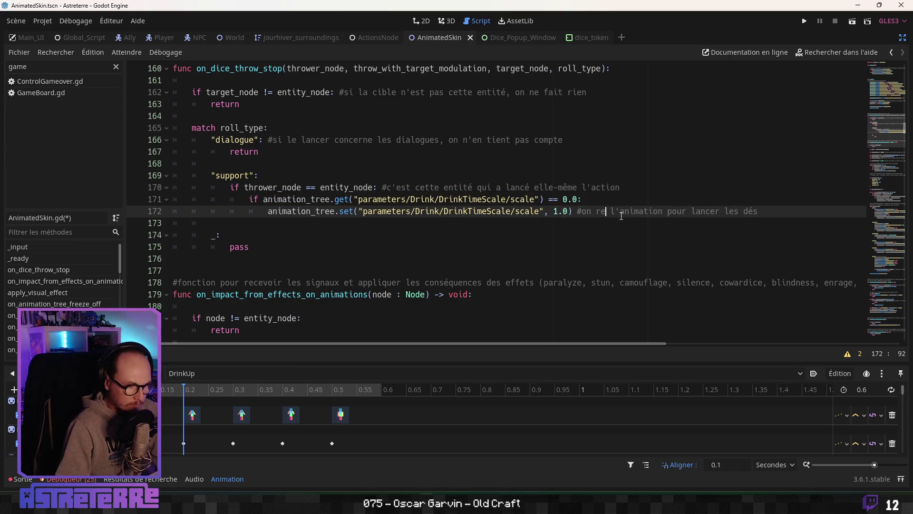
pyautogui.write('e')
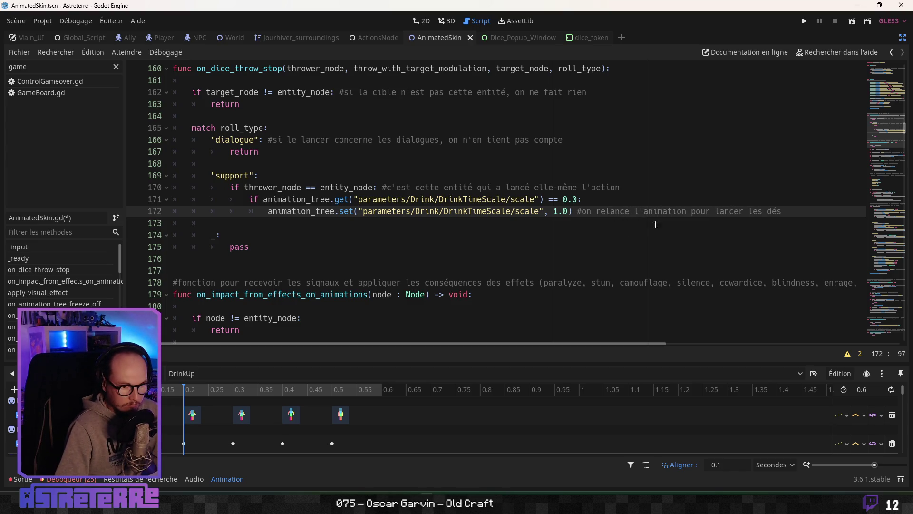
pyautogui.moveTo(783, 211); pyautogui.dragTo(691, 211)
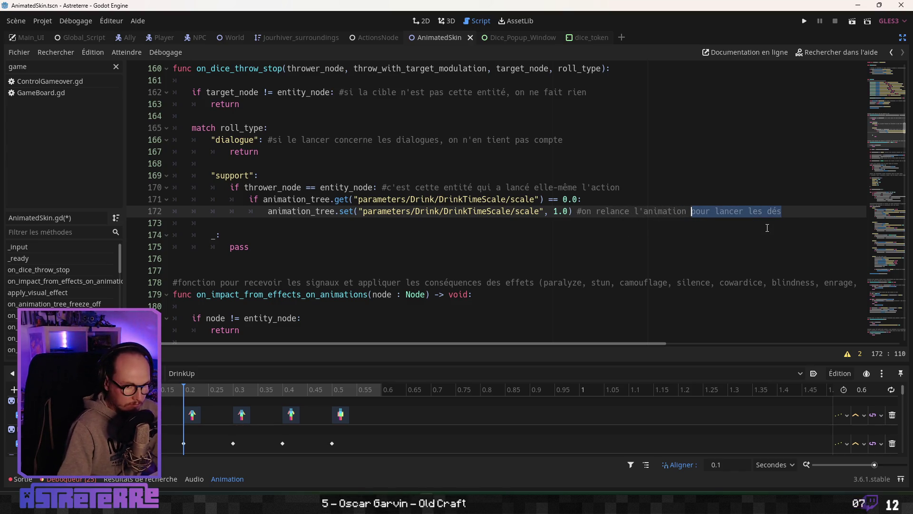
pyautogui.press('BackSpace')
pyautogui.click(287, 215)
pyautogui.press('Right')
pyautogui.press('Right')
pyautogui.hotkey('ctrl', 's')
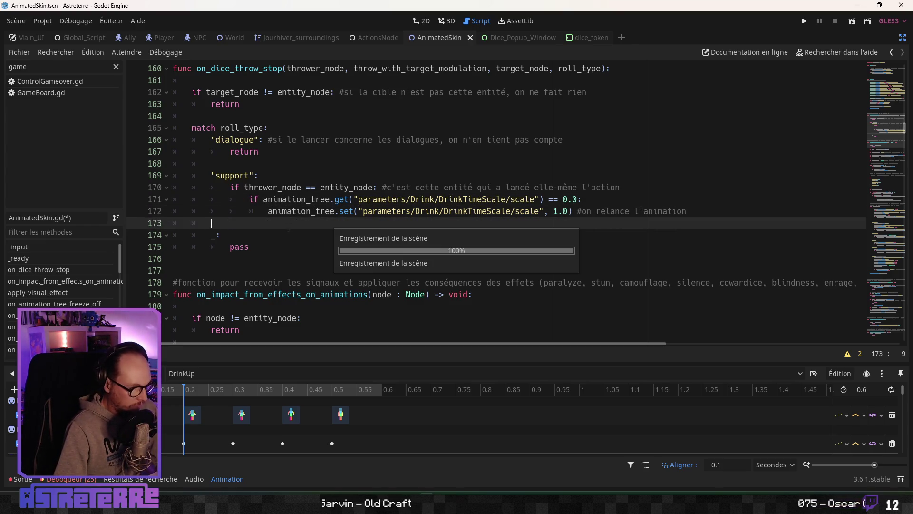
# - Indent empty line 173 inside the if block
pyautogui.click(307, 221)
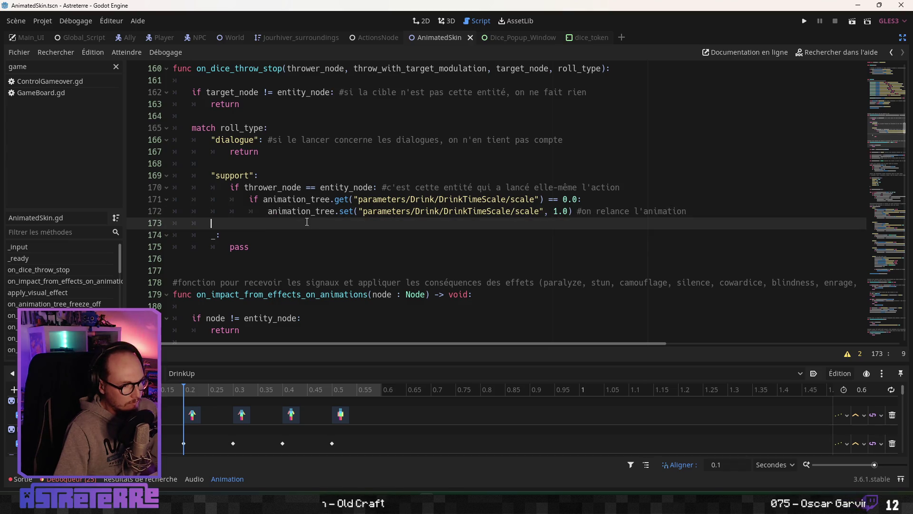
pyautogui.scroll(-2, 299, 221)
pyautogui.scroll(3, 299, 220)
pyautogui.click(301, 247)
pyautogui.click(297, 257)
pyautogui.press('Tab')
pyautogui.press('Tab')
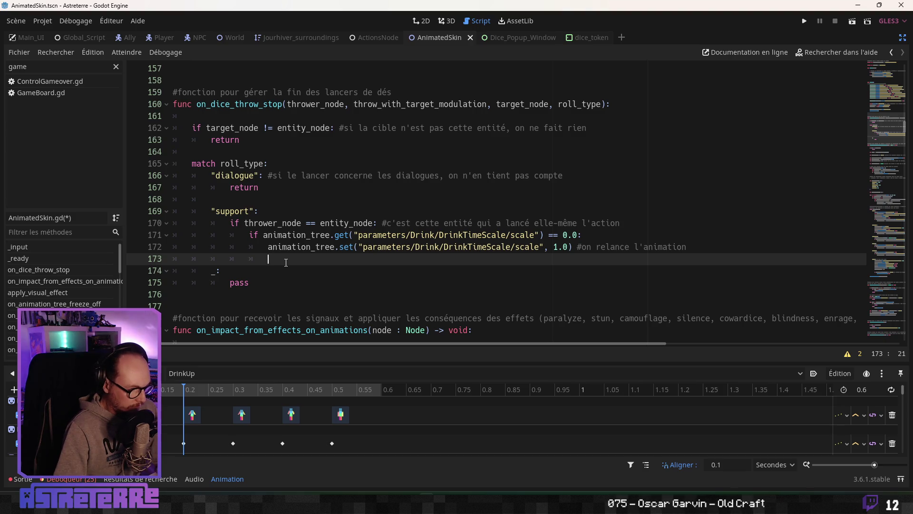
# - Search all project files for 'finished' and scroll through the 71 matches
pyautogui.hotkey('ctrl', 'shift', 'f')
pyautogui.write('fi')
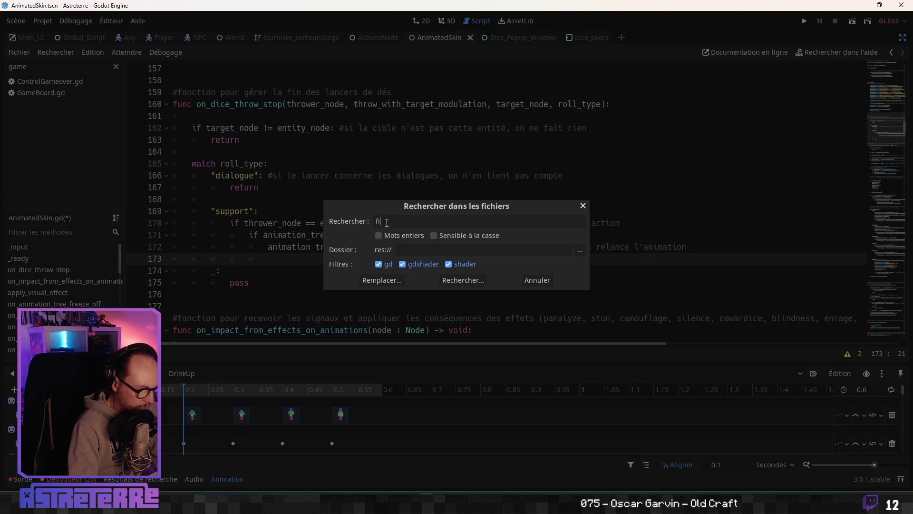
pyautogui.write('nished')
pyautogui.press('Return')
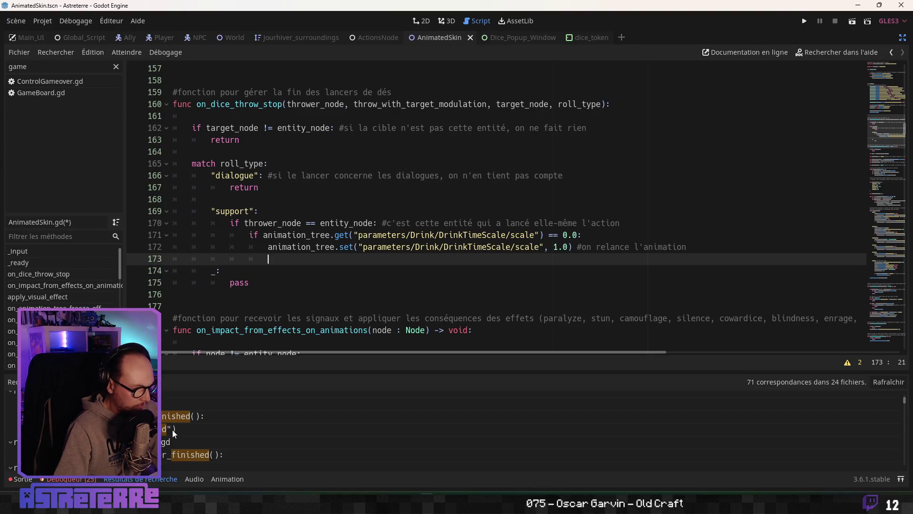
pyautogui.scroll(-3, 173, 431)
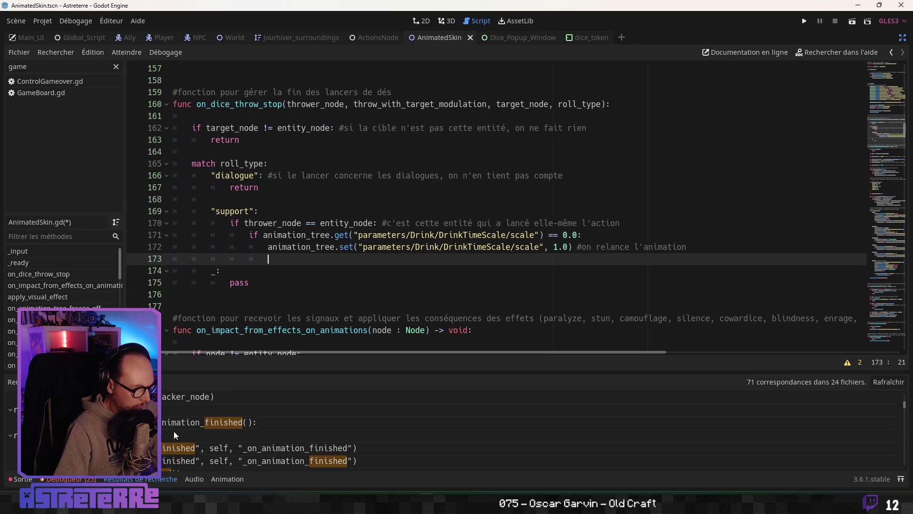
pyautogui.scroll(-3, 224, 439)
pyautogui.scroll(-3, 225, 438)
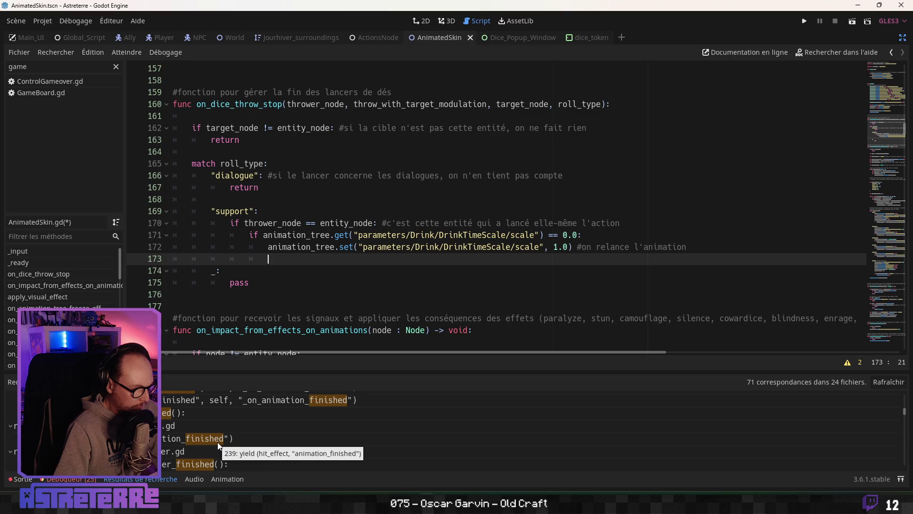
pyautogui.scroll(-1, 217, 442)
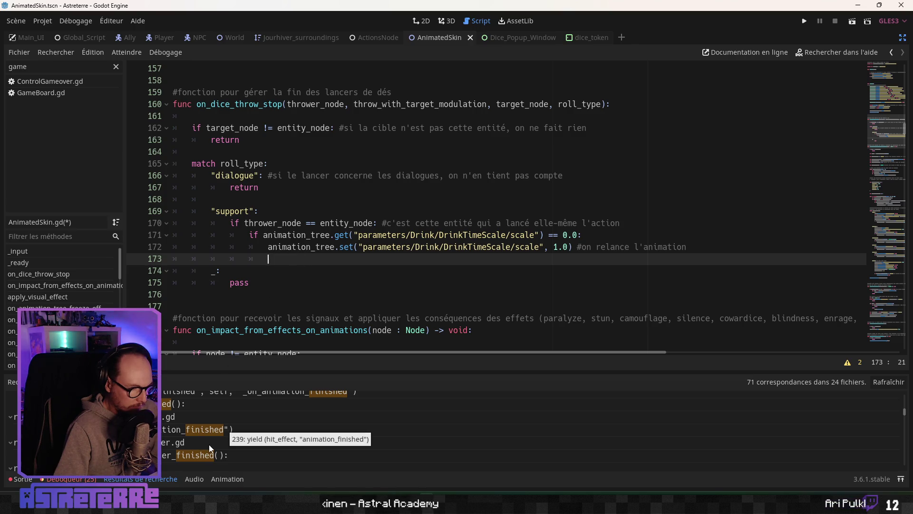
pyautogui.scroll(-4, 210, 445)
pyautogui.scroll(-5, 212, 446)
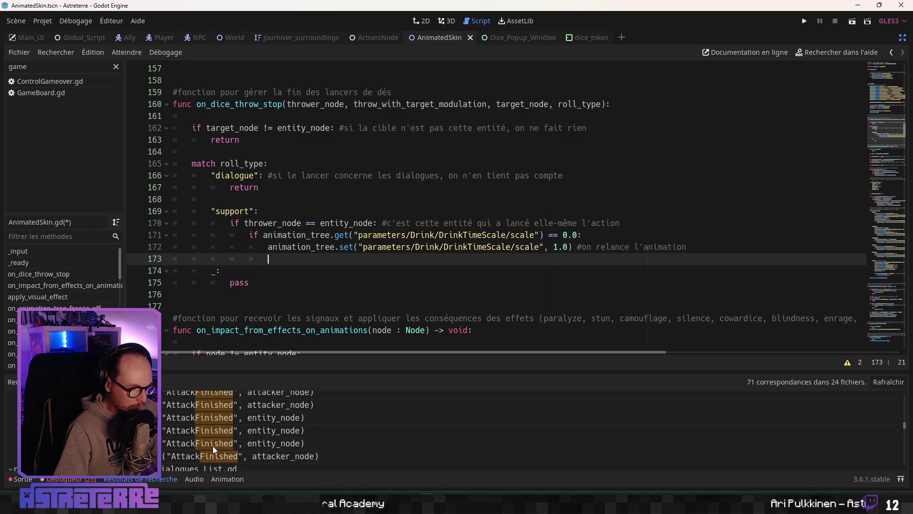
pyautogui.scroll(-3, 213, 446)
pyautogui.scroll(-3, 213, 446)
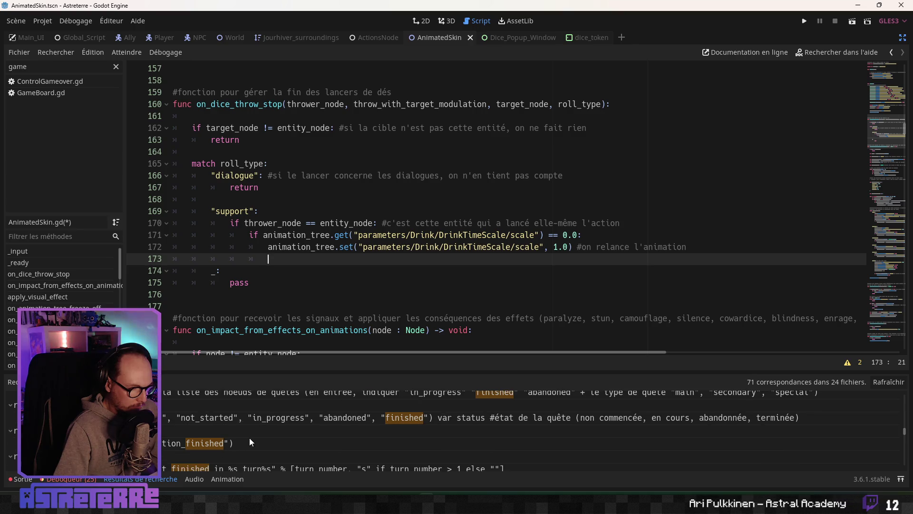
pyautogui.scroll(-1, 254, 435)
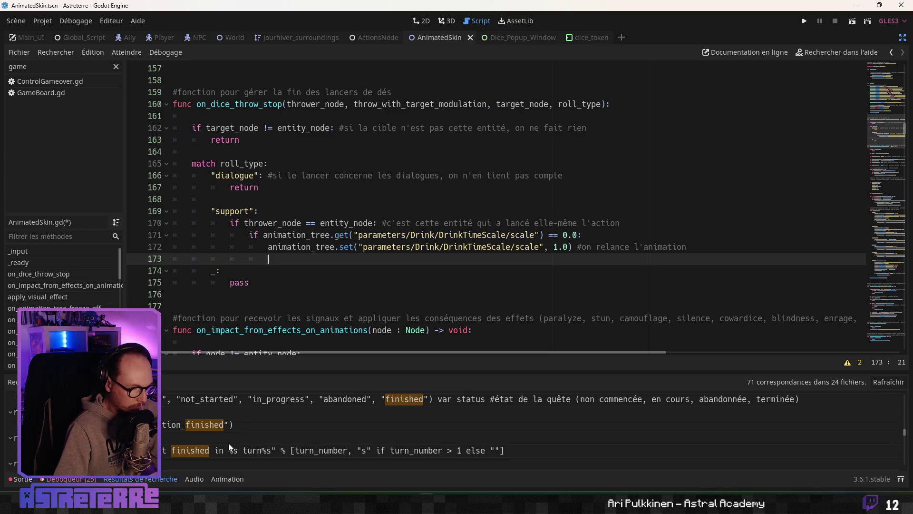
pyautogui.scroll(-1, 238, 444)
pyautogui.scroll(-3, 238, 443)
pyautogui.scroll(-3, 238, 444)
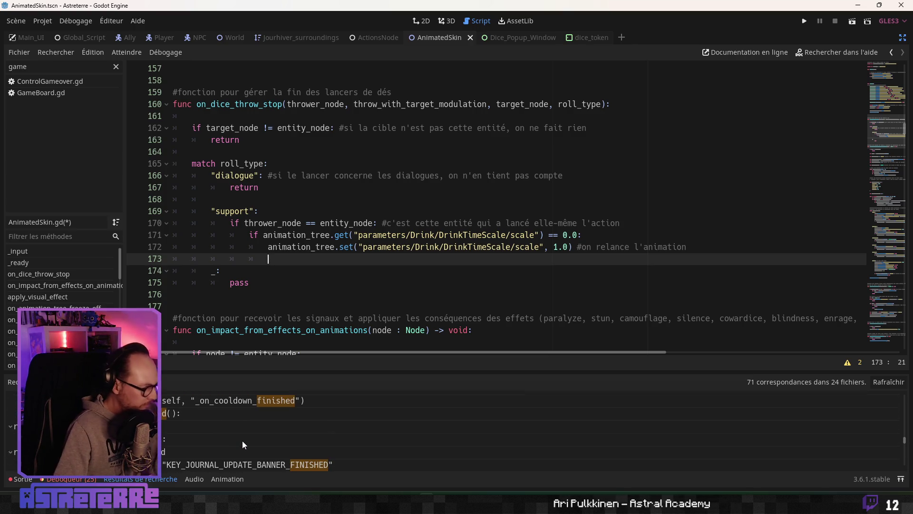
pyautogui.scroll(-8, 243, 445)
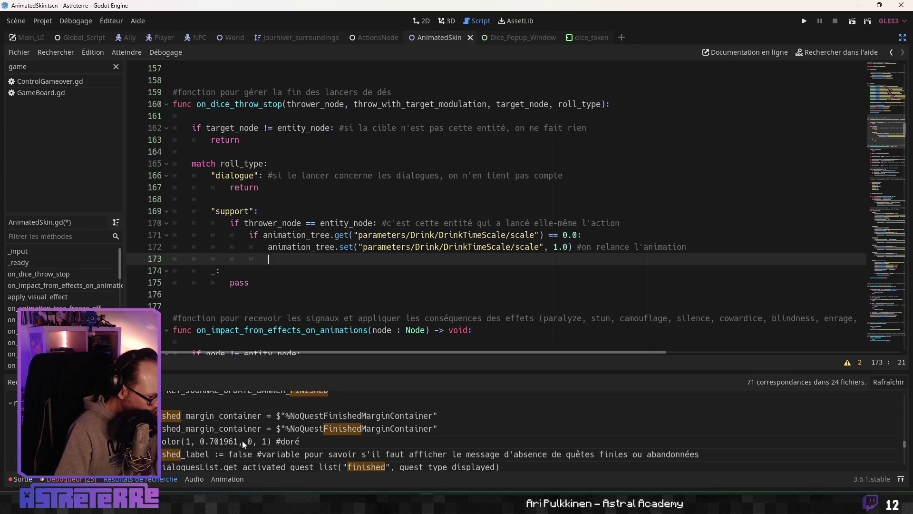
pyautogui.scroll(-3, 242, 441)
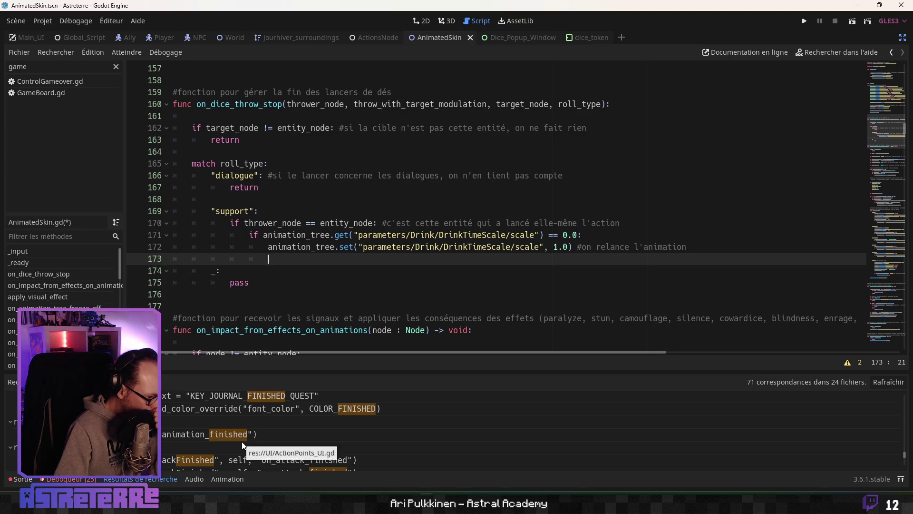
# - Open the animation_finished match in EffectTile.gd's erase_tile function
pyautogui.click(240, 435)
pyautogui.moveTo(339, 352); pyautogui.dragTo(262, 353)
pyautogui.scroll(-2, 266, 333)
pyautogui.click(290, 294)
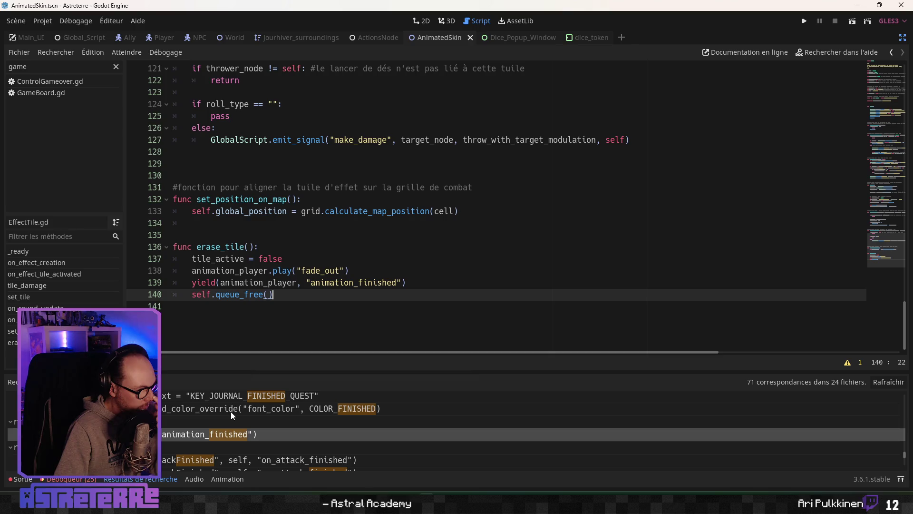
# - Read through EffectTile.gd's erase_tile, then return to the AnimatedSkin.gd script
pyautogui.scroll(-1, 187, 459)
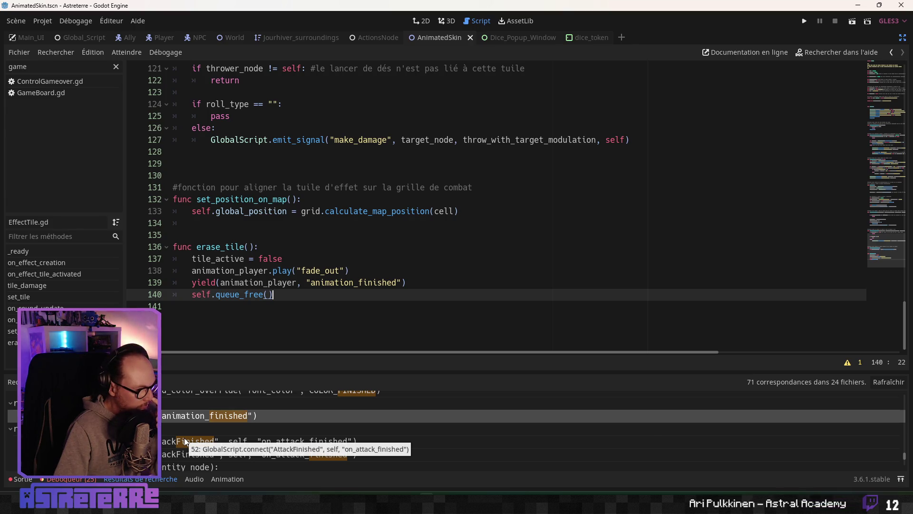
pyautogui.scroll(-3, 184, 437)
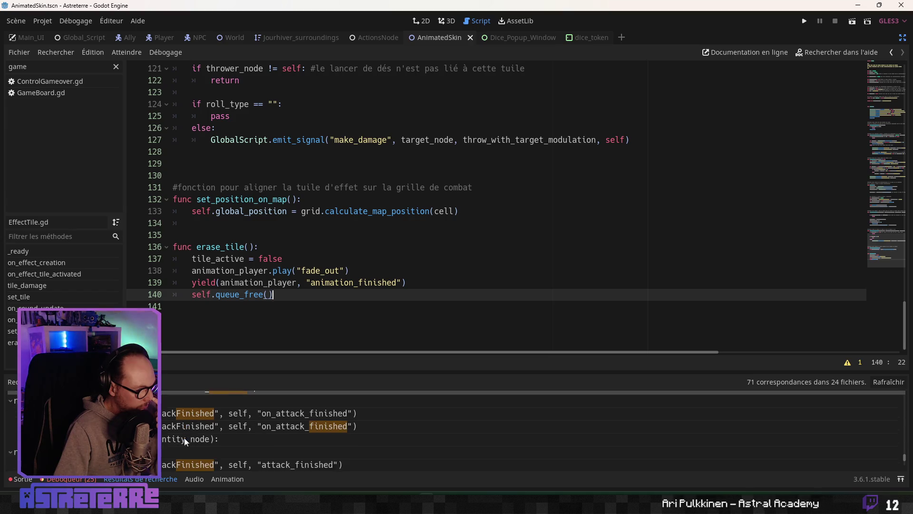
pyautogui.scroll(2, 189, 440)
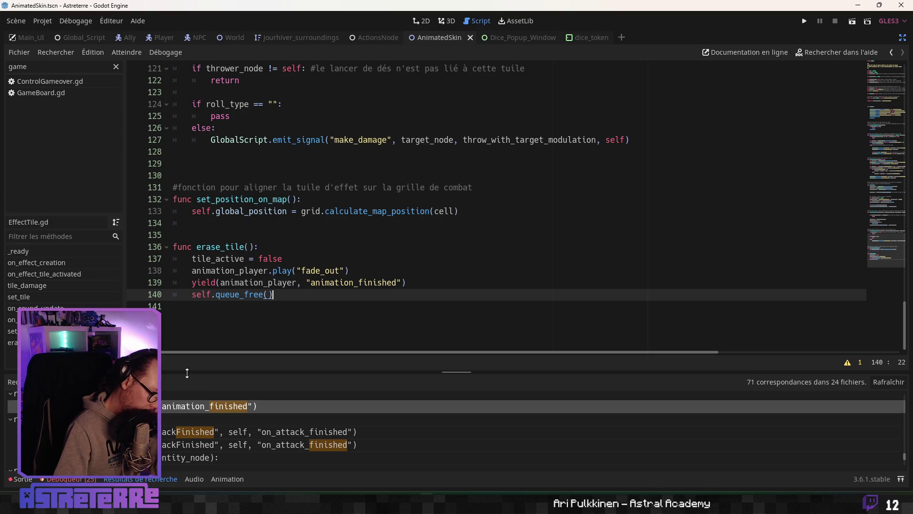
pyautogui.click(248, 283)
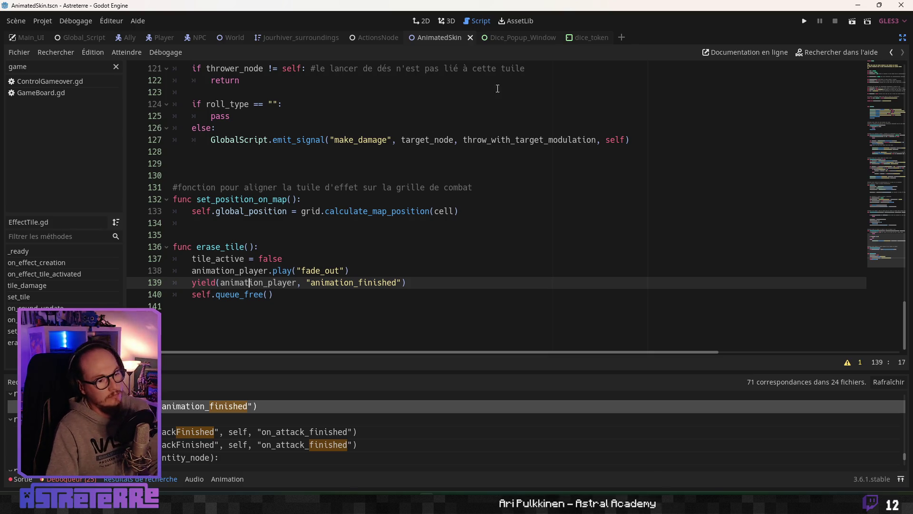
pyautogui.click(523, 39)
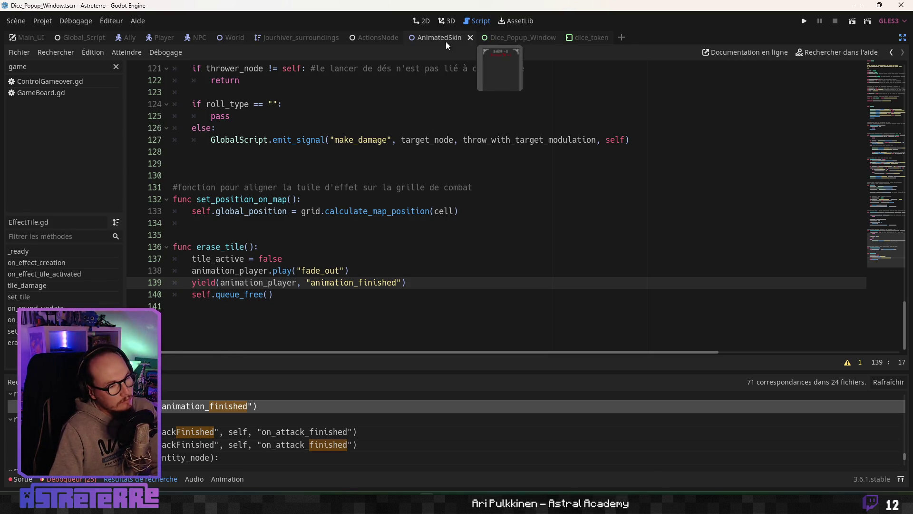
pyautogui.click(436, 42)
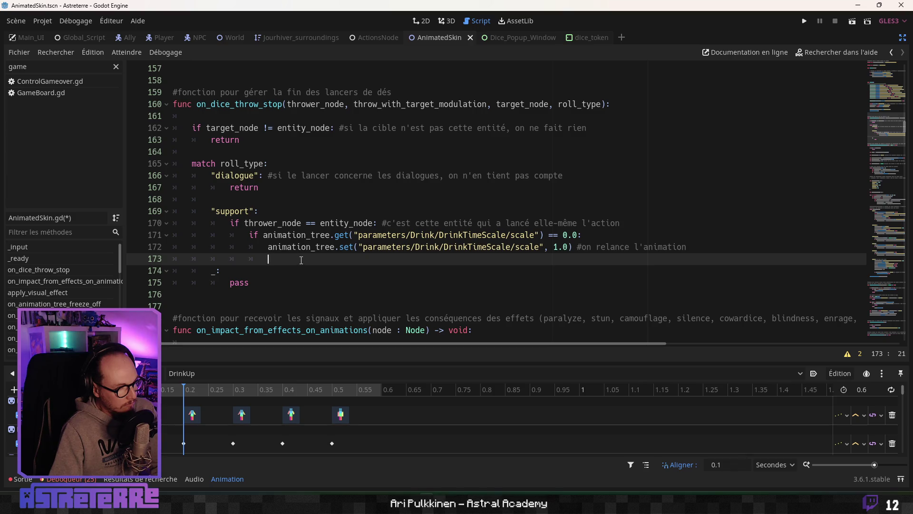
# - Bring back the file search results and scroll to the support branch near line 173
pyautogui.click(121, 478)
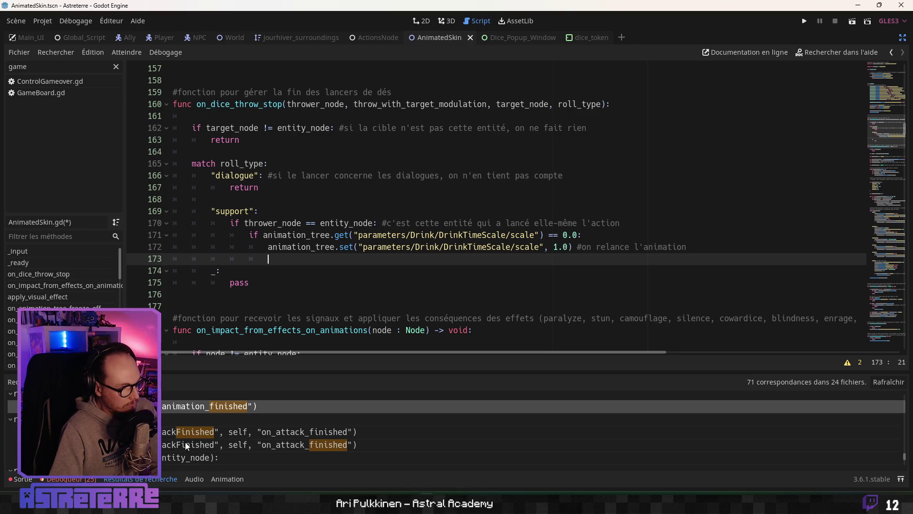
pyautogui.scroll(-3, 184, 444)
pyautogui.scroll(-1, 183, 441)
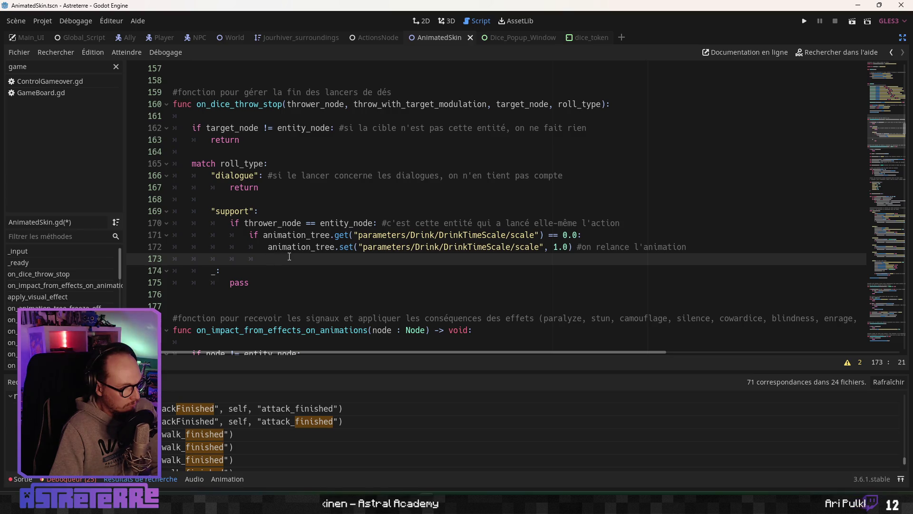
pyautogui.scroll(10, 289, 256)
pyautogui.scroll(5, 291, 296)
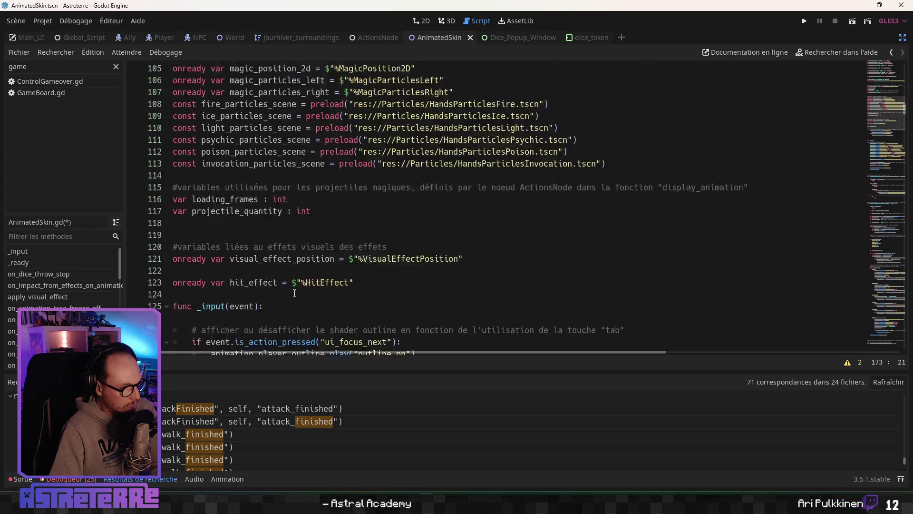
pyautogui.scroll(5, 295, 292)
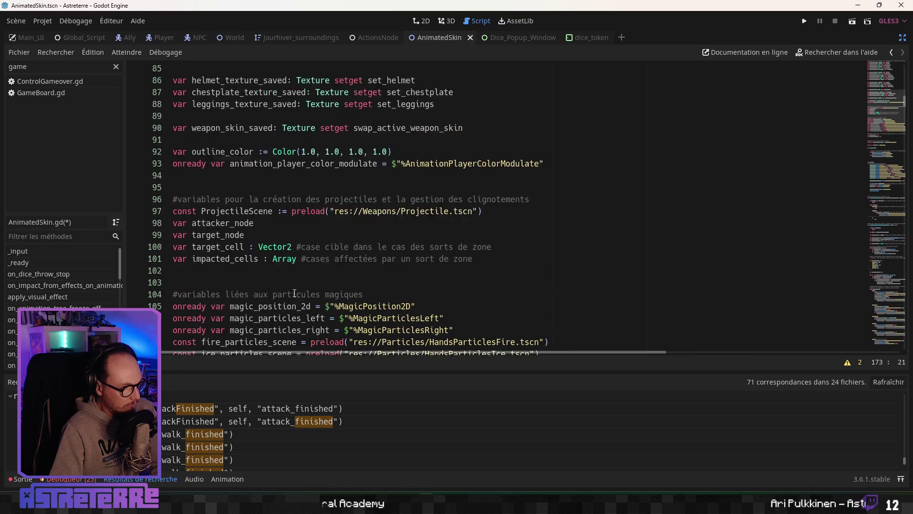
pyautogui.scroll(6, 294, 293)
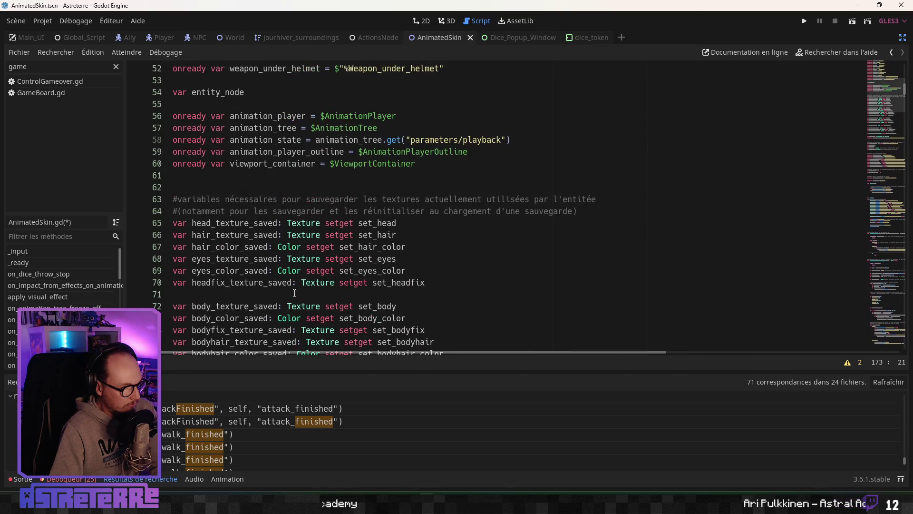
pyautogui.scroll(-20, 295, 293)
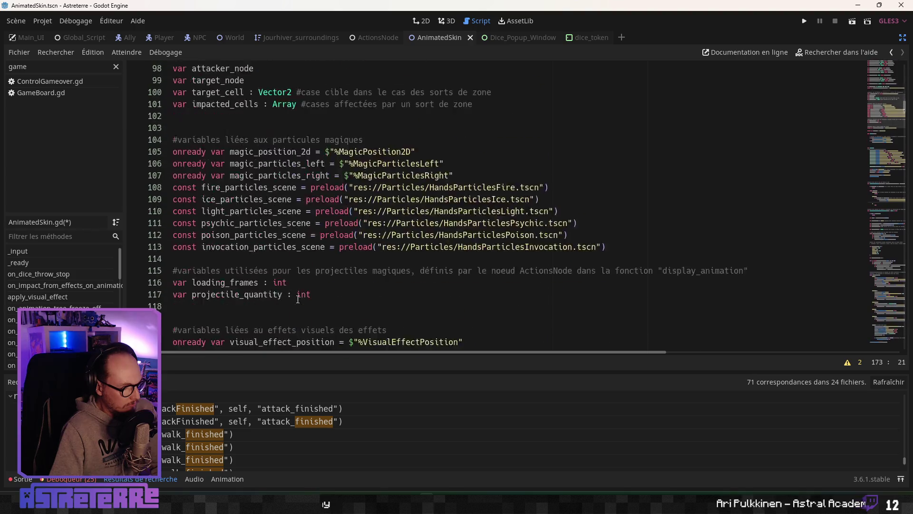
pyautogui.scroll(2, 296, 301)
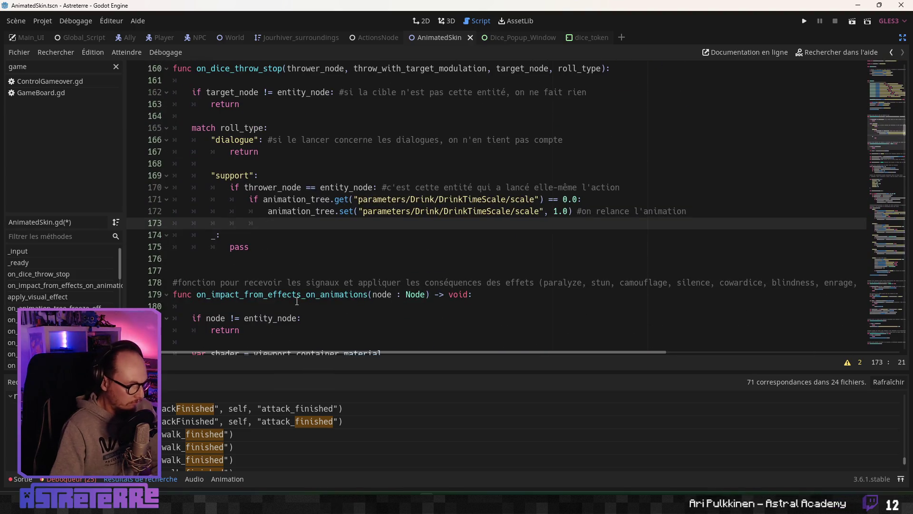
# - On line 173, write yield(animation_player, "animation_finished") using autocompletion
pyautogui.write('yield("')
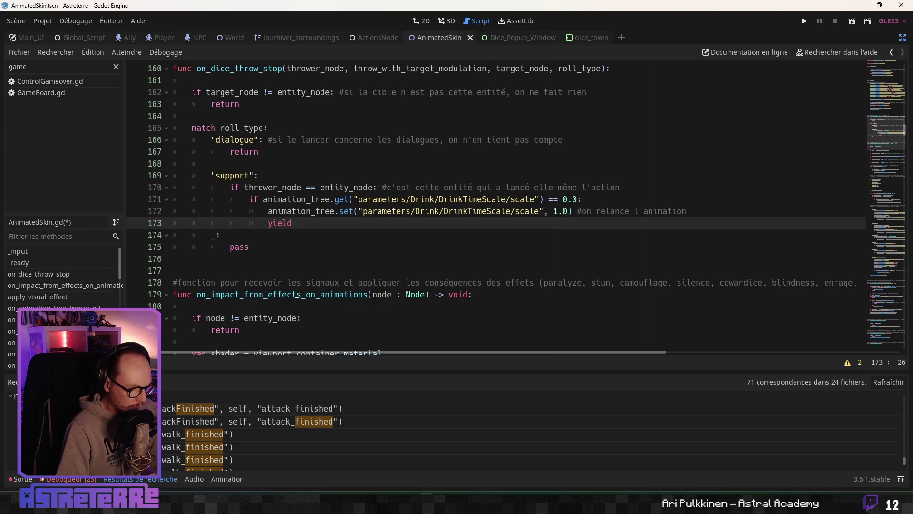
pyautogui.write('an')
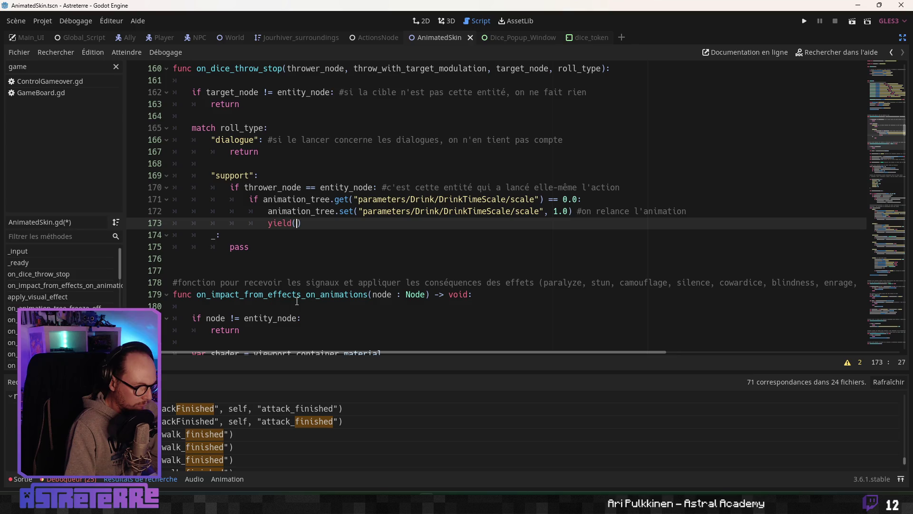
pyautogui.write('anim')
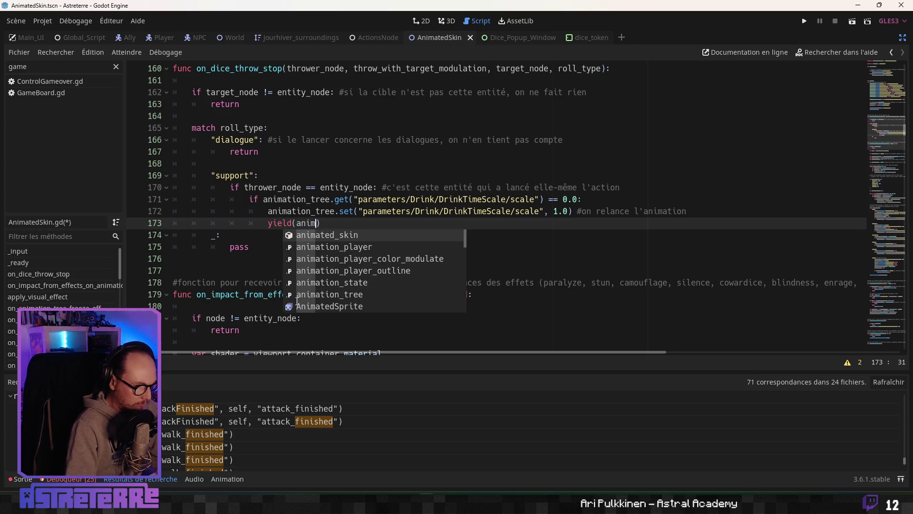
pyautogui.press('Down')
pyautogui.press('Return')
pyautogui.write(', "')
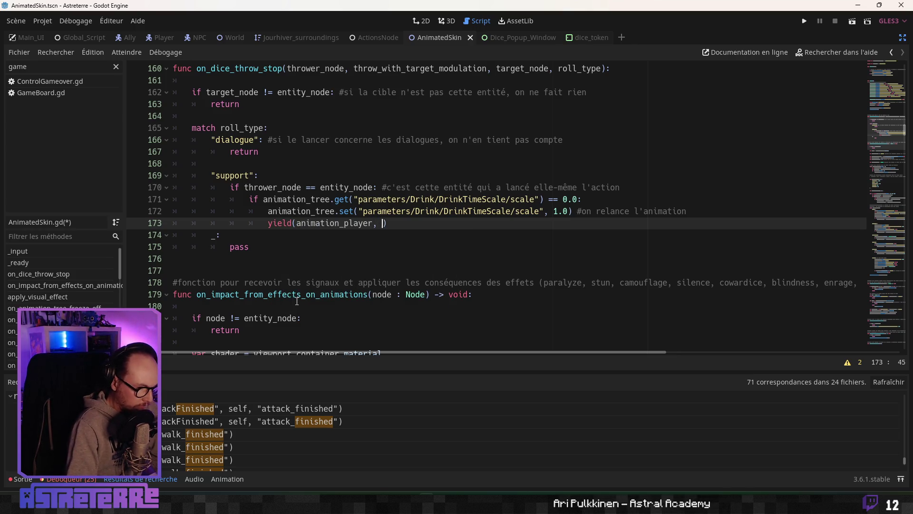
pyautogui.press('Delete')
pyautogui.press('Up')
pyautogui.press('Down')
pyautogui.hotkey('ctrl', 'z')
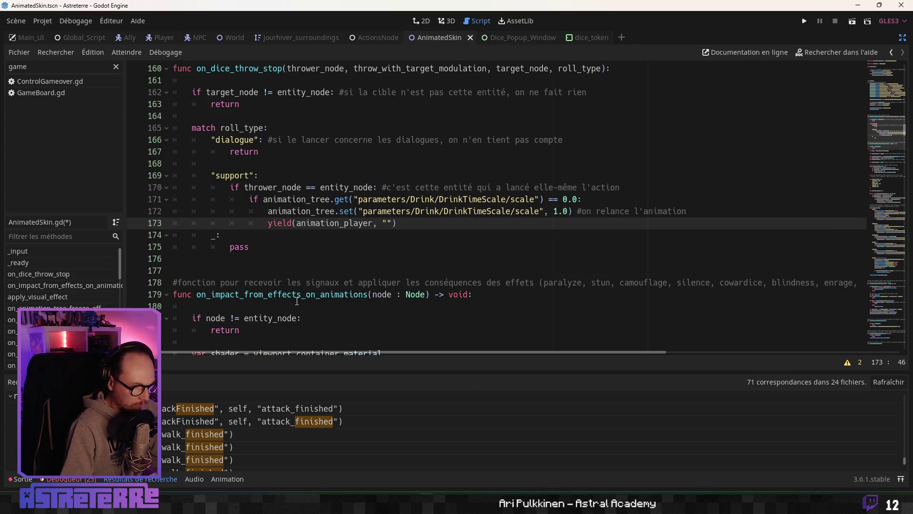
pyautogui.press('BackSpace')
pyautogui.press('BackSpace')
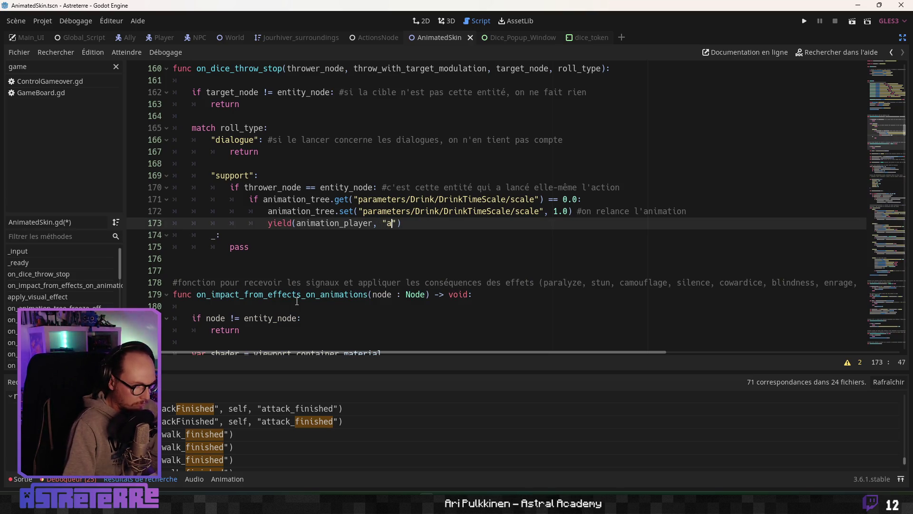
pyautogui.write('animation_f')
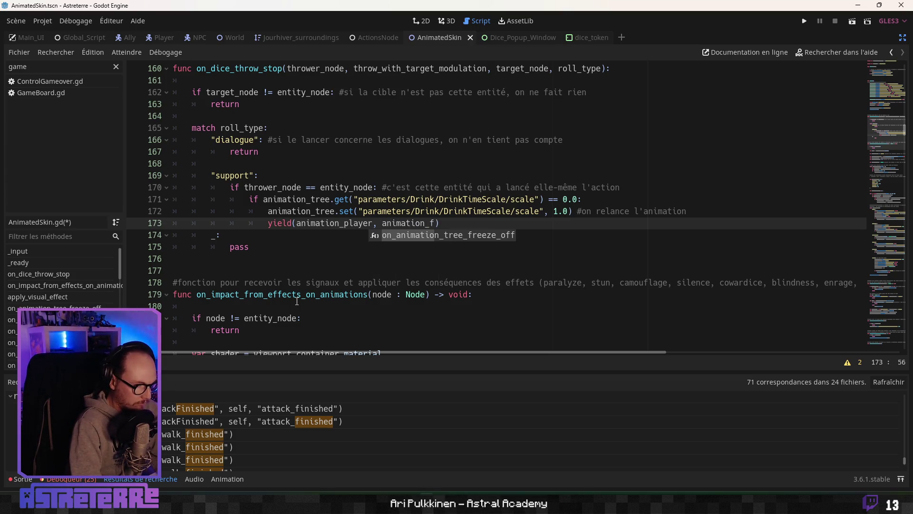
pyautogui.write('inish')
pyautogui.write('ed"')
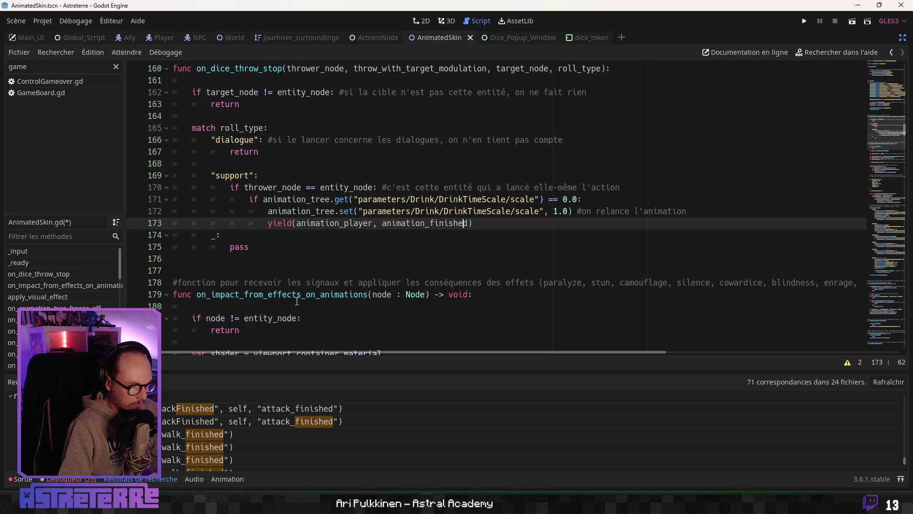
pyautogui.write('"')
pyautogui.hotkey('ctrl', 'Right')
pyautogui.write('"')
pyautogui.press('End')
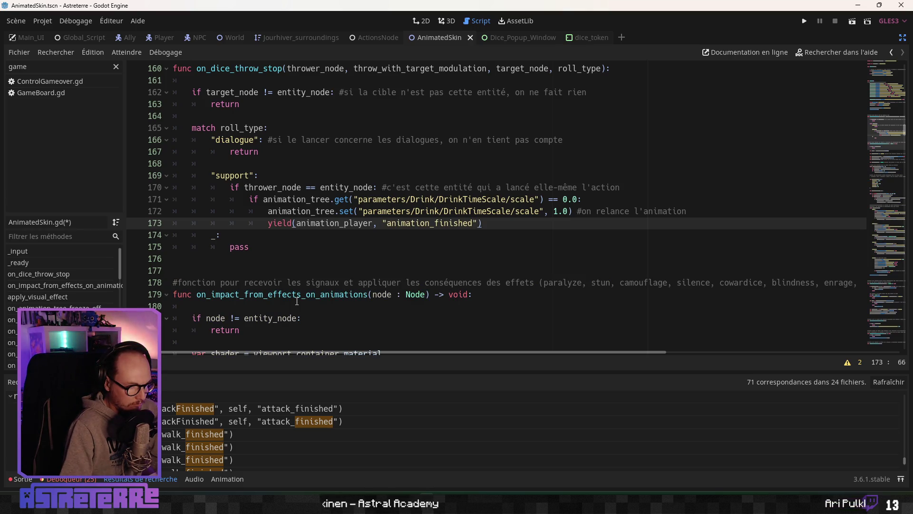
# - Add print("potion finie") below the yield and start a GlobalScript._gameboard select call
pyautogui.press('Return')
pyautogui.write('rint ("boisson')
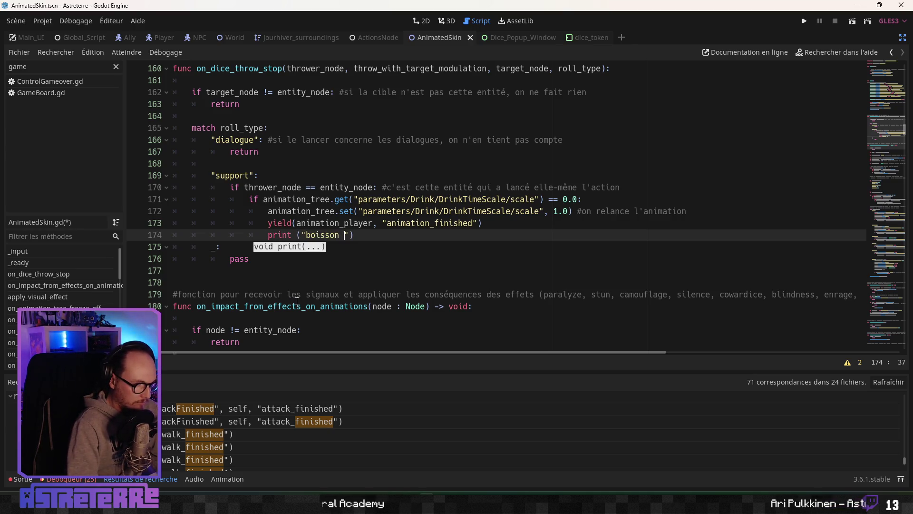
pyautogui.press('BackSpace')
pyautogui.press('BackSpace')
pyautogui.press('BackSpace')
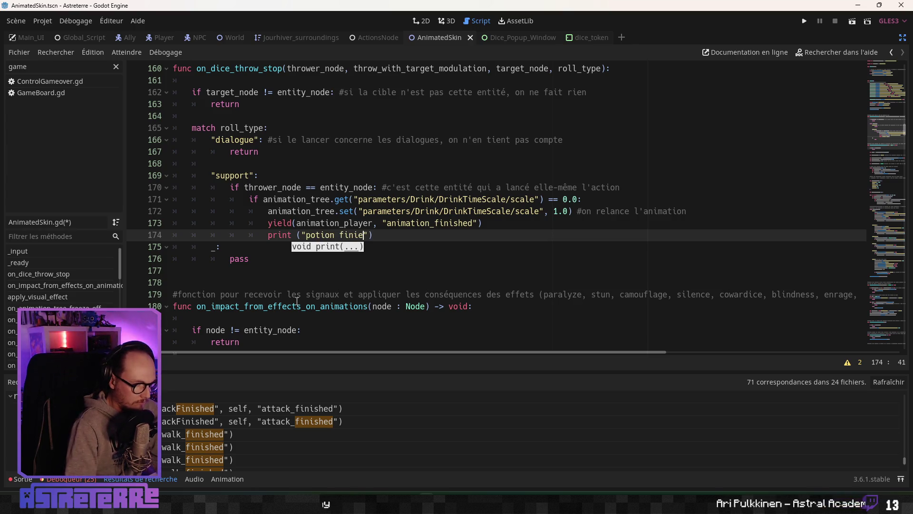
pyautogui.press('Return')
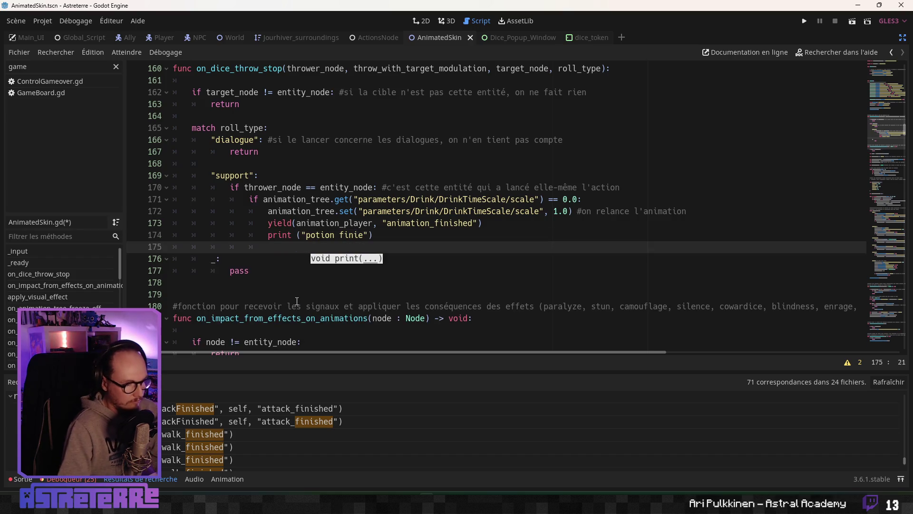
pyautogui.write('G')
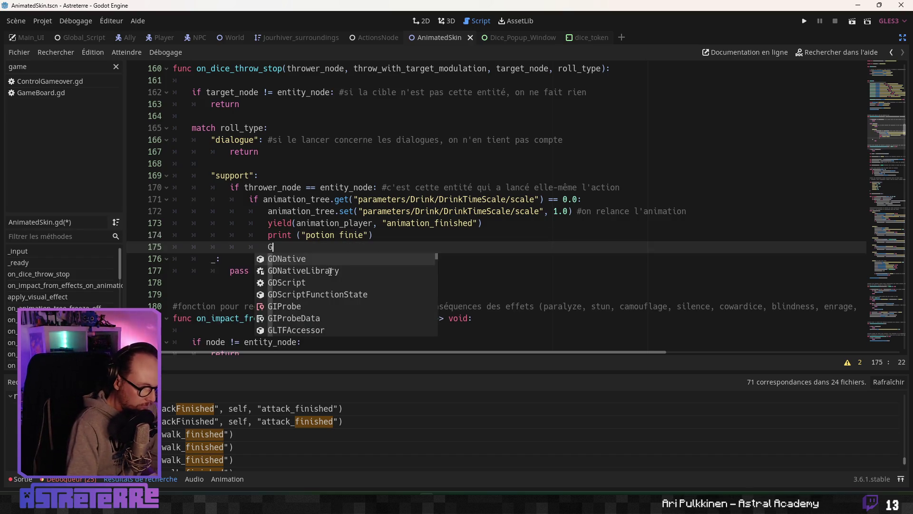
pyautogui.write('lobalScript._gameboard.sele')
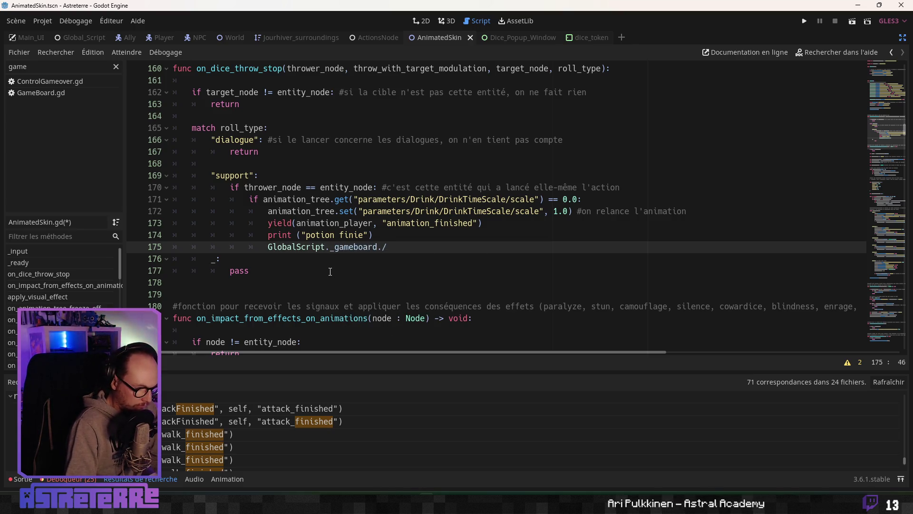
pyautogui.write('cct')
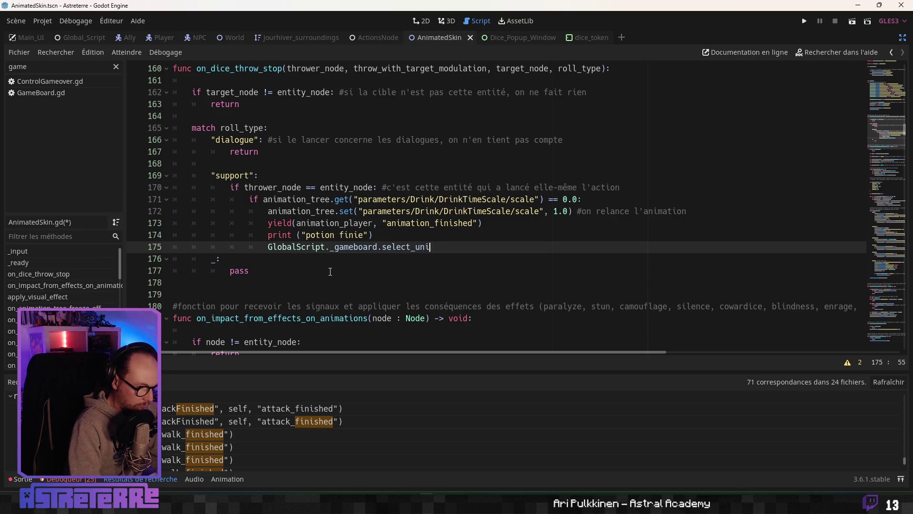
# - Search all project files for the select_unit function name
pyautogui.moveTo(435, 246); pyautogui.dragTo(383, 247)
pyautogui.hotkey('ctrl', 'shift', 'f')
pyautogui.press('Return')
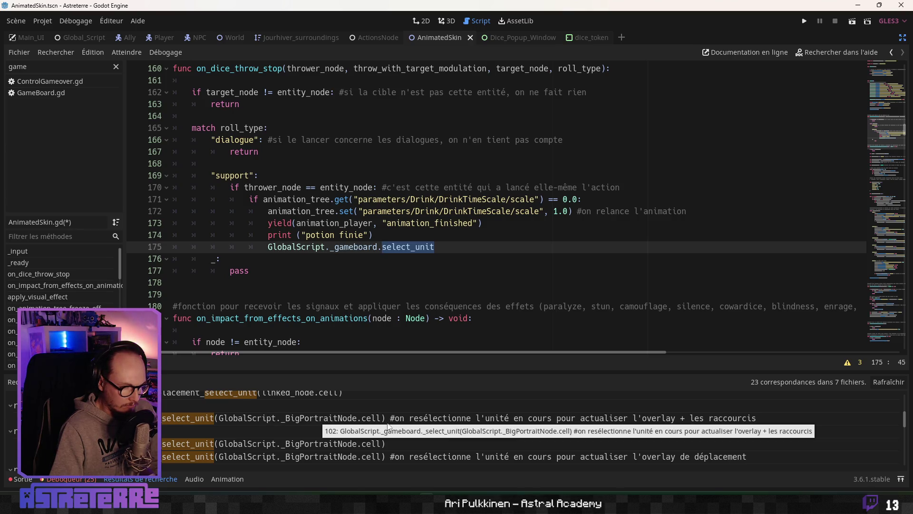
# - Complete line 175 as GlobalScript._gameboard._select_unit(entity_node) with a trailing reselect comment
pyautogui.click(445, 248)
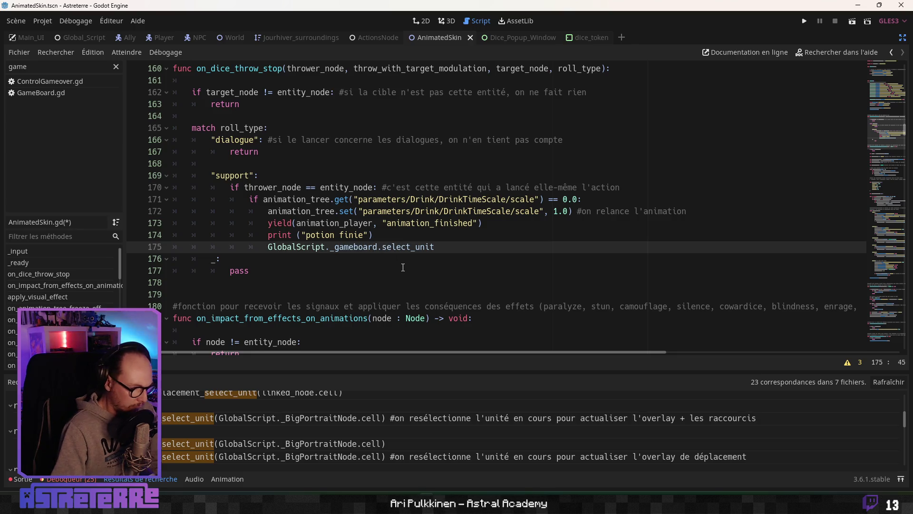
pyautogui.write('_')
pyautogui.press('End')
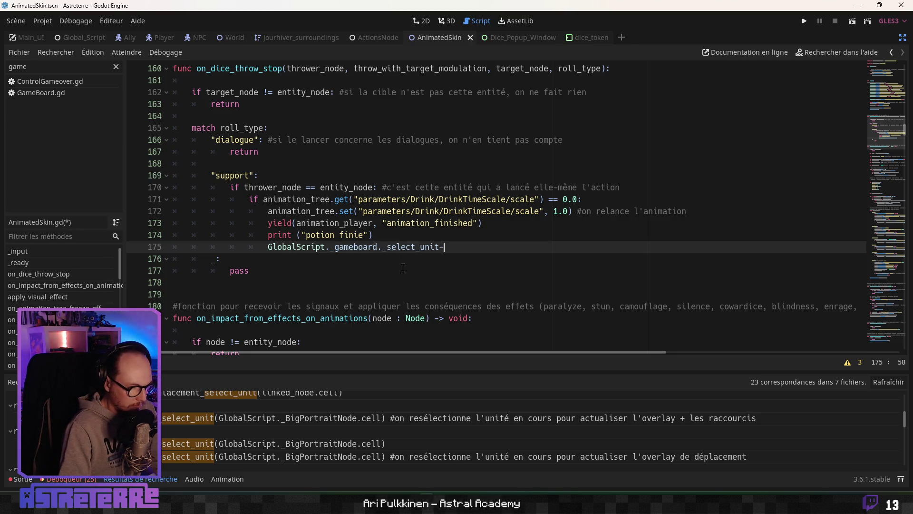
pyautogui.write('(entity_node')
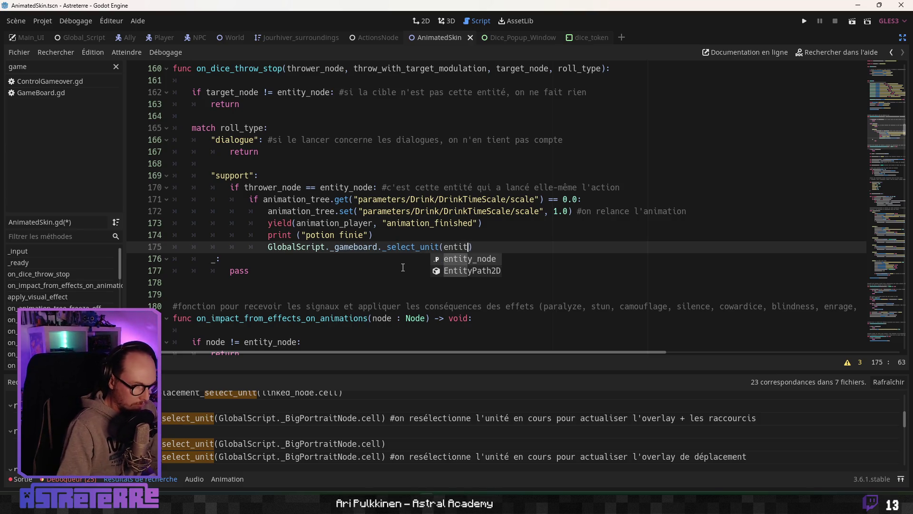
pyautogui.press('Return')
pyautogui.press('Up')
pyautogui.press('Up')
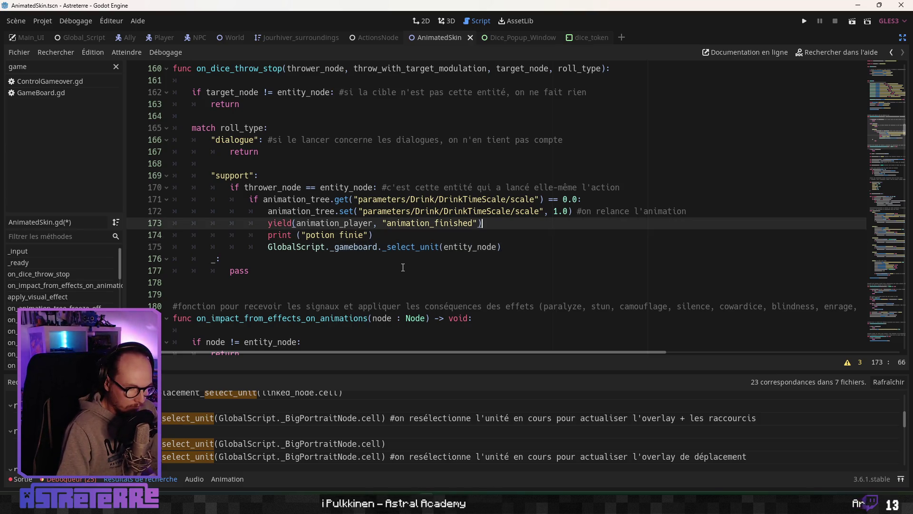
pyautogui.press('Down')
pyautogui.press('Down')
pyautogui.press('End')
pyautogui.write('#on res')
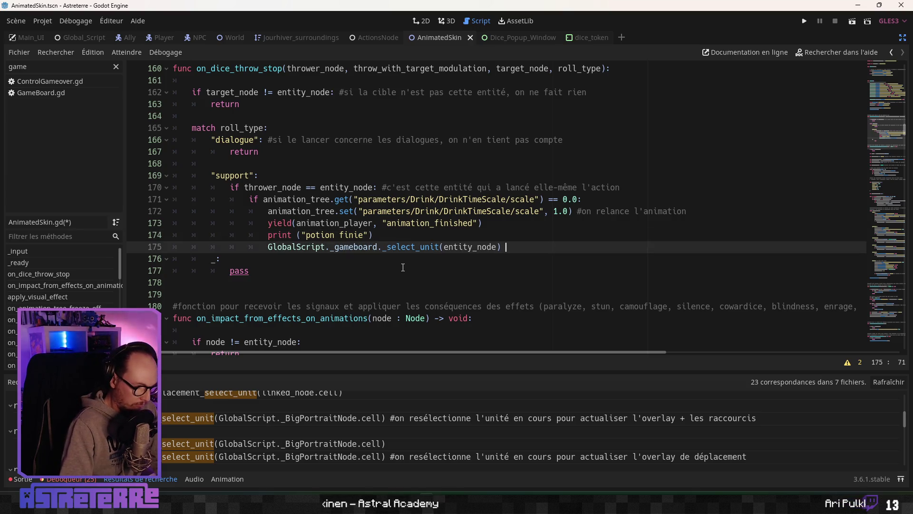
pyautogui.write('élmectio')
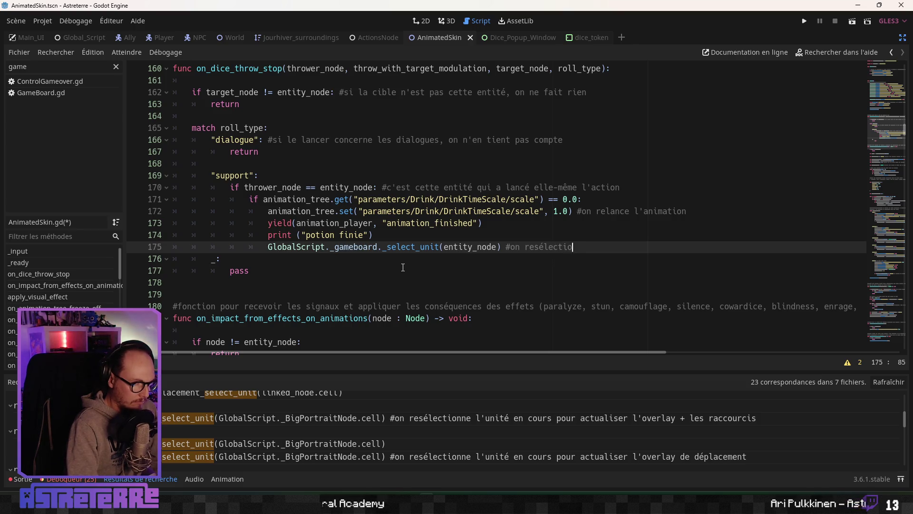
pyautogui.press('BackSpace')
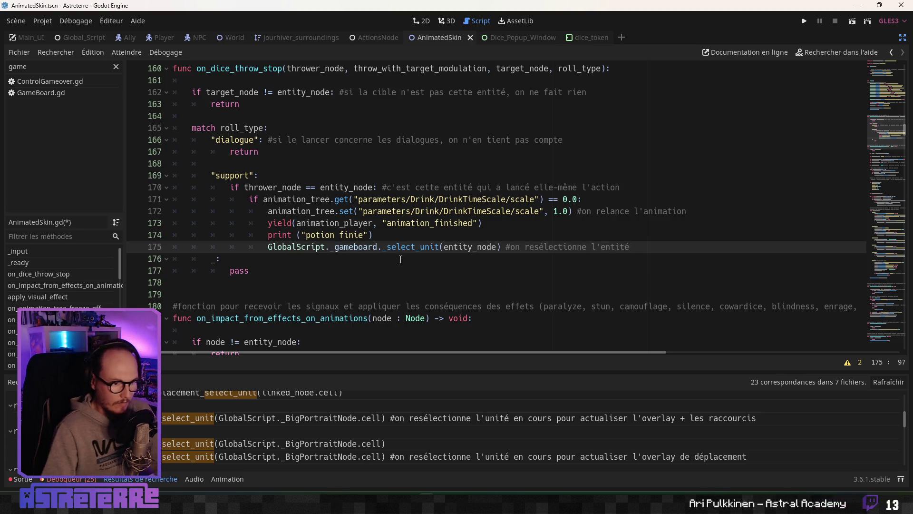
# - Save AnimatedSkin.gd and run the game with F5 to test
pyautogui.press('Up')
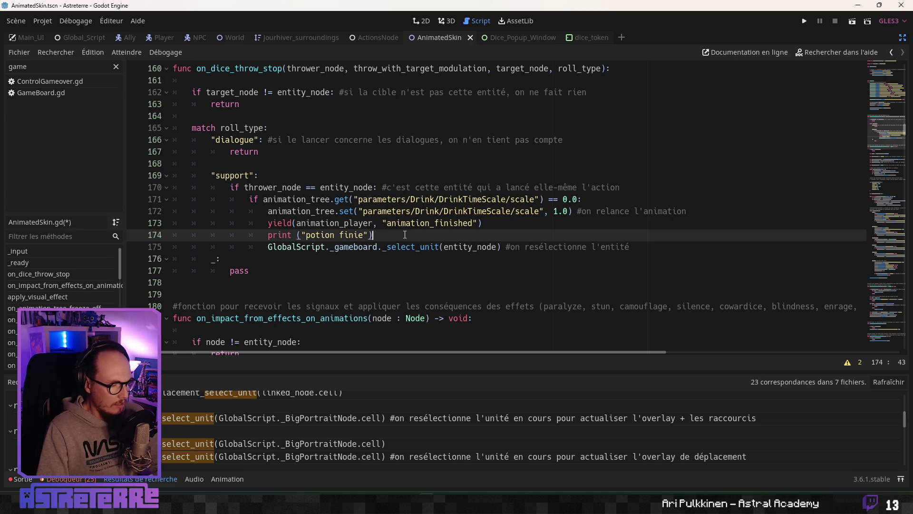
pyautogui.click(430, 222)
pyautogui.hotkey('ctrl', 's')
pyautogui.click(412, 199)
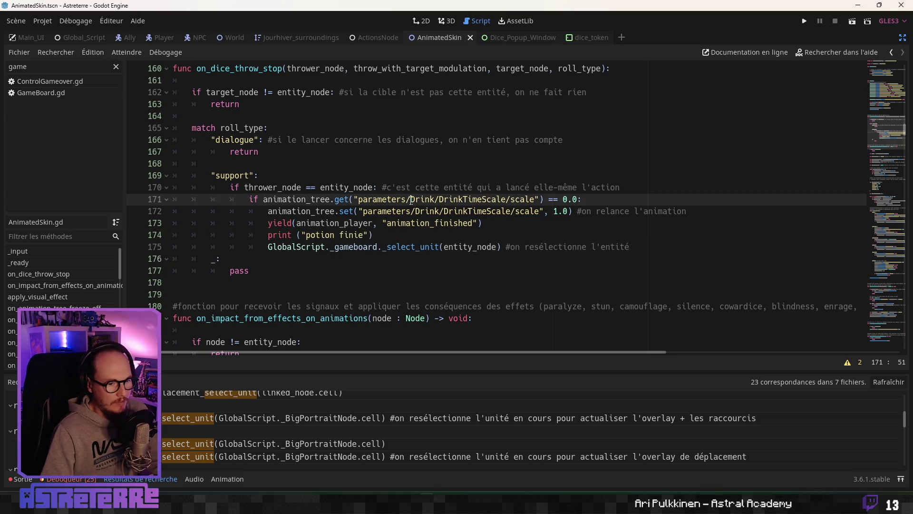
pyautogui.press('F5')
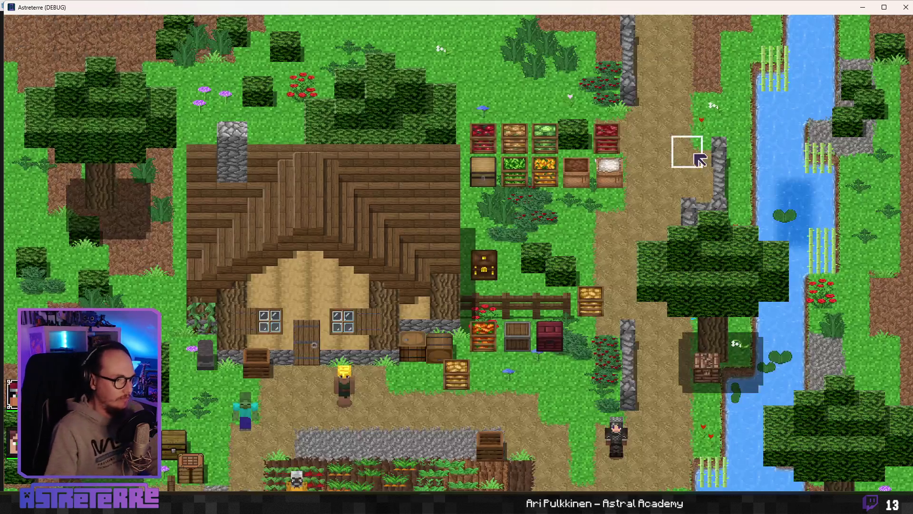
pyautogui.scroll(-3, 353, 239)
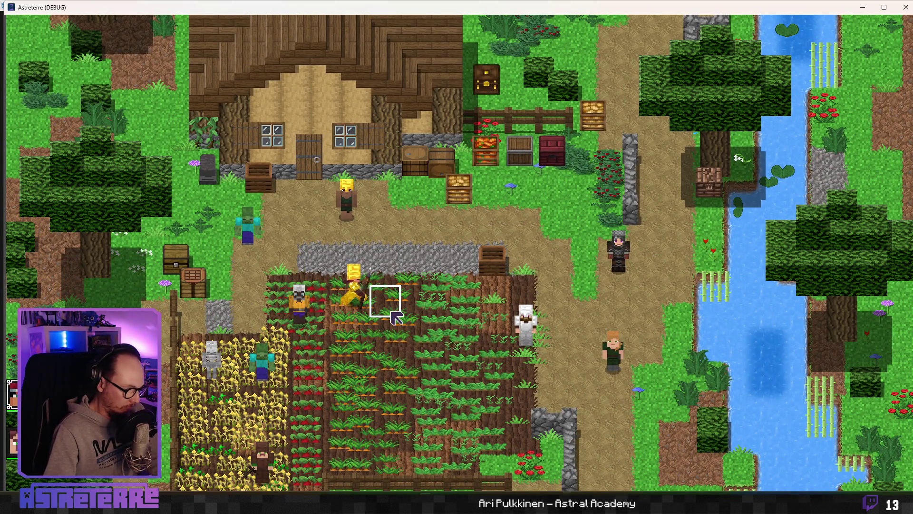
pyautogui.scroll(-1, 379, 271)
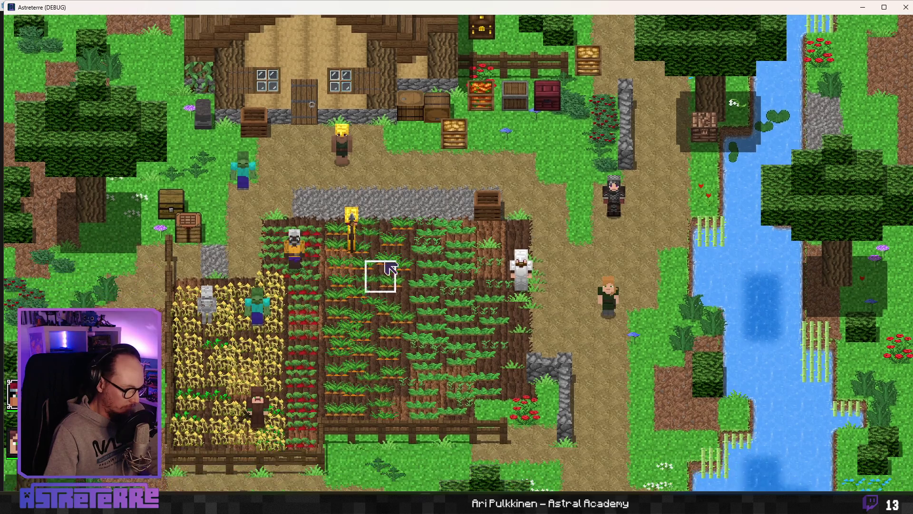
pyautogui.doubleClick(386, 8)
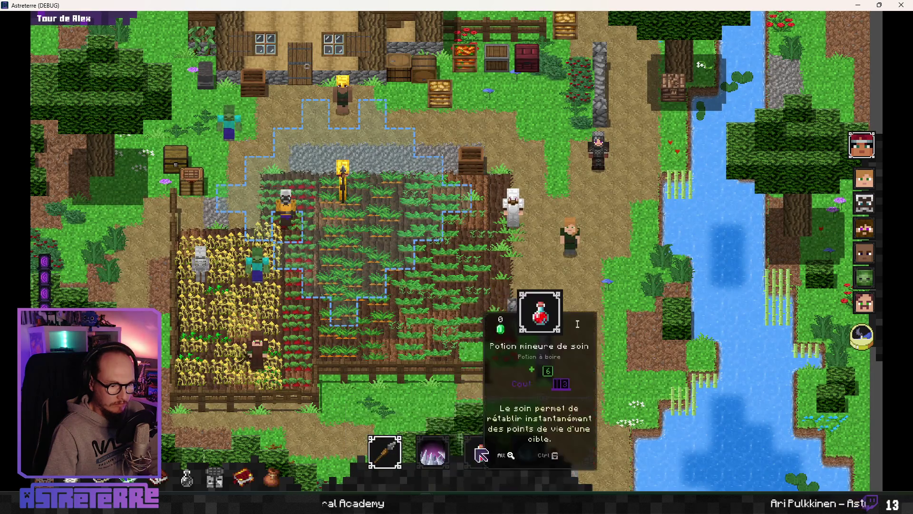
pyautogui.click(480, 452)
pyautogui.click(349, 206)
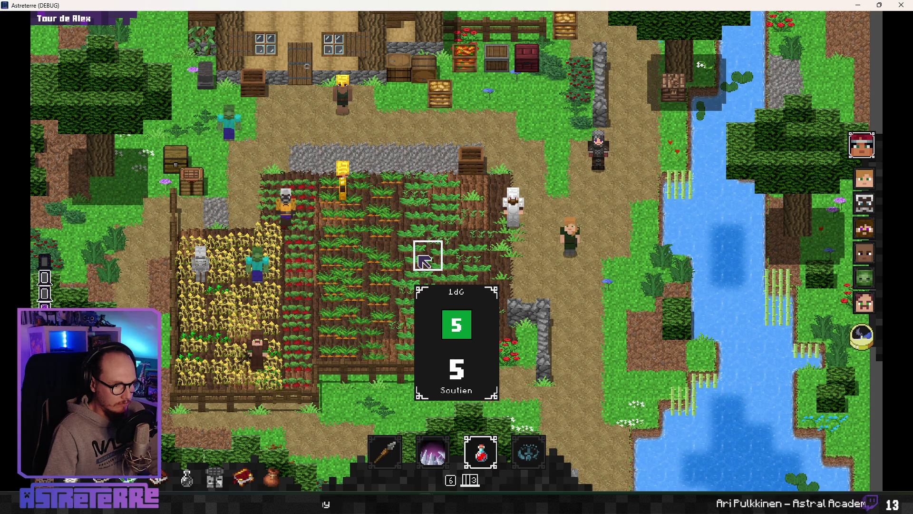
pyautogui.moveTo(421, 47)
pyautogui.mouseDown()
pyautogui.moveTo(658, 64)
pyautogui.moveTo(476, 75)
pyautogui.moveTo(632, 148)
pyautogui.moveTo(550, 305)
pyautogui.moveTo(547, 266)
pyautogui.mouseUp()
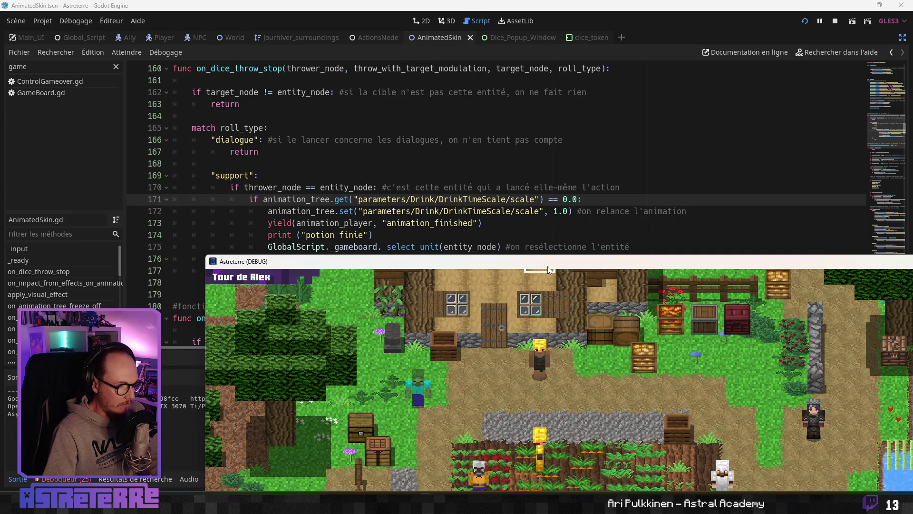
pyautogui.moveTo(547, 266)
pyautogui.mouseDown()
pyautogui.moveTo(474, 249)
pyautogui.moveTo(399, 305)
pyautogui.moveTo(383, 121)
pyautogui.mouseUp()
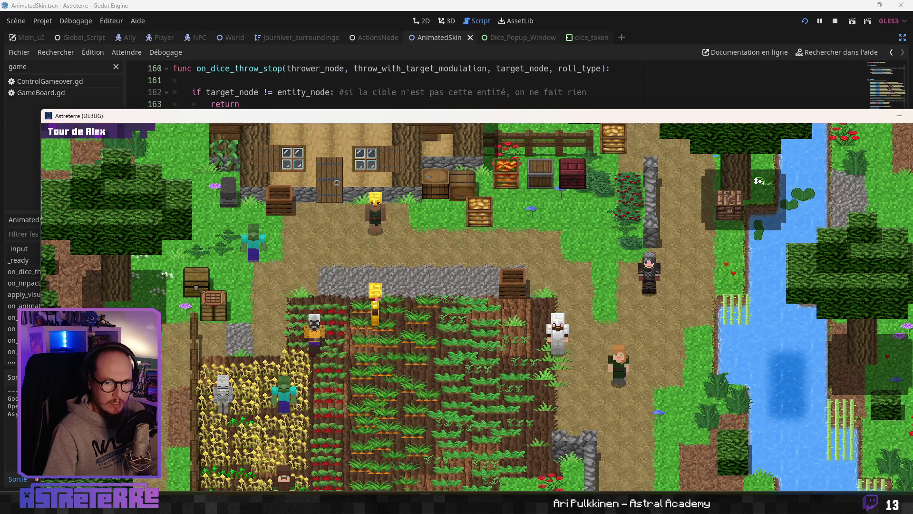
pyautogui.press('F8')
pyautogui.moveTo(481, 223); pyautogui.dragTo(278, 226)
pyautogui.click(515, 223)
# - Select the yield statement on line 173 and revisit the earlier project search results
pyautogui.moveTo(514, 223); pyautogui.dragTo(261, 225)
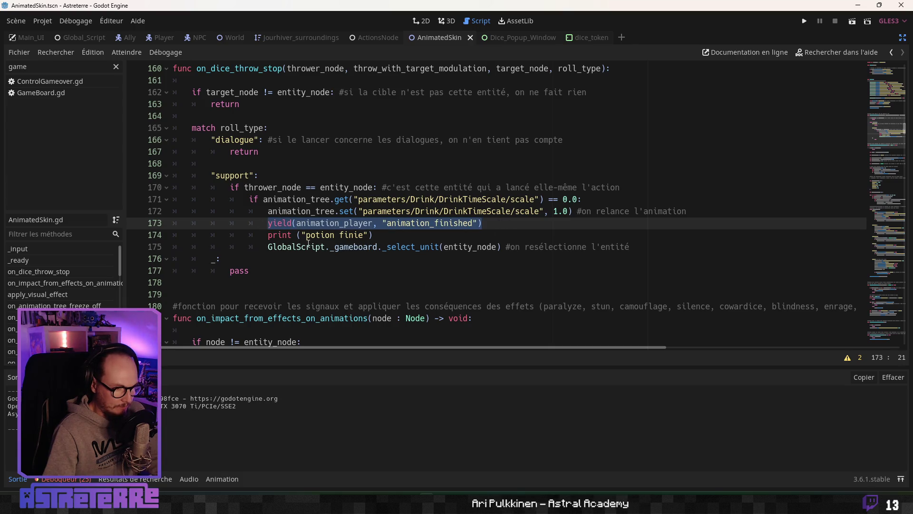
pyautogui.click(358, 237)
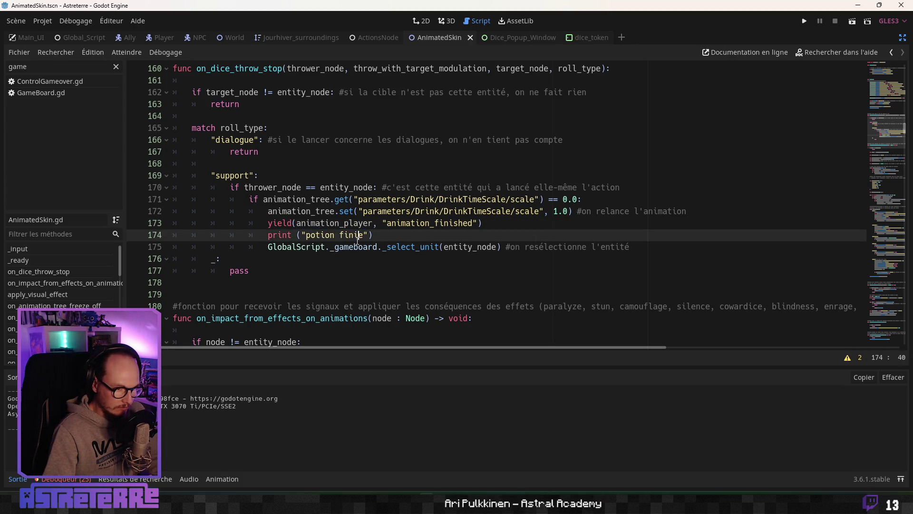
pyautogui.click(135, 479)
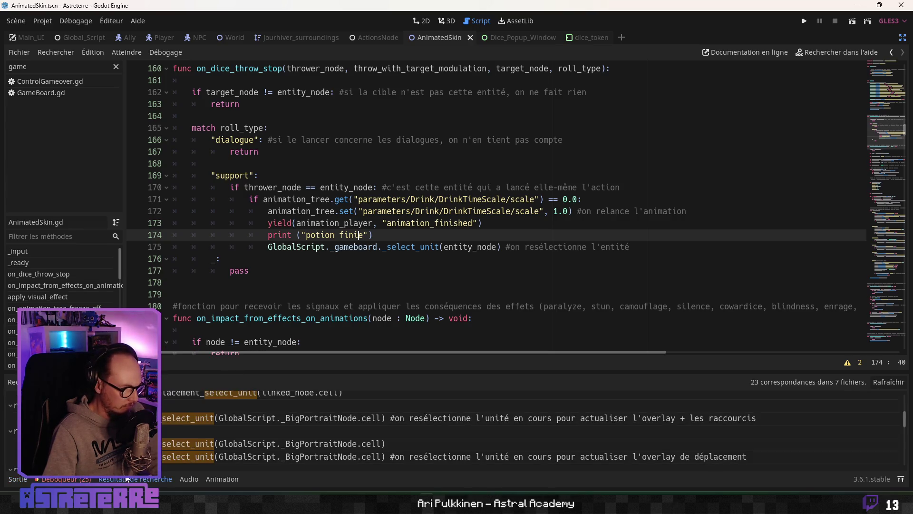
pyautogui.click(340, 270)
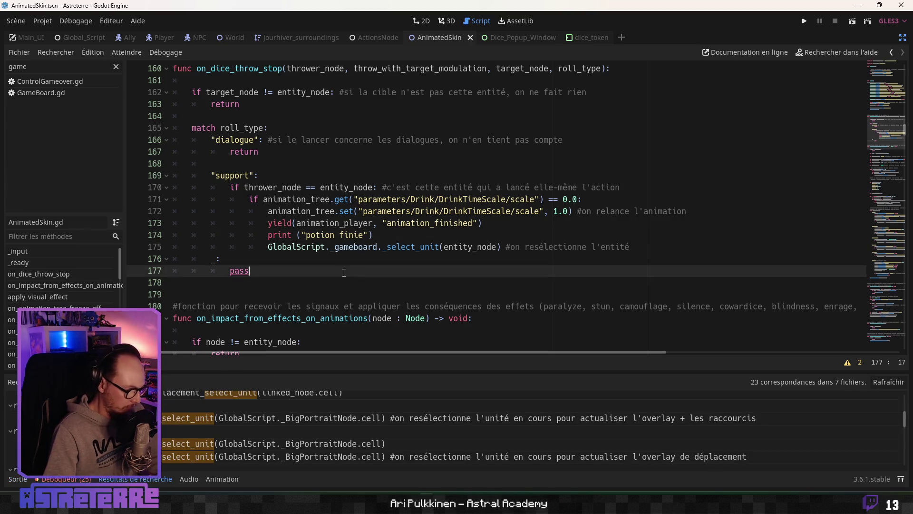
# - Search the whole project for 'animation_finished' and scroll through the 13 matches
pyautogui.hotkey('ctrl', 'shift', 'f')
pyautogui.write('an')
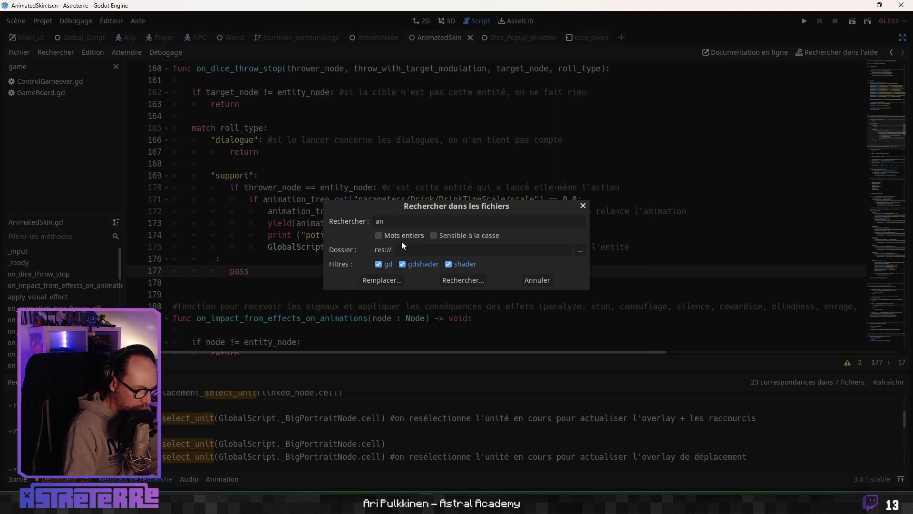
pyautogui.write('imation_finished')
pyautogui.press('Return')
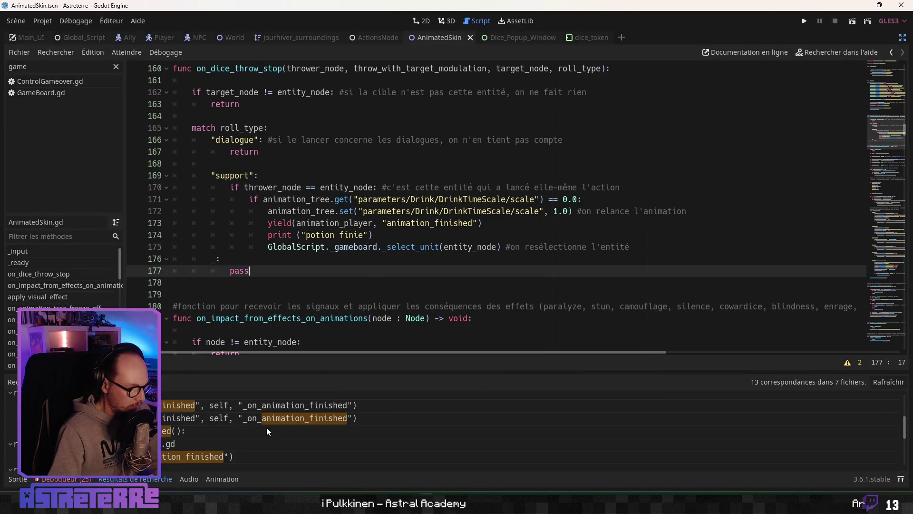
pyautogui.scroll(-2, 201, 441)
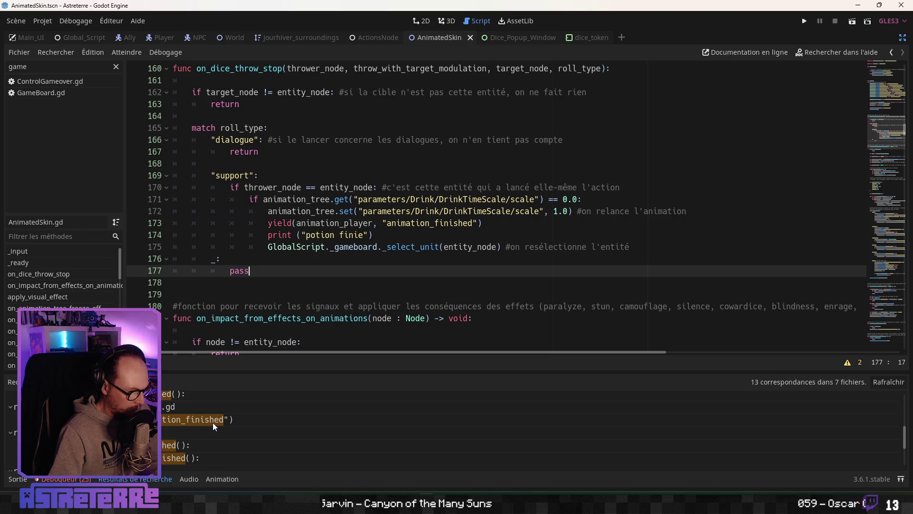
pyautogui.scroll(-2, 213, 422)
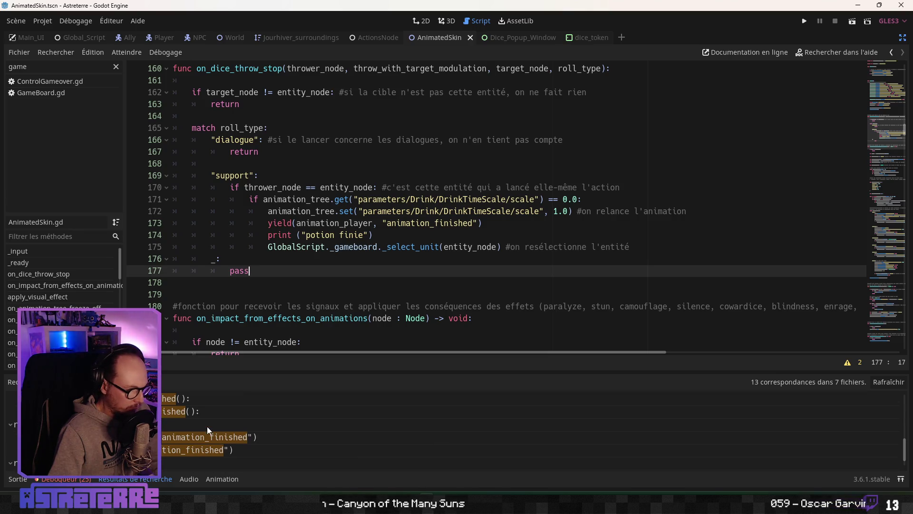
pyautogui.scroll(-1, 207, 431)
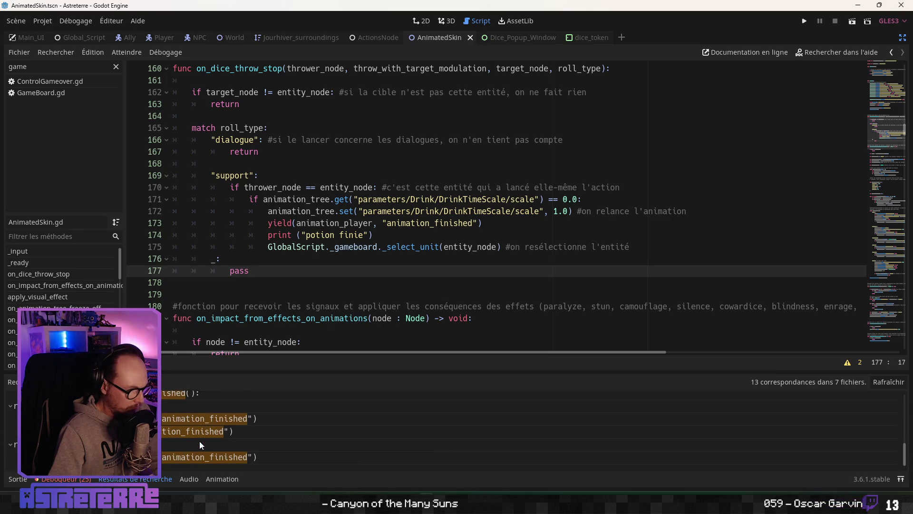
# - Compare the AnimatedSkin.gd and EffectTile.gd matches, then select the yield and print lines
pyautogui.click(188, 419)
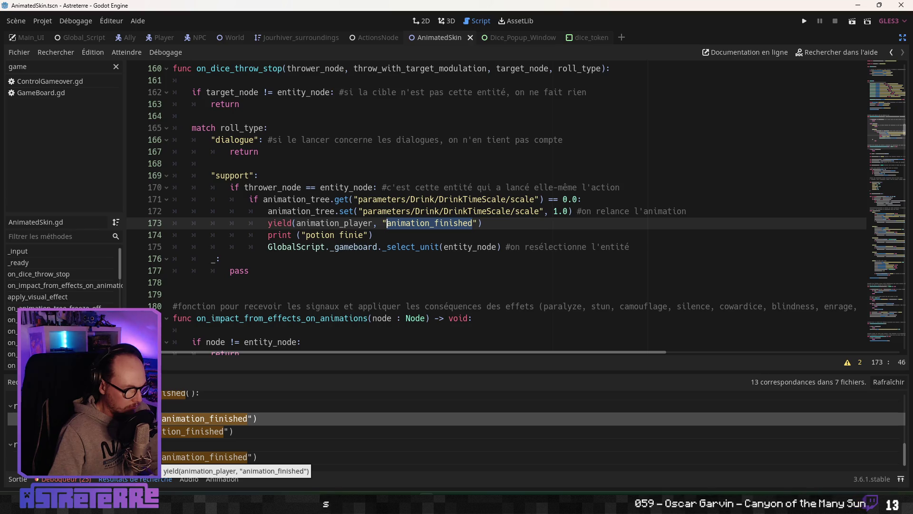
pyautogui.click(157, 457)
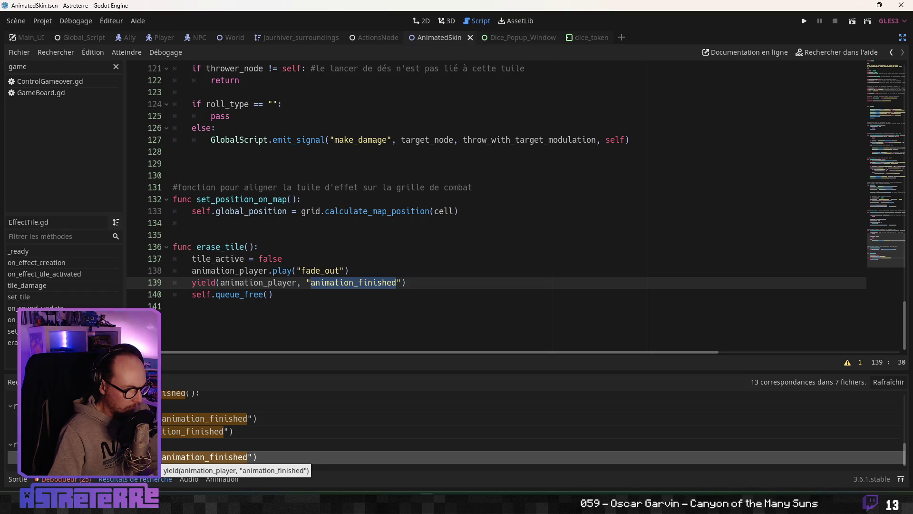
pyautogui.click(192, 419)
pyautogui.click(416, 236)
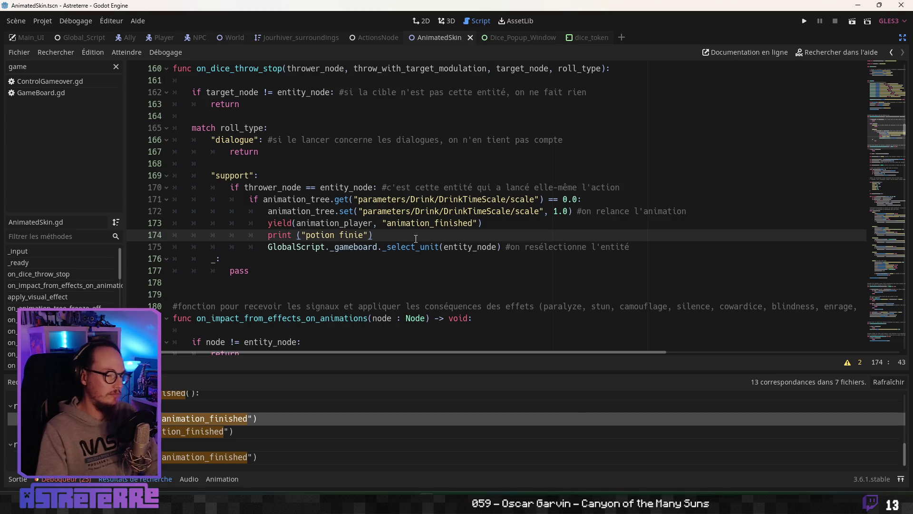
pyautogui.moveTo(380, 235); pyautogui.dragTo(173, 216)
# - Delete the yield, print and _select_unit lines plus the blank line, then save
pyautogui.press('BackSpace')
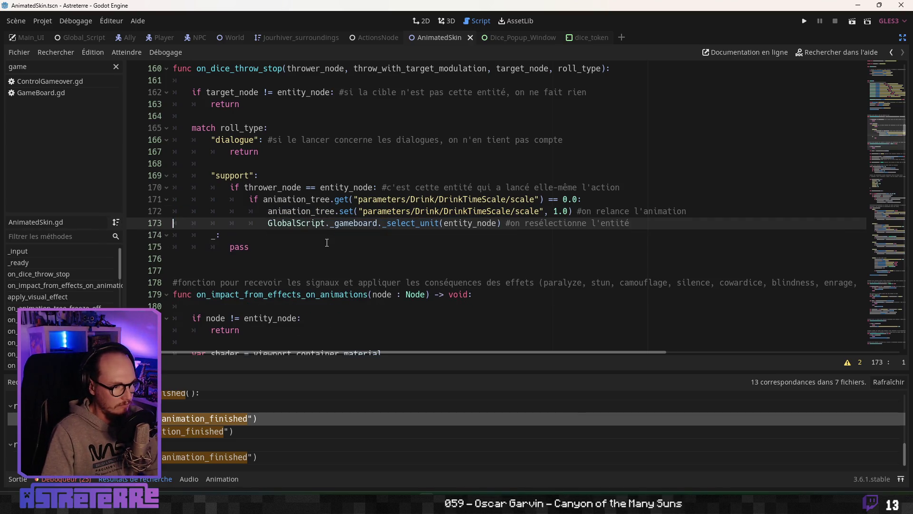
pyautogui.moveTo(630, 223); pyautogui.dragTo(270, 225)
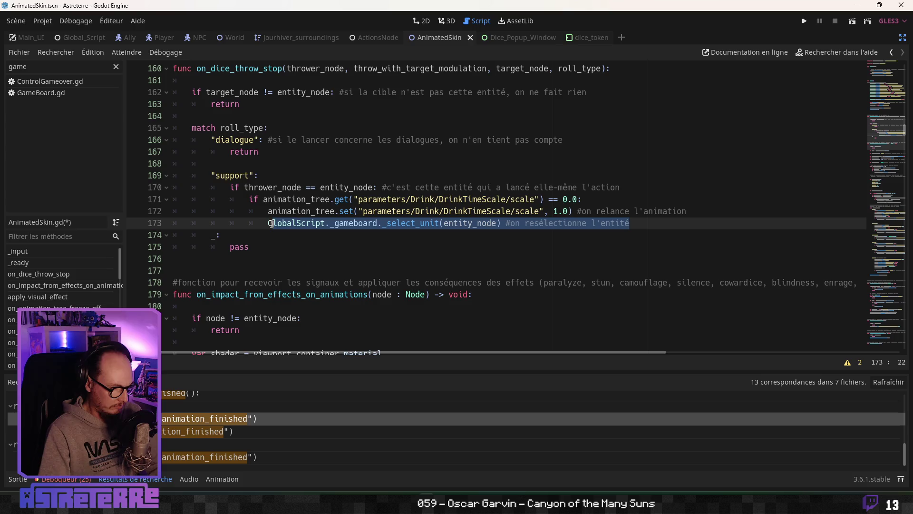
pyautogui.press('BackSpace')
pyautogui.press('BackSpace')
pyautogui.press('BackSpace')
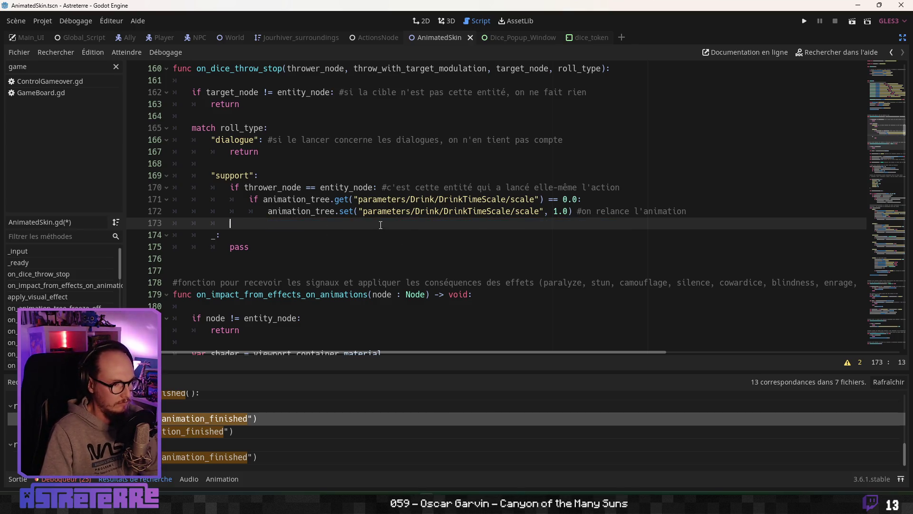
pyautogui.press('BackSpace')
pyautogui.click(442, 235)
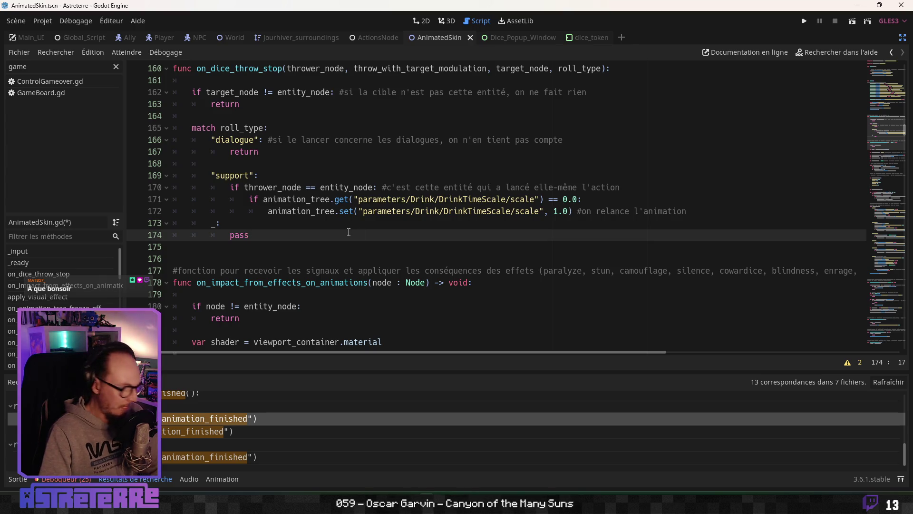
pyautogui.hotkey('ctrl', 's')
# - Scroll down past the match block toward on_potion_drink
pyautogui.click(296, 218)
pyautogui.scroll(-1, 275, 261)
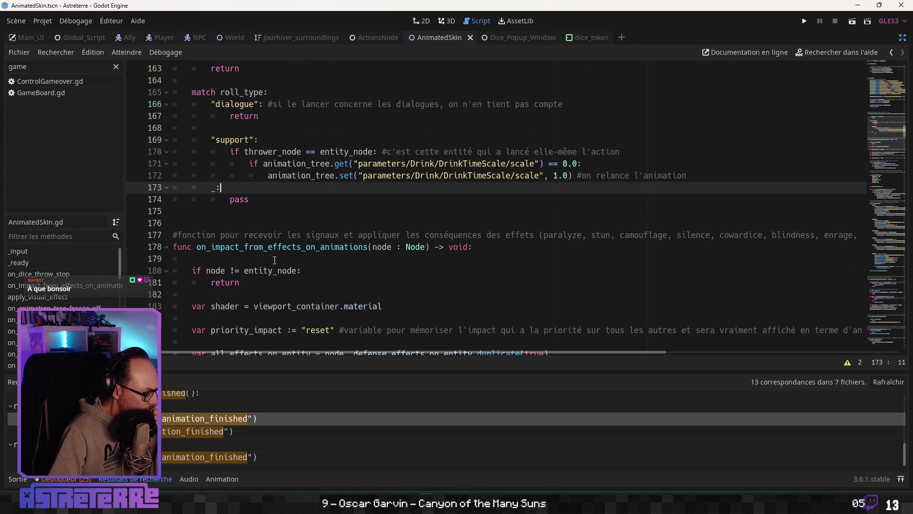
pyautogui.click(266, 220)
pyautogui.scroll(-15, 266, 220)
# - At line 746 below on_potion_drink, type the header func on_potion_drink_end() -> void:
pyautogui.moveTo(885, 218)
pyautogui.mouseDown()
pyautogui.moveTo(878, 320)
pyautogui.moveTo(861, 350)
pyautogui.mouseUp()
pyautogui.click(220, 327)
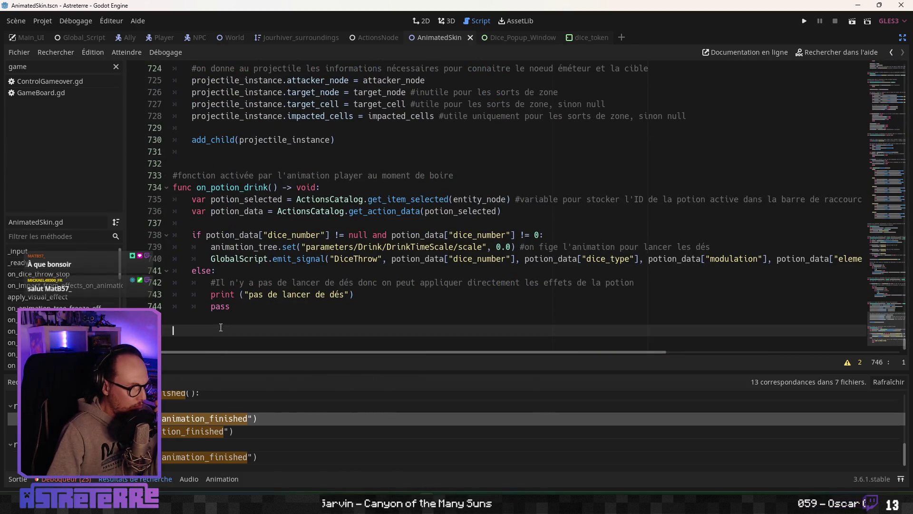
pyautogui.write('func on_ç')
pyautogui.write('potion')
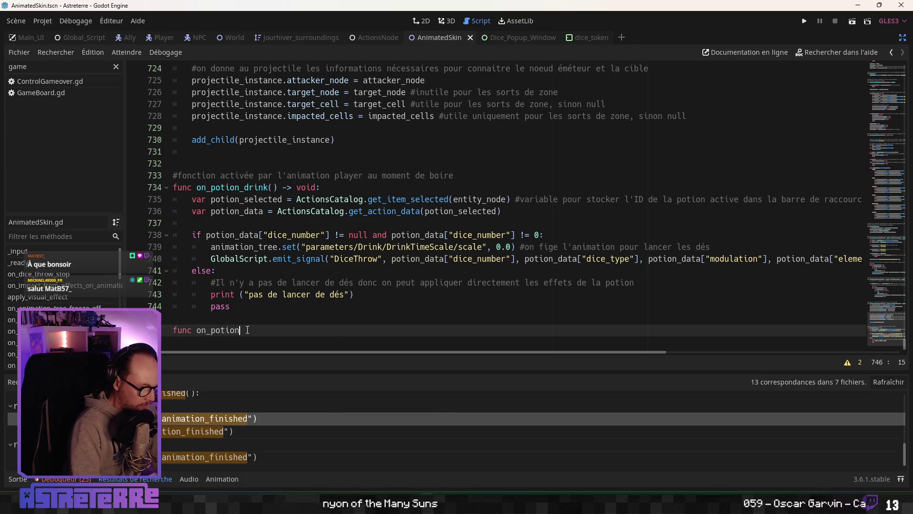
pyautogui.write('_end(')
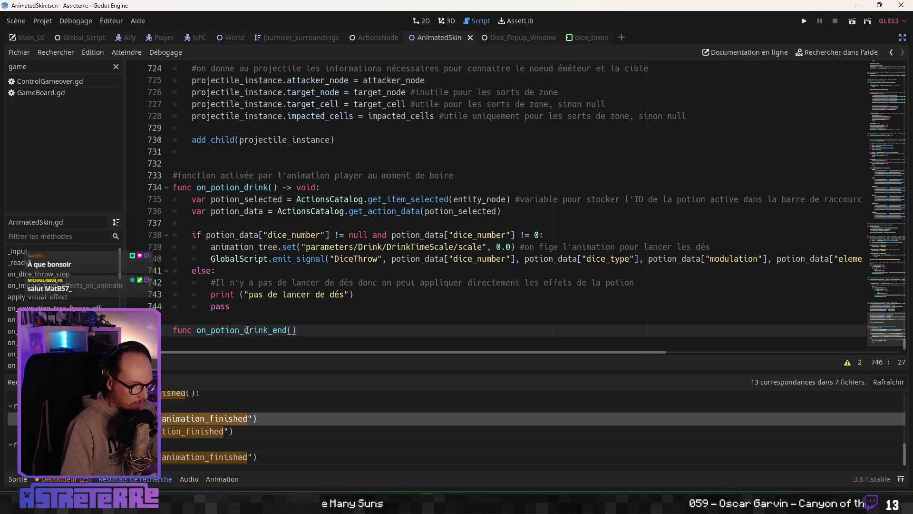
pyautogui.write(' -> void;:')
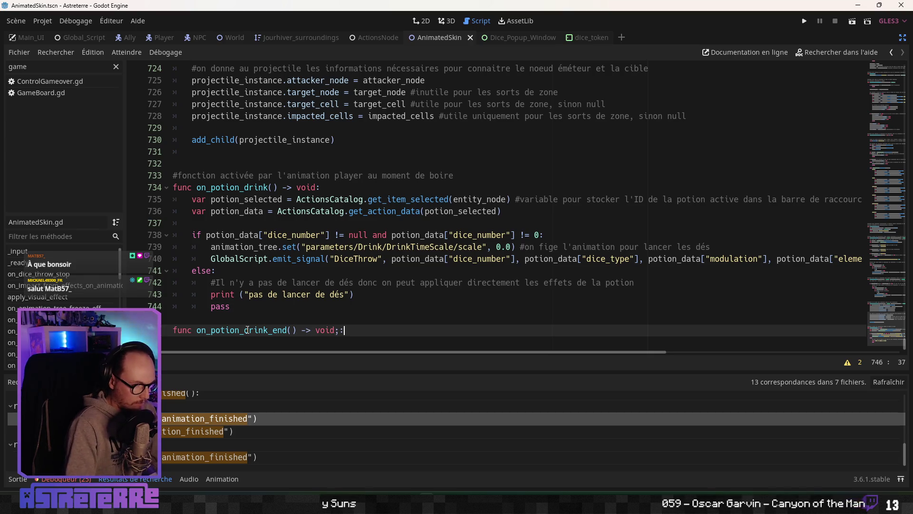